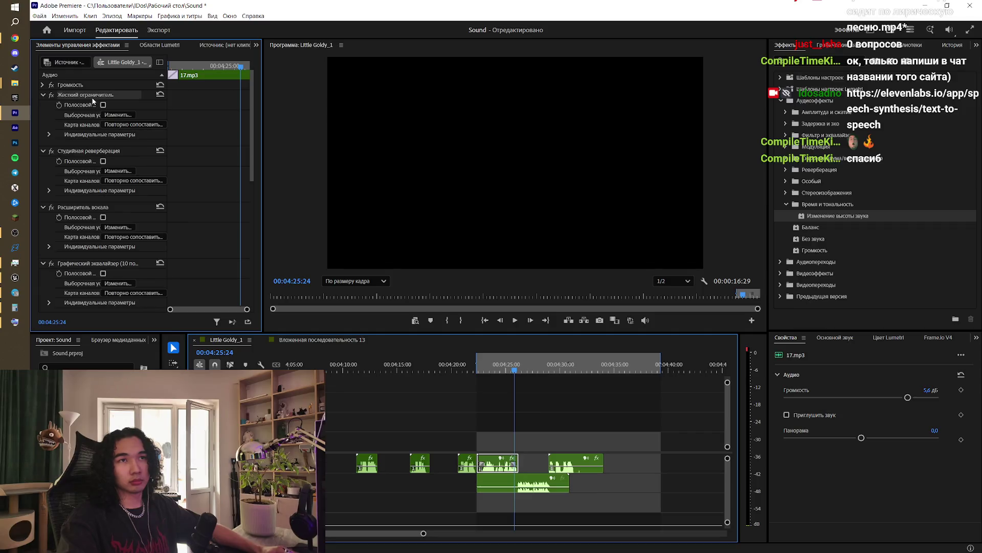
Step: Collapse the limiter, both reverbs, vocal enhancer, EQ, dynamics, DeEsser and pitch shifter on 17.mp3
left_click(44, 96)
left_click(44, 105)
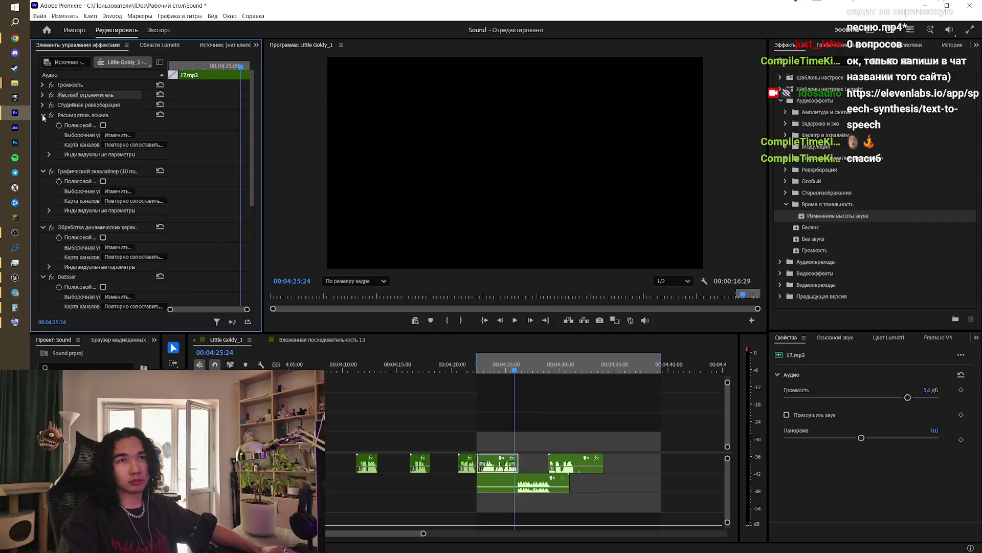
left_click(44, 116)
left_click(43, 125)
left_click(43, 135)
left_click(43, 146)
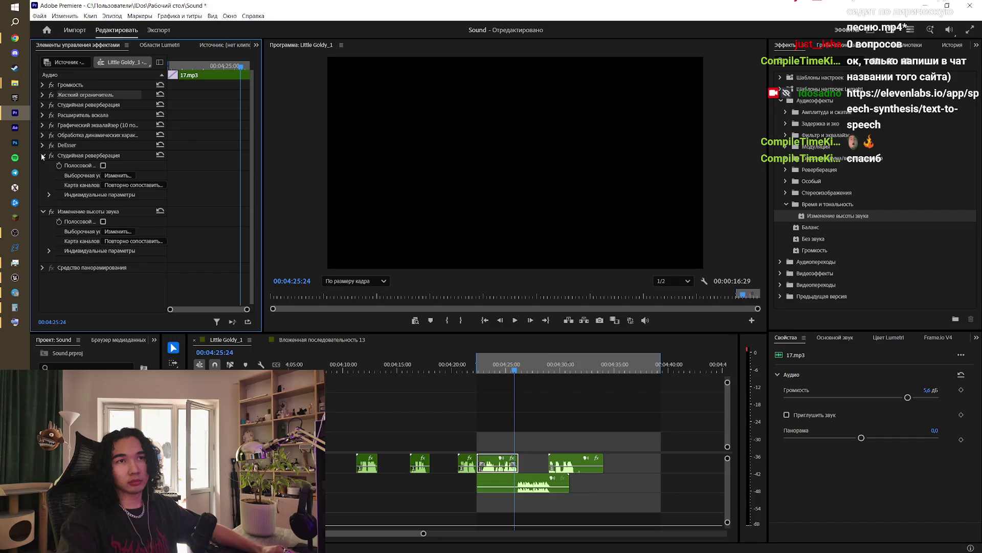
left_click(42, 155)
left_click(42, 165)
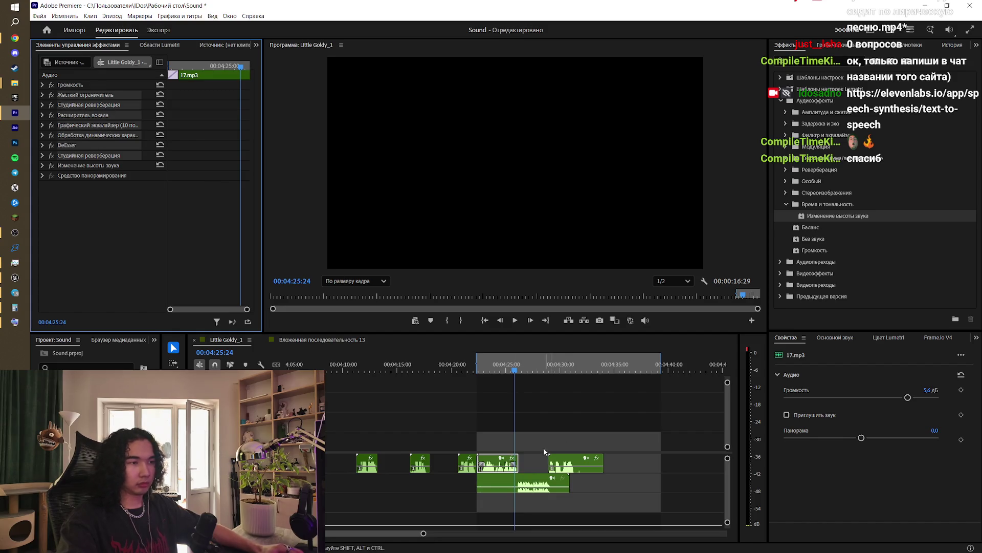
left_click(525, 485)
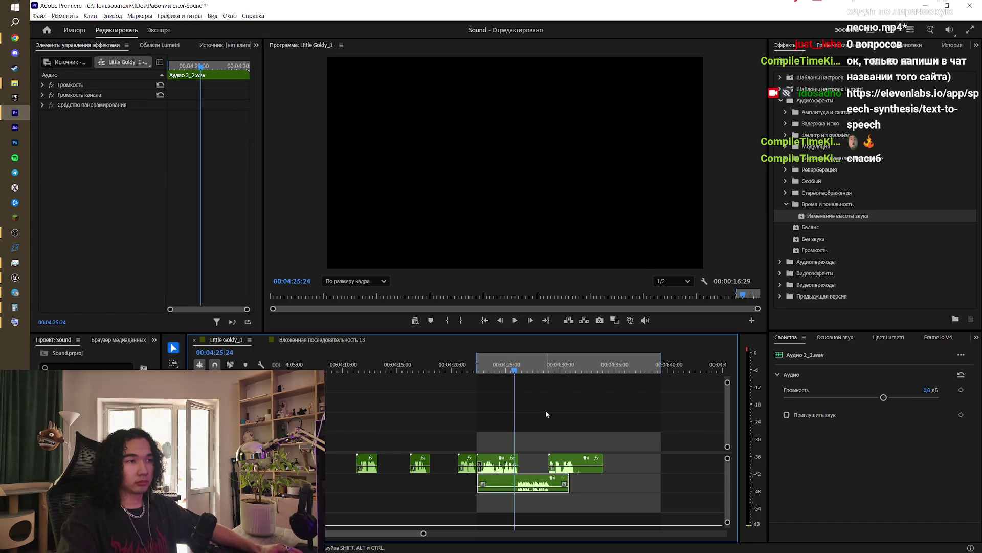
Step: Tag Аудио 2_2.wav as Dialogue in Essential Sound with the Снаружи здания preset
left_click(834, 340)
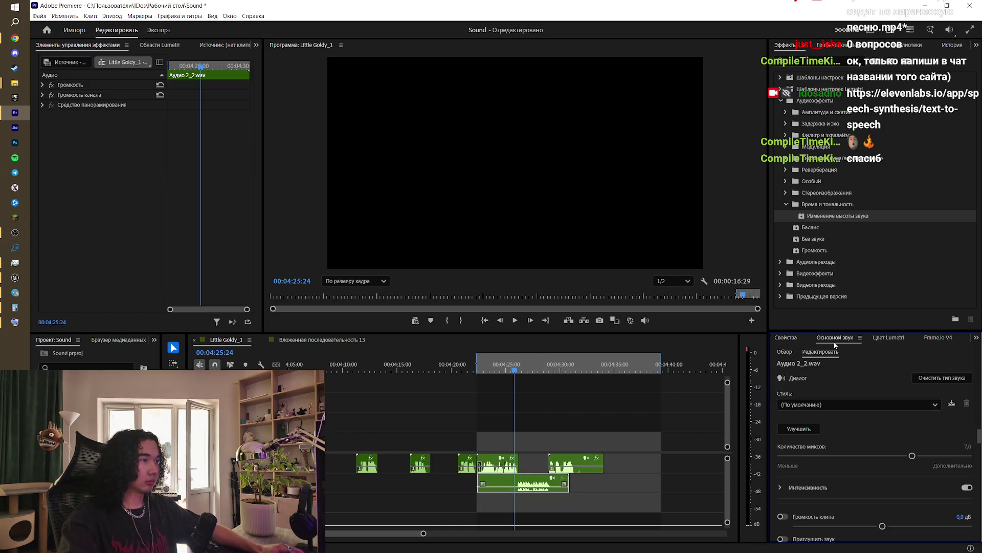
left_click(844, 390)
left_click(849, 403)
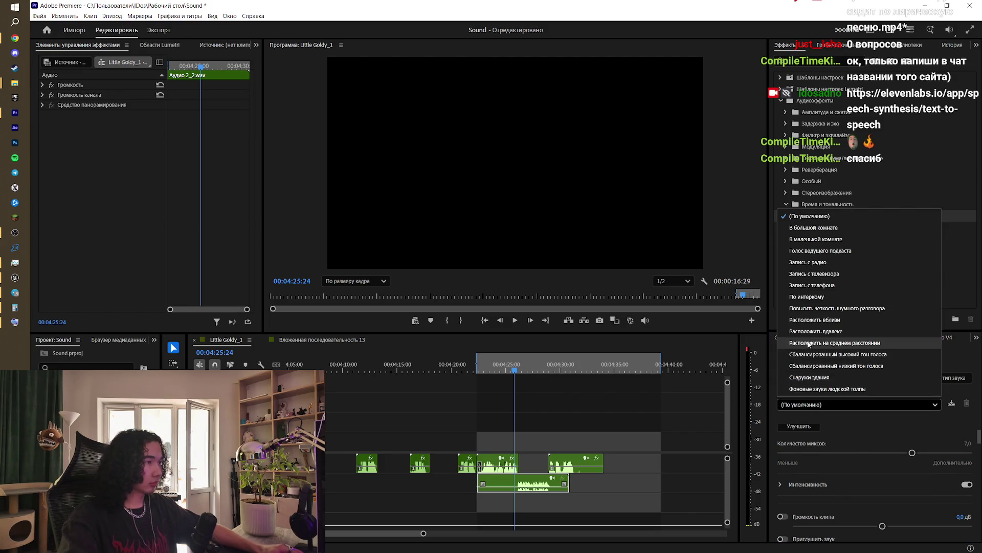
left_click(847, 377)
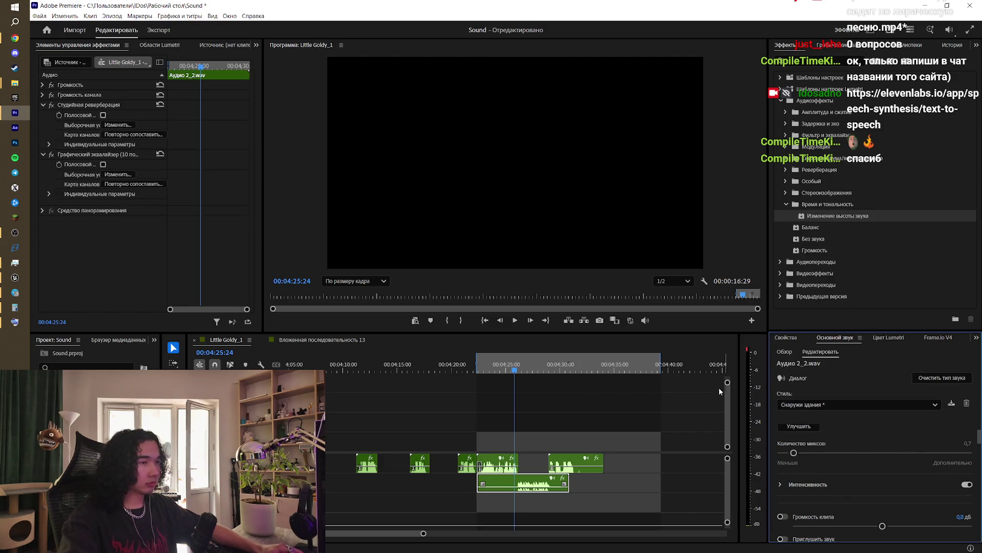
Step: Move the playhead to 00:04:24:23 and expand the second Studio Reverb on 17.mp3
left_click_drag(519, 364, 504, 367)
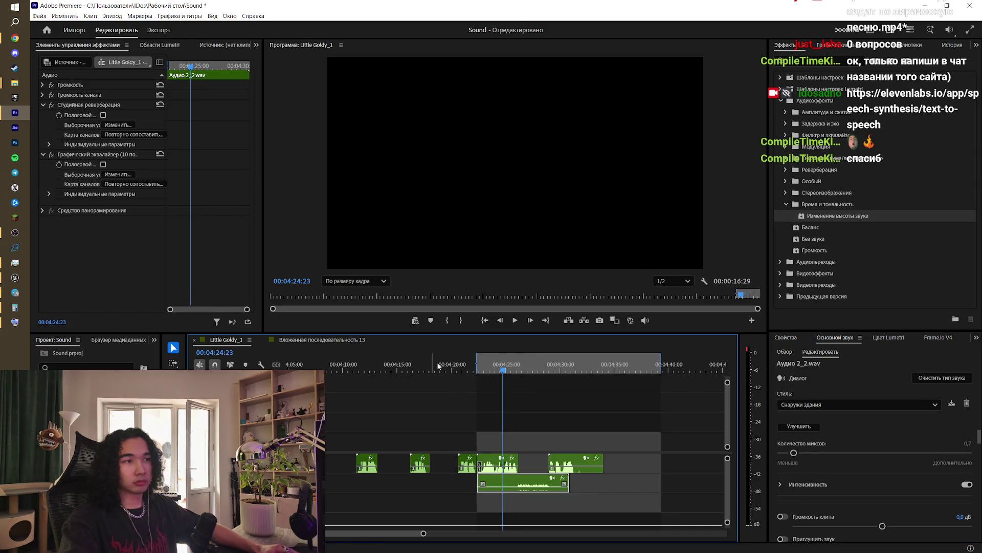
left_click(494, 460)
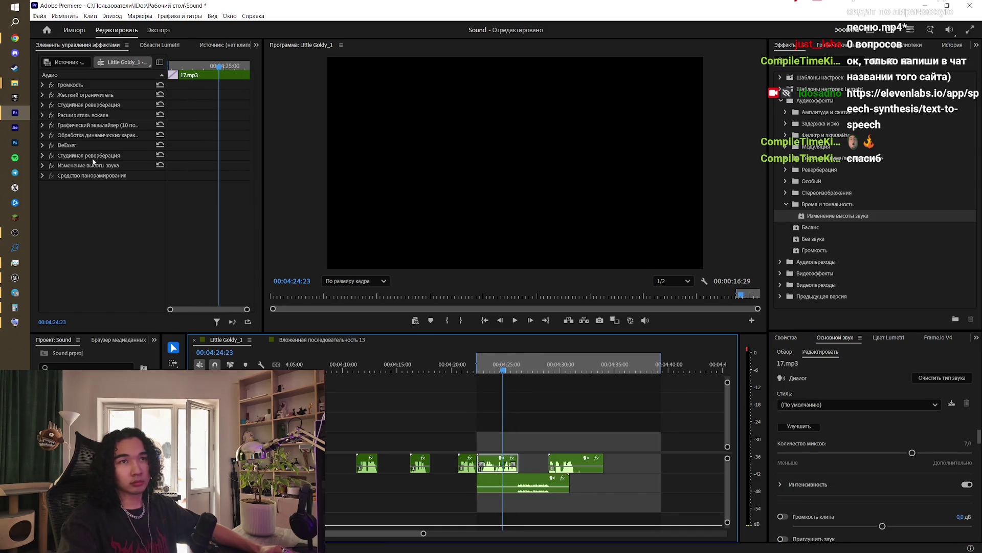
left_click(60, 159)
left_click(42, 156)
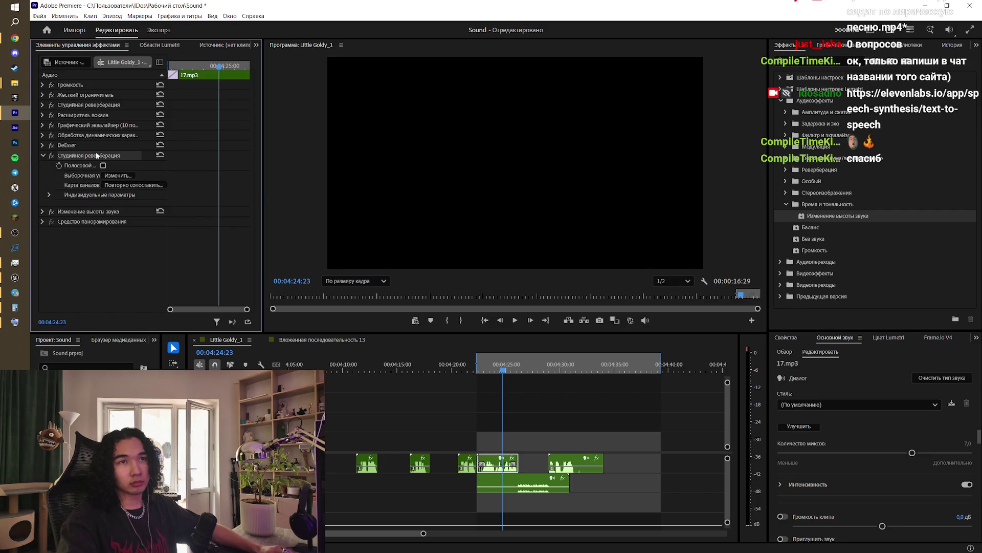
Step: Try copying the Studio Reverb between 17.mp3 and Аудио 2_2.wav, undoing the accidental paste
left_click(522, 483)
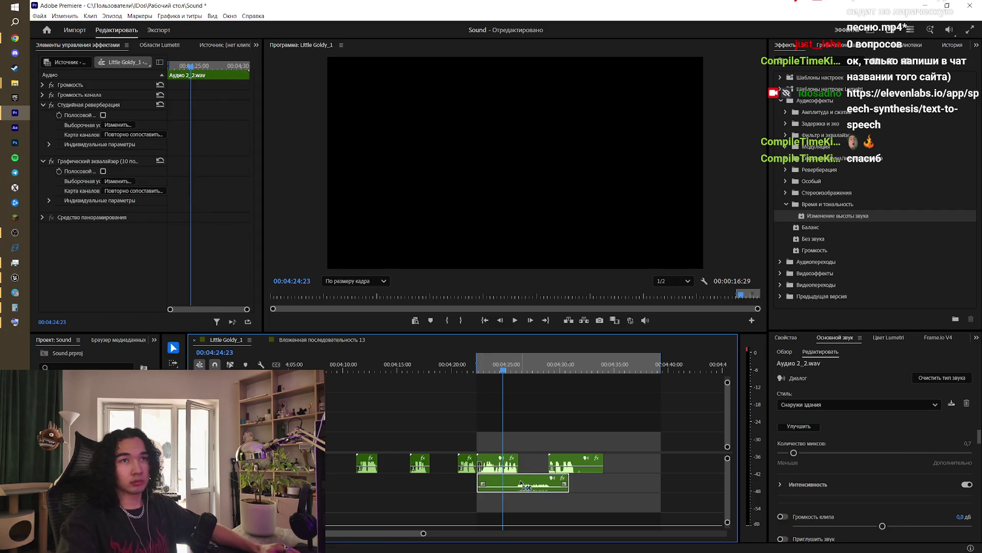
left_click(190, 276)
right_click(91, 240)
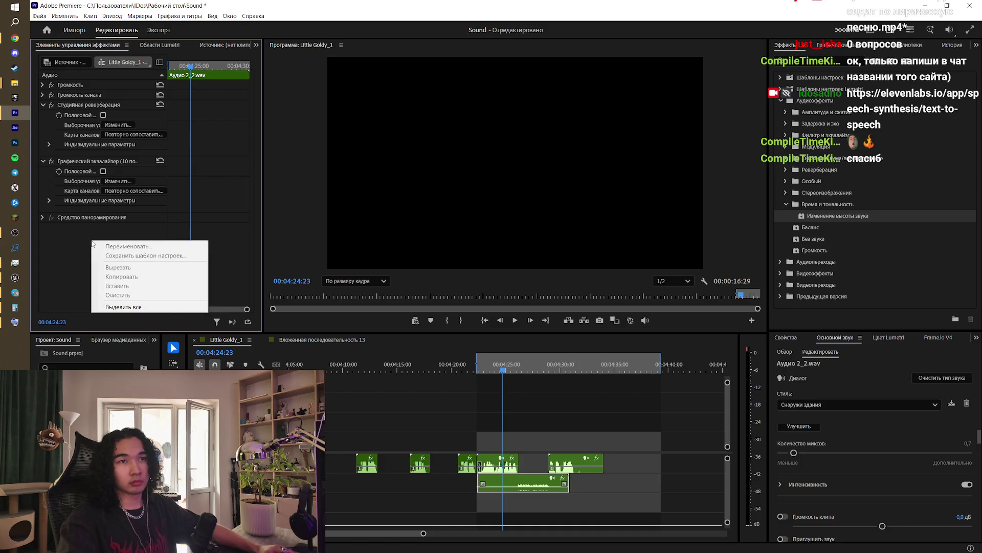
key("Escape")
left_click(497, 463)
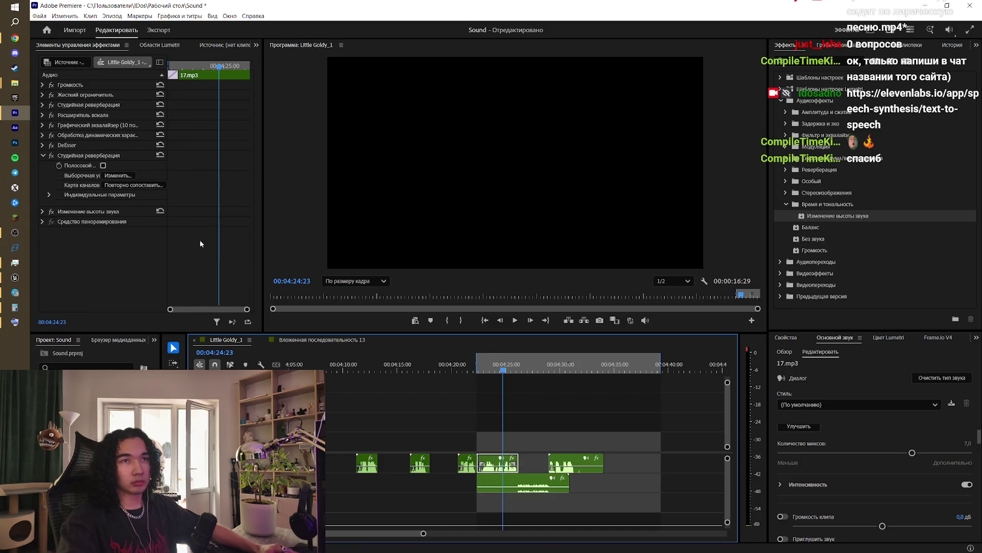
left_click(89, 157)
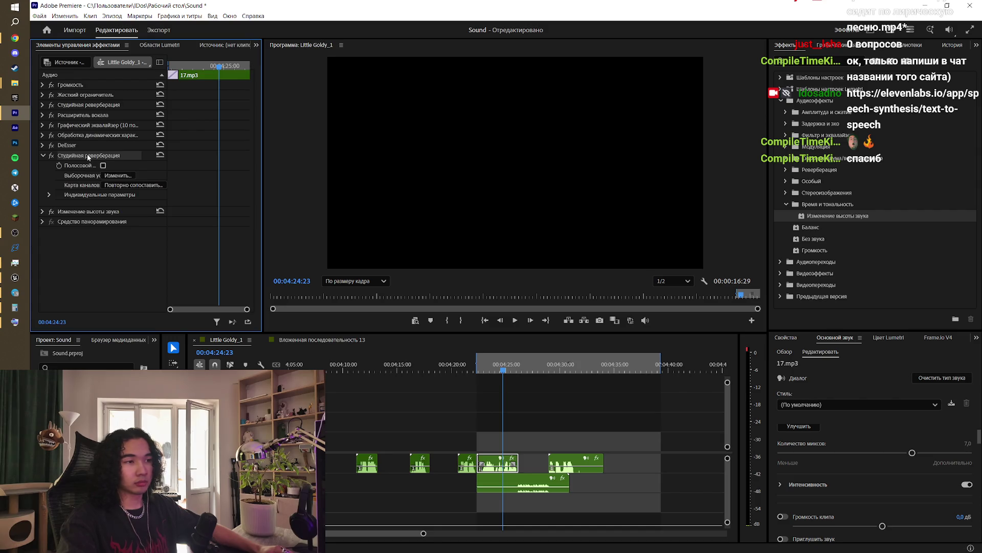
key("ctrl+v")
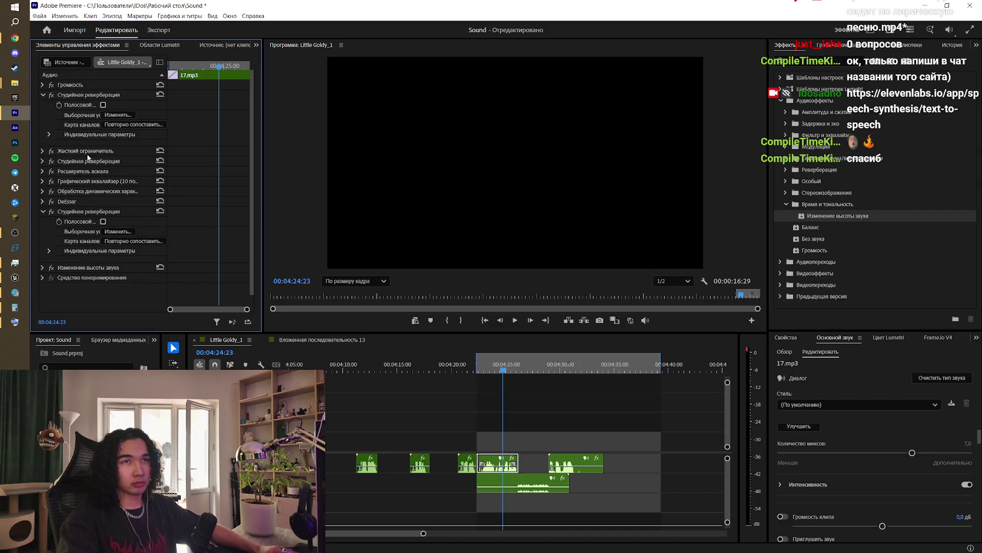
key("ctrl+z")
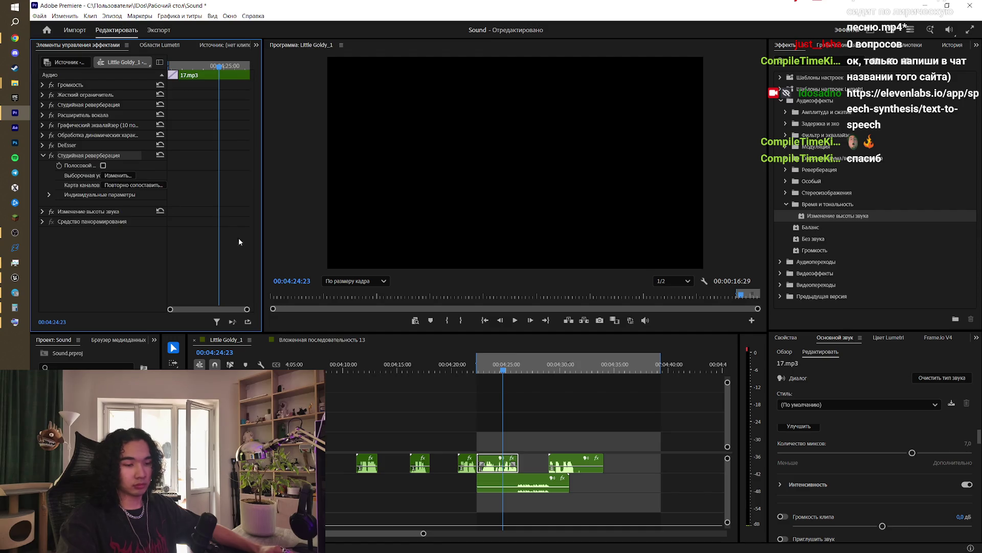
left_click(521, 483)
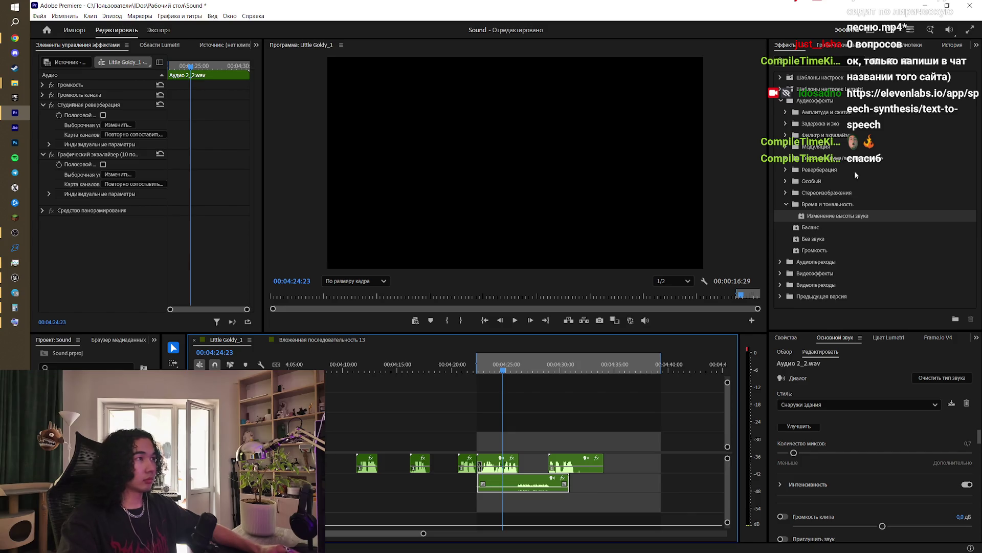
left_click(821, 62)
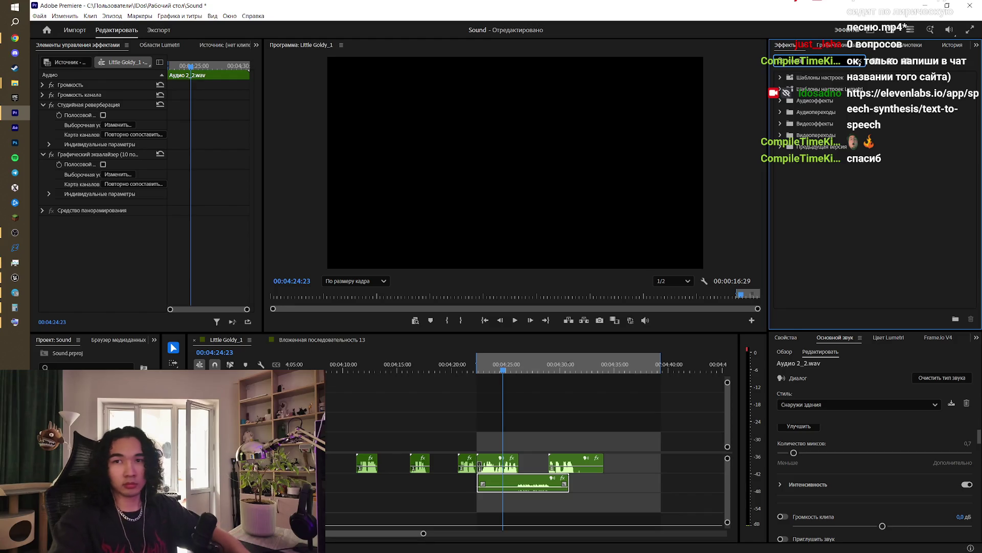
Step: Search 'ревер', add Studio Reverb to Аудио 2_2.wav and pick the Вокальная реверберация (средняя) preset
type("ревер")
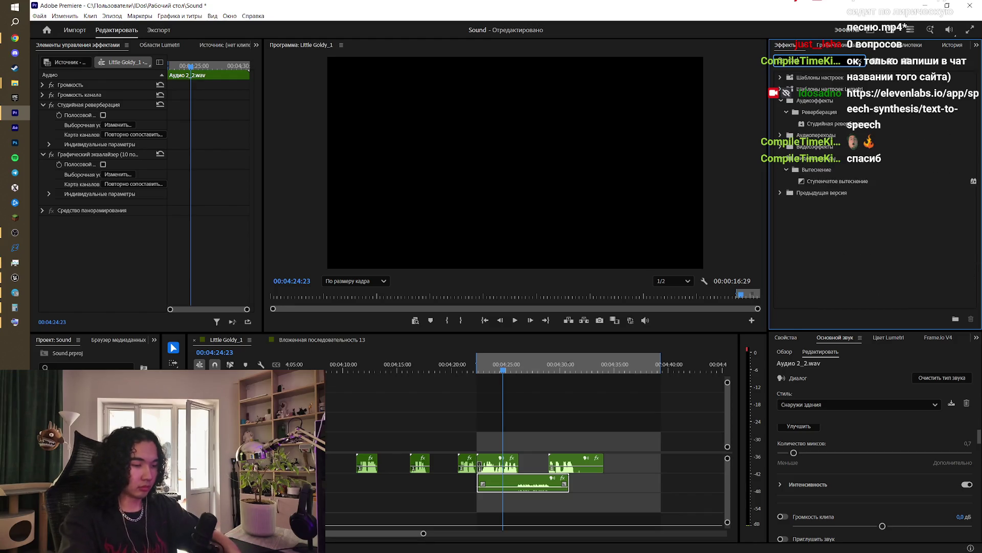
left_click_drag(839, 124, 843, 137)
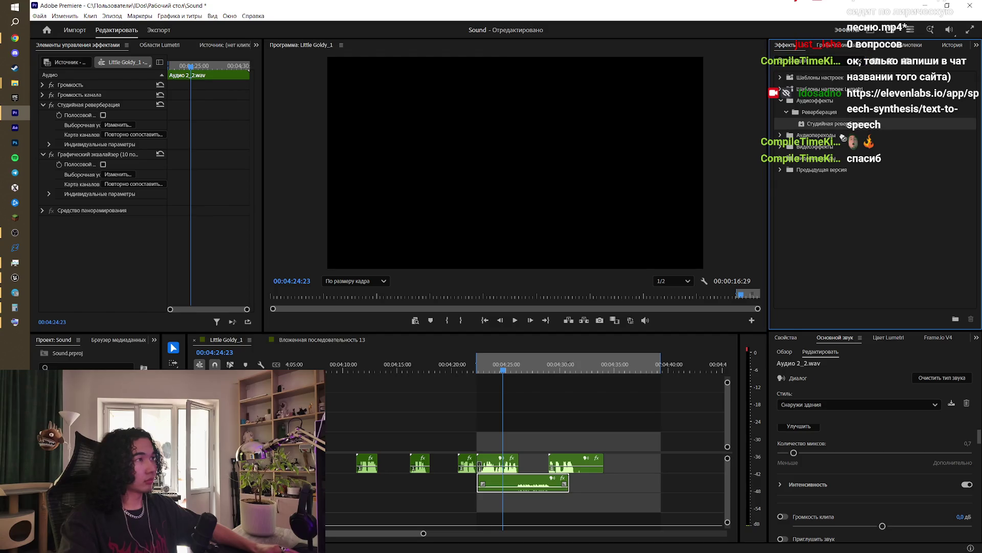
left_click_drag(540, 465, 531, 481)
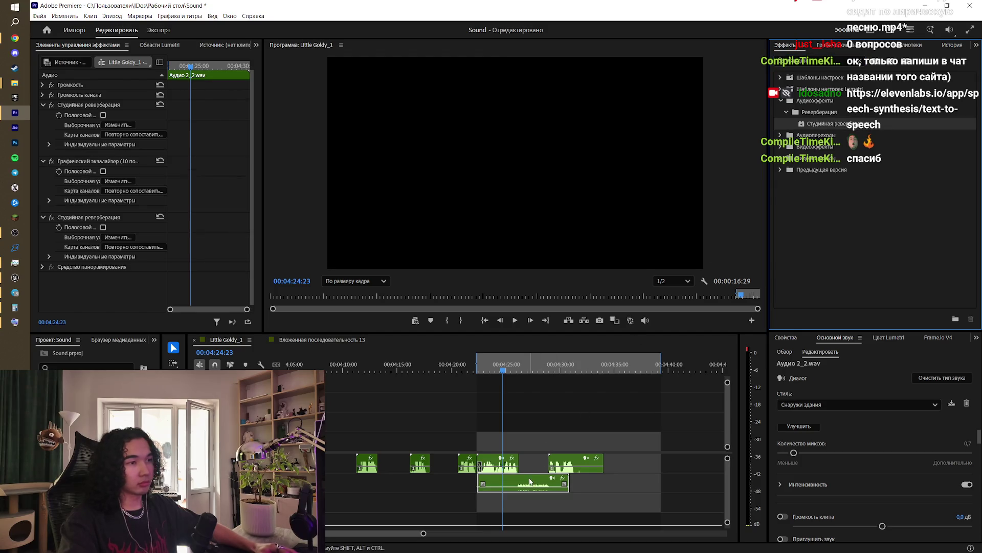
left_click(119, 237)
left_click(537, 170)
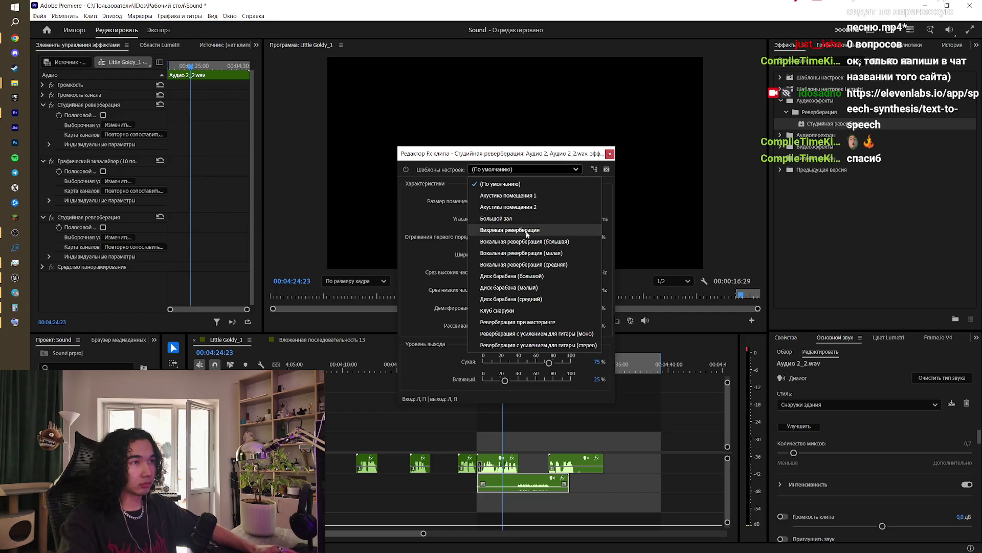
left_click(562, 265)
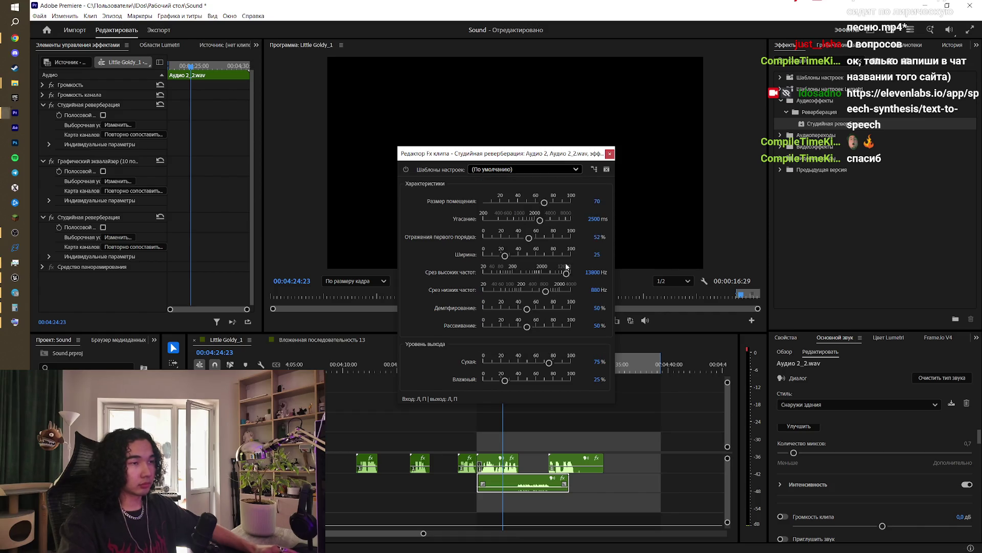
left_click(610, 154)
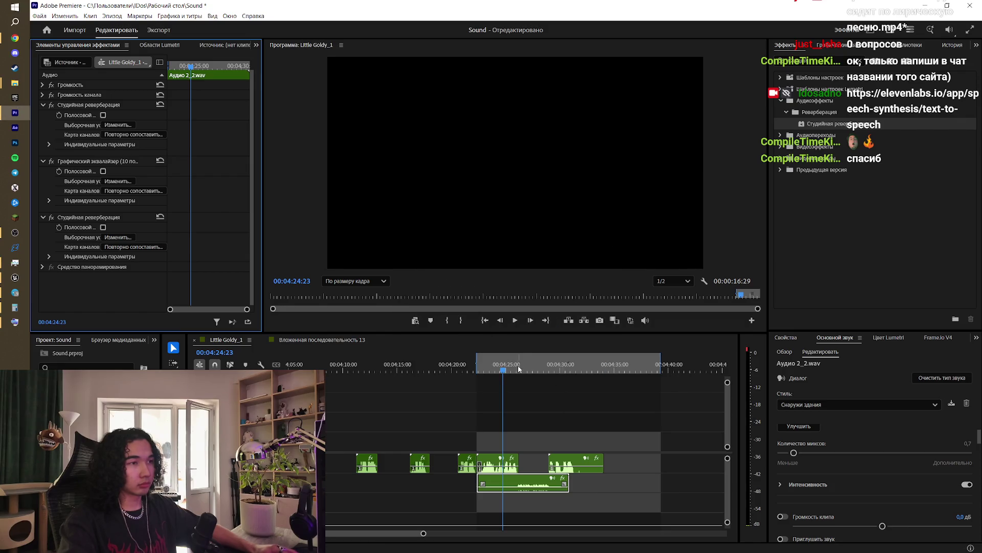
left_click(486, 360)
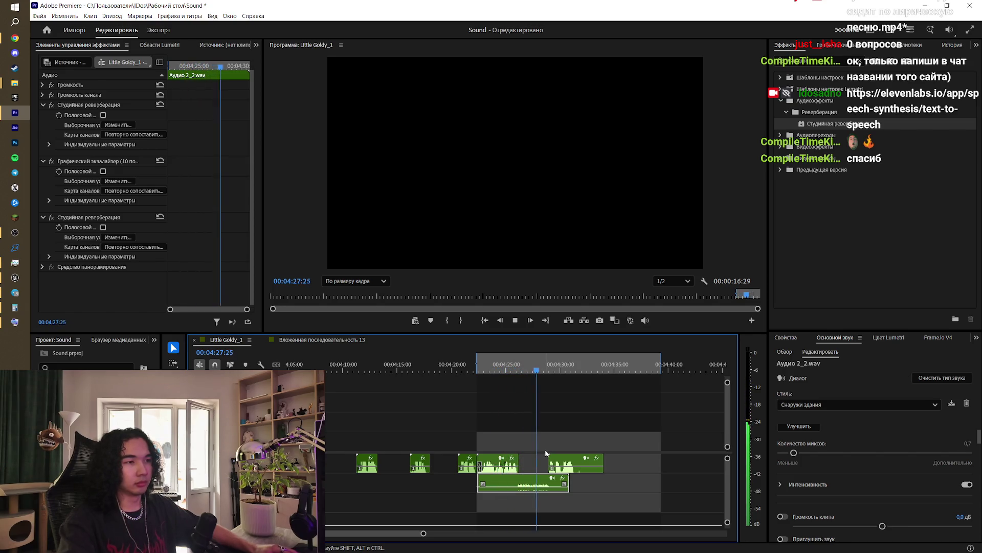
Step: Stop playback and switch the dialogue style preset to Расположить вдалеке
key("space")
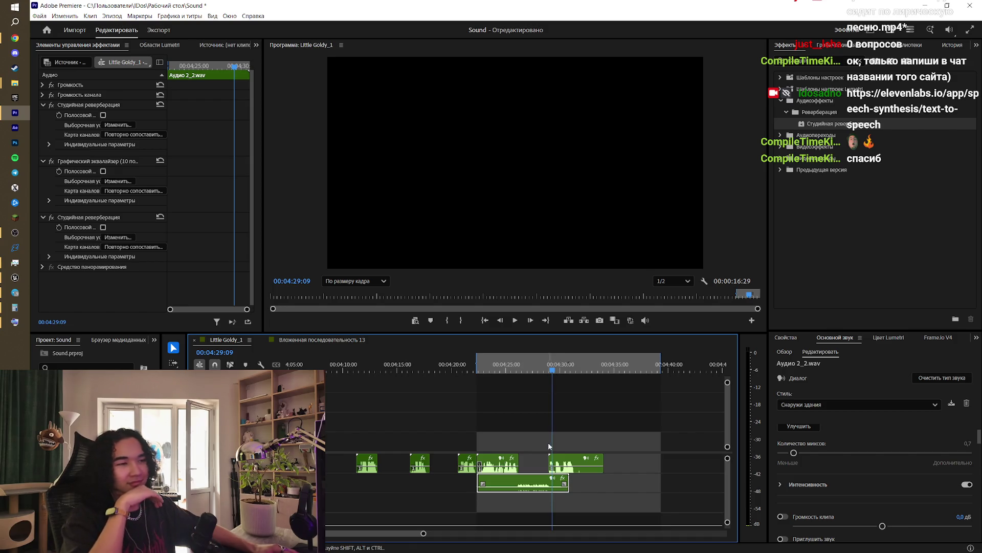
left_click(786, 338)
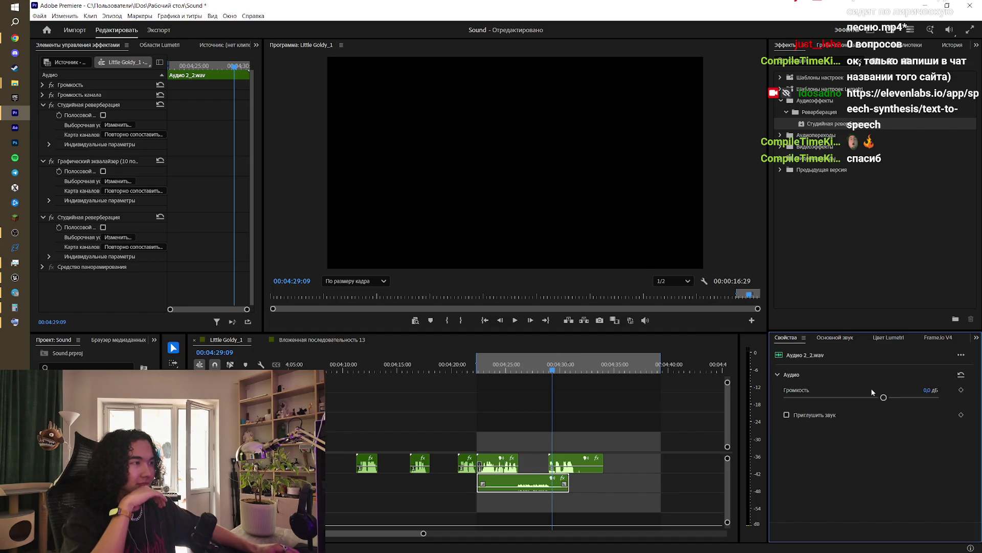
left_click(888, 338)
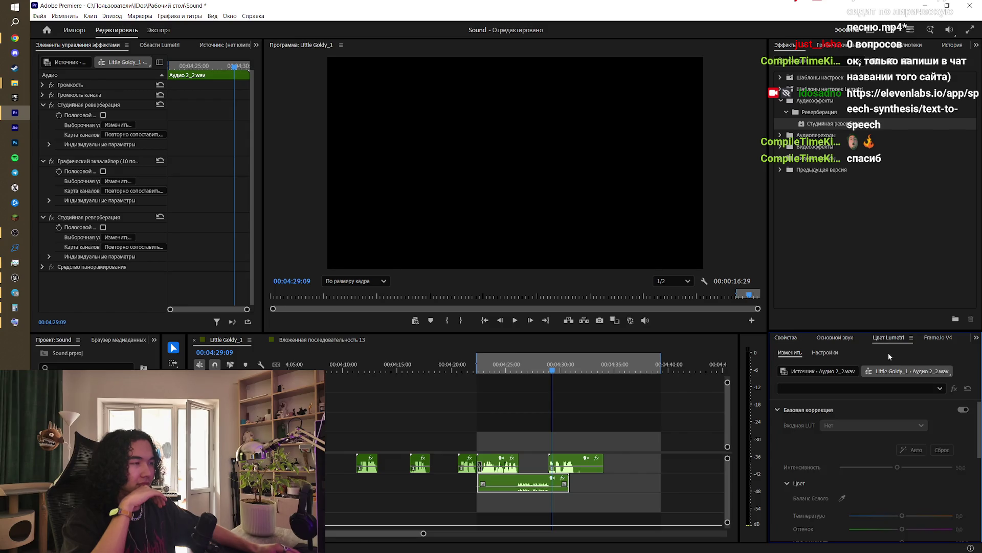
left_click(845, 339)
left_click(849, 404)
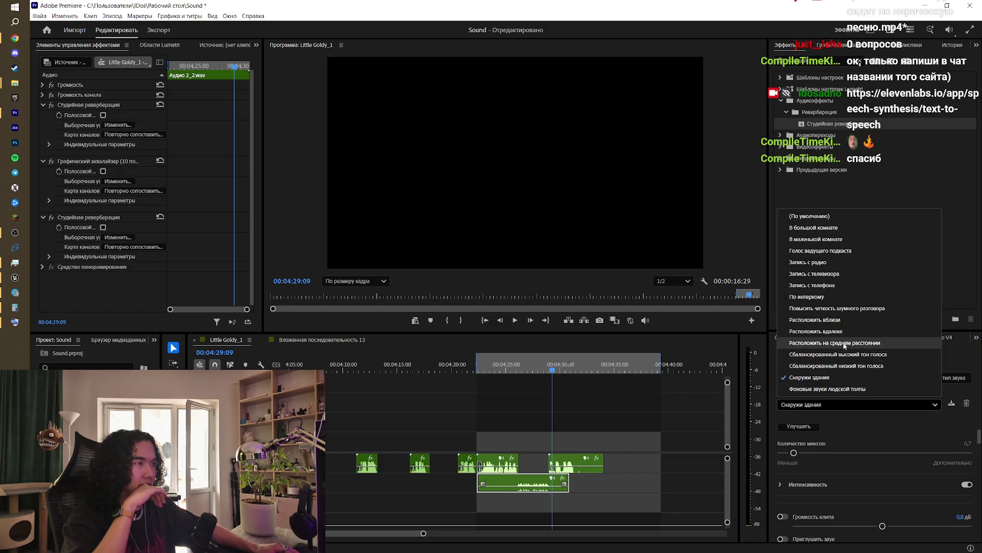
left_click(849, 331)
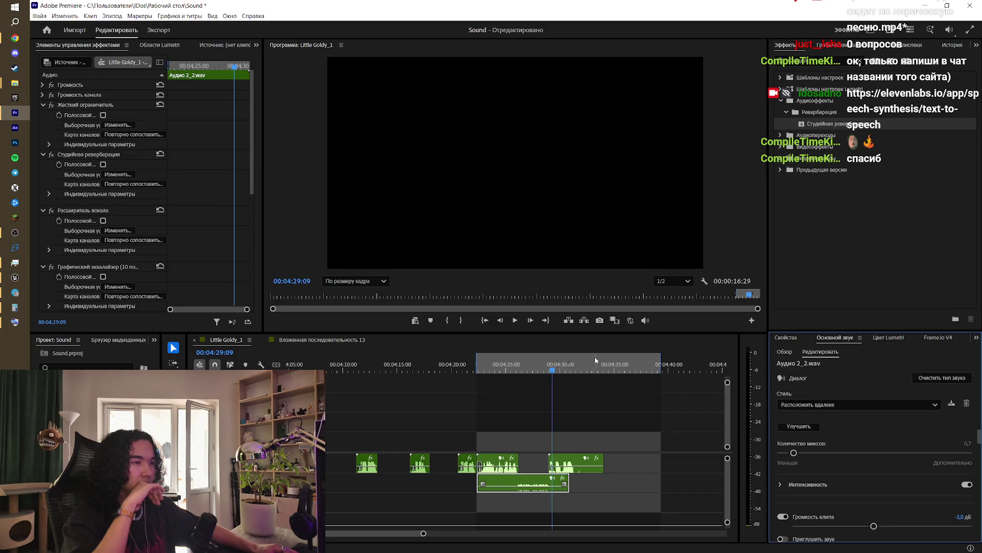
Step: Play the processed voice from 00:04:23:04, stopping at 00:04:29:09
left_click(485, 369)
left_click(786, 337)
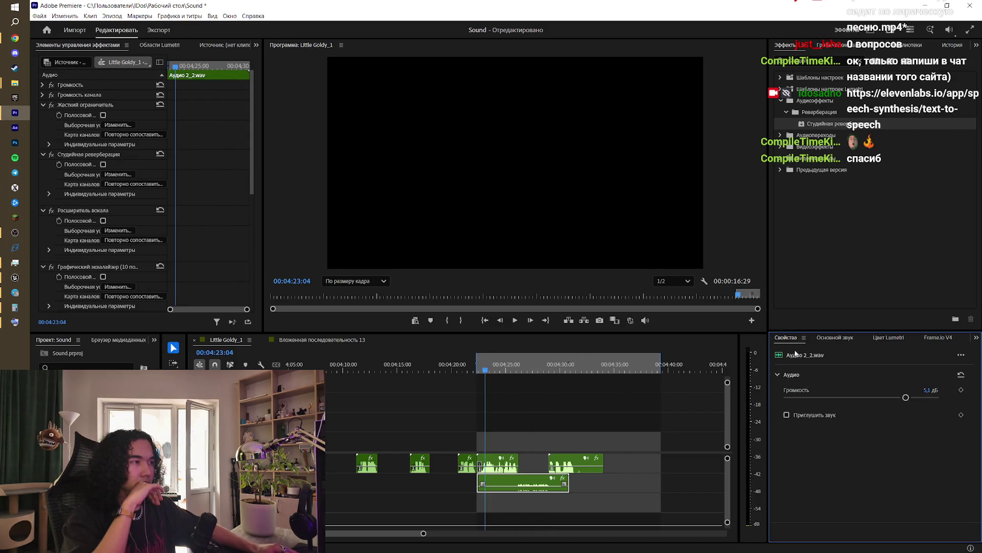
left_click(516, 320)
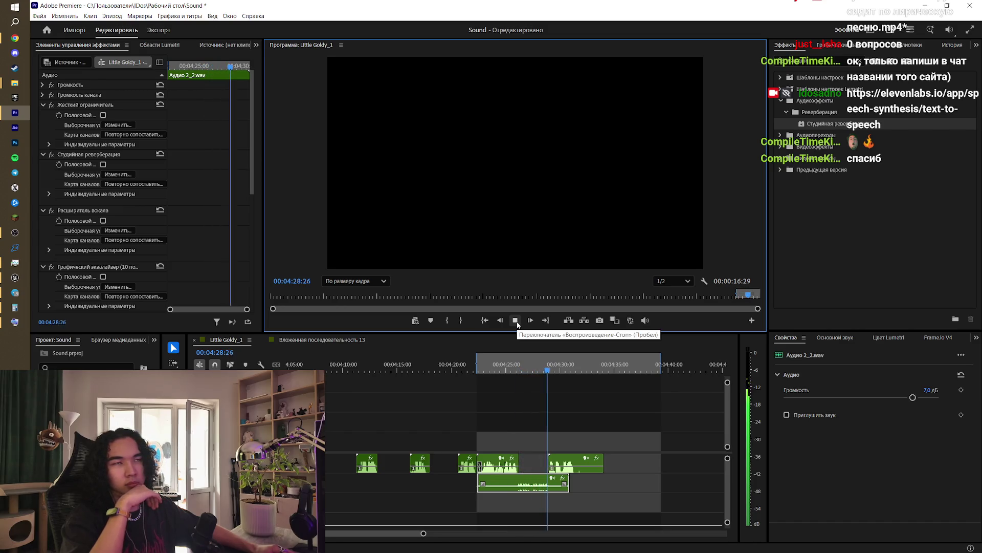
left_click(518, 323)
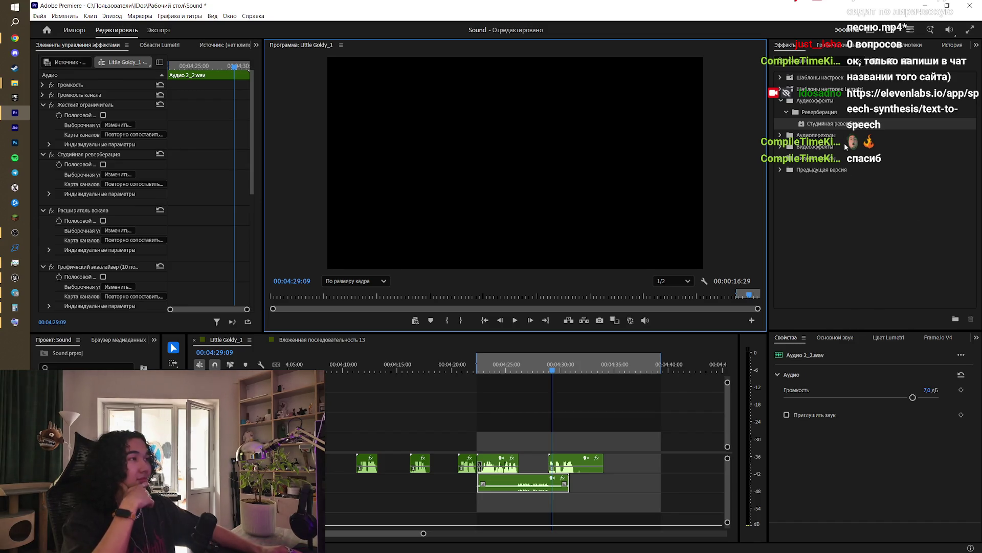
Step: Switch from Premiere to the YouTube tab in the browser
left_click(845, 59)
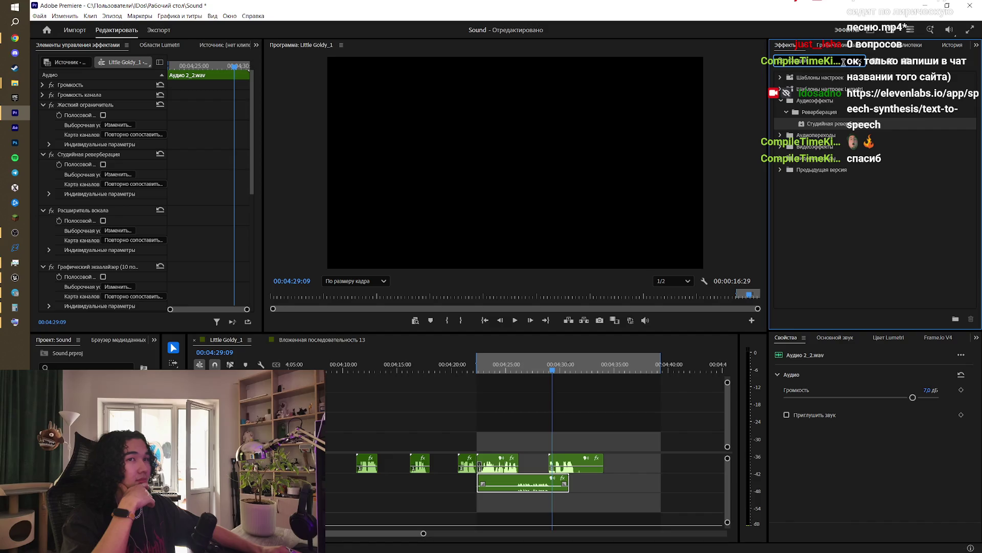
left_click(15, 37)
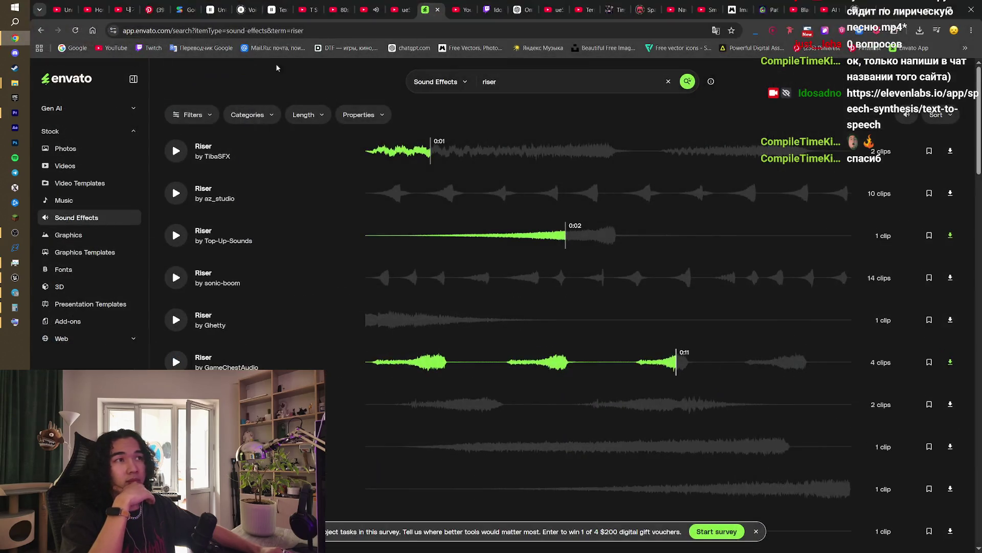
left_click(699, 5)
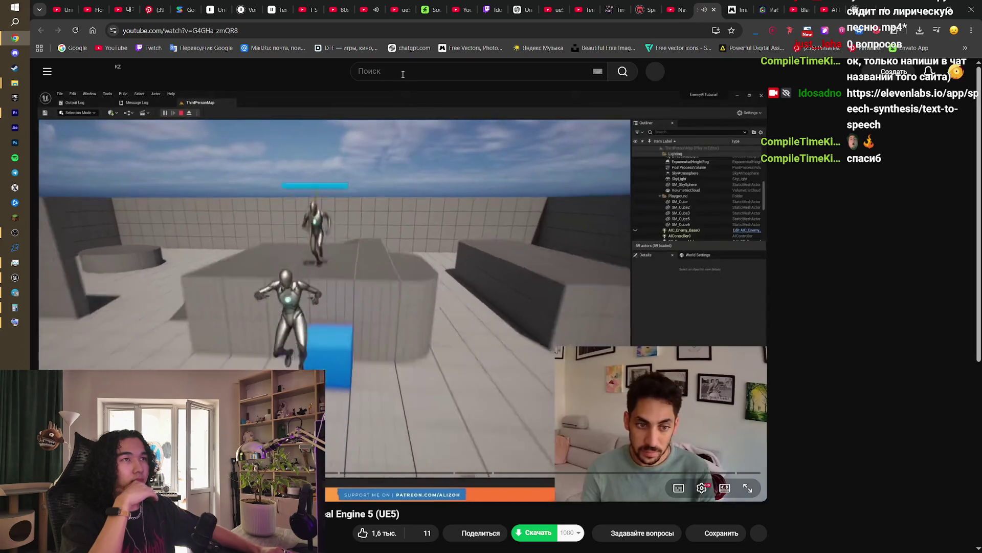
Step: Search YouTube for 'как сделать перегруженный звук в premiere pro' and open the Distortion + Bass tutorial
left_click(403, 74)
type("пере")
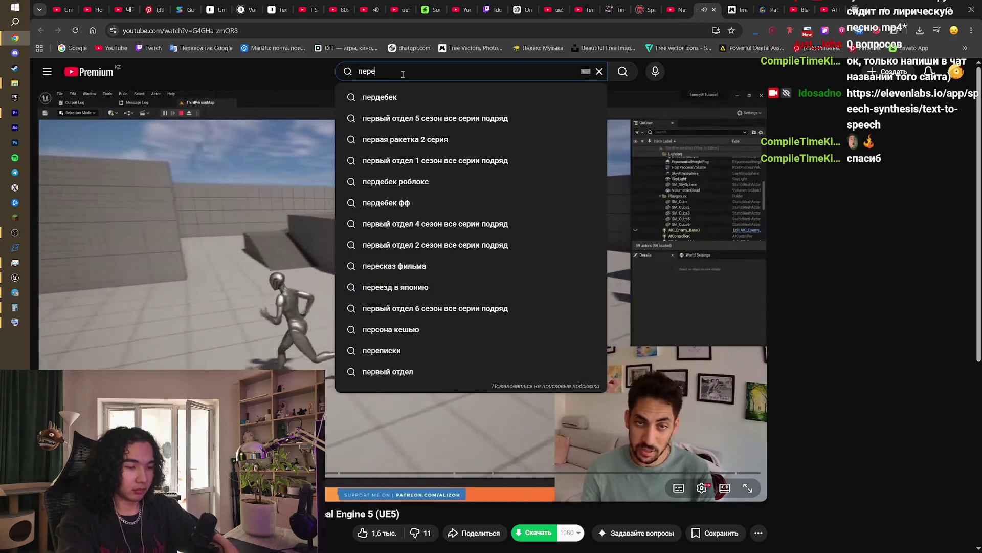
type("в")
key("BackSpace")
key("BackSpace")
key("BackSpace")
type("как")
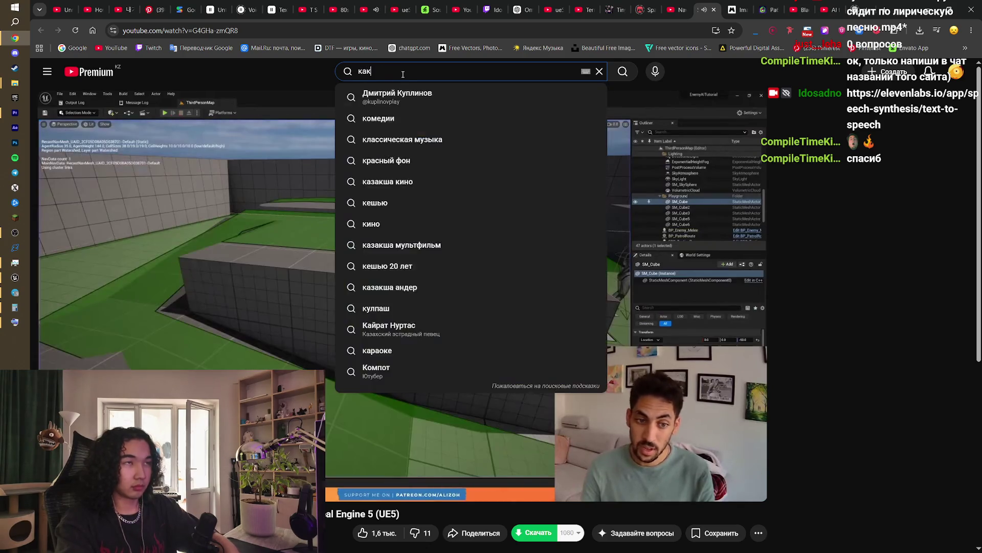
type(" сделат")
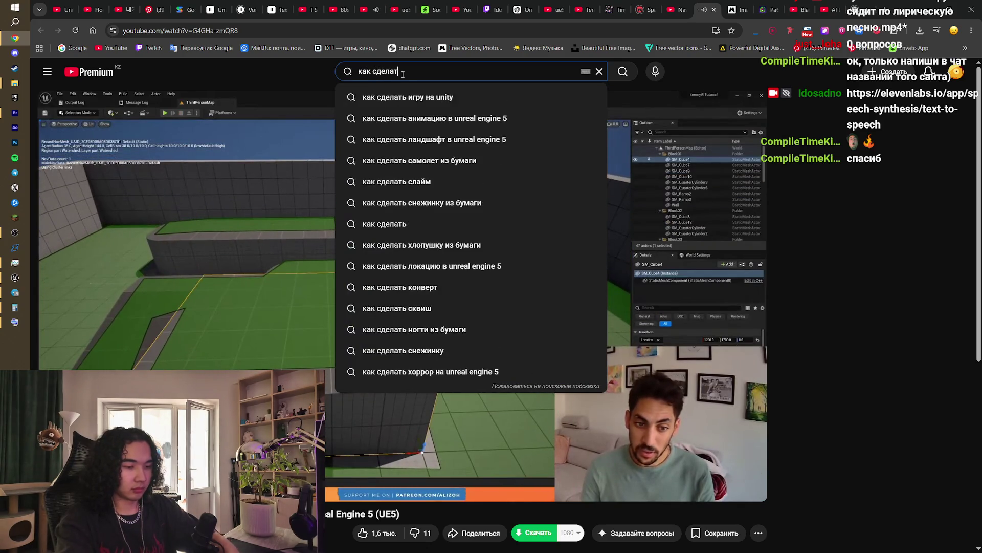
type("ь пер")
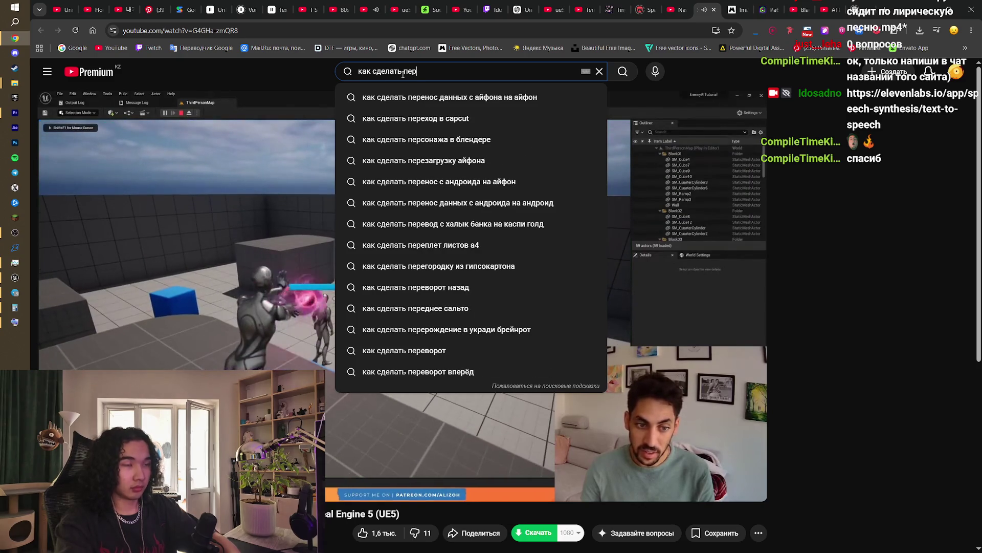
type("егруженны")
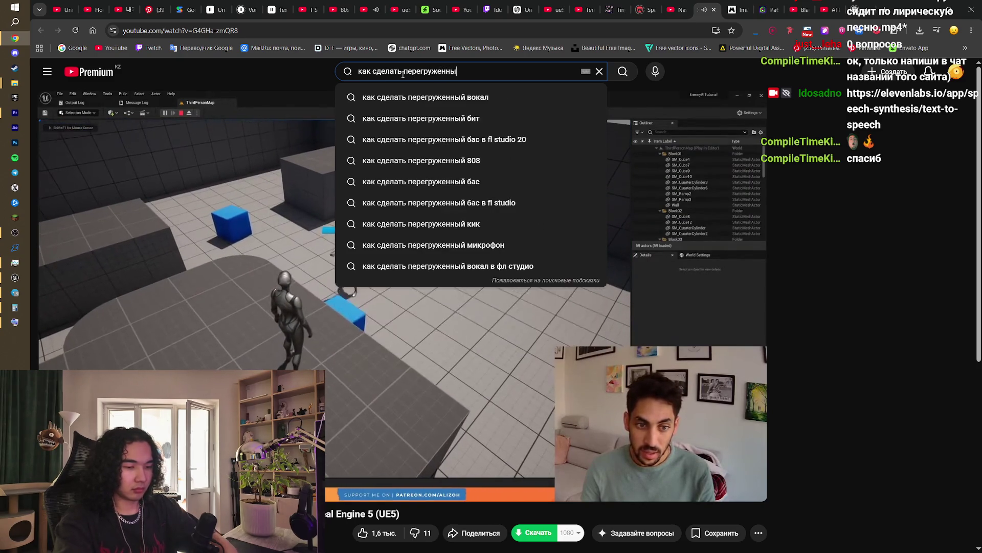
type("й звук в")
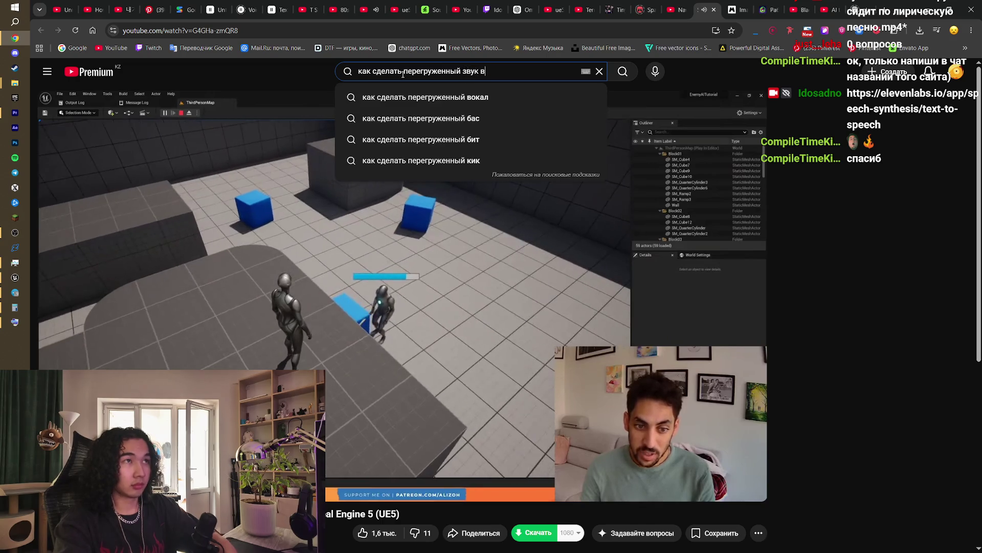
type(" prem")
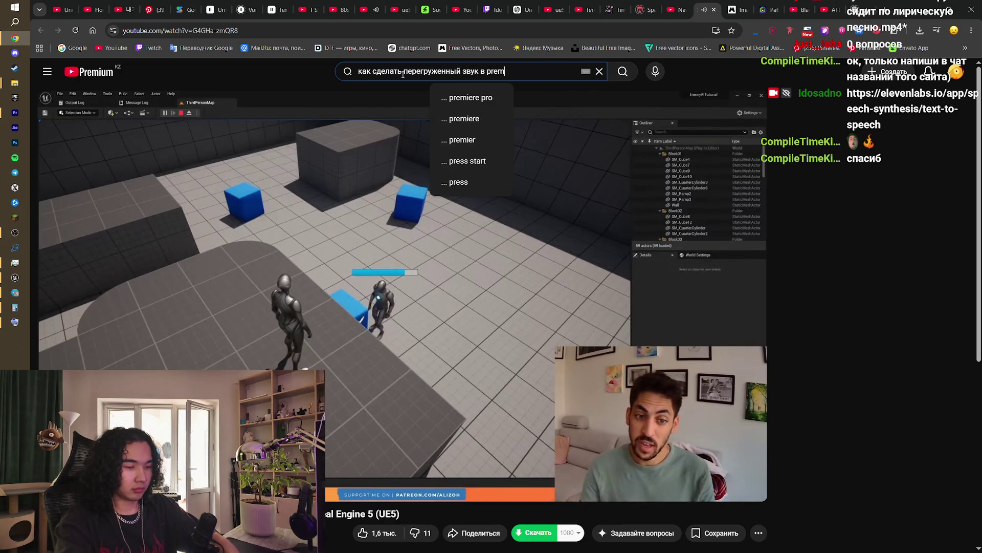
type("iere p")
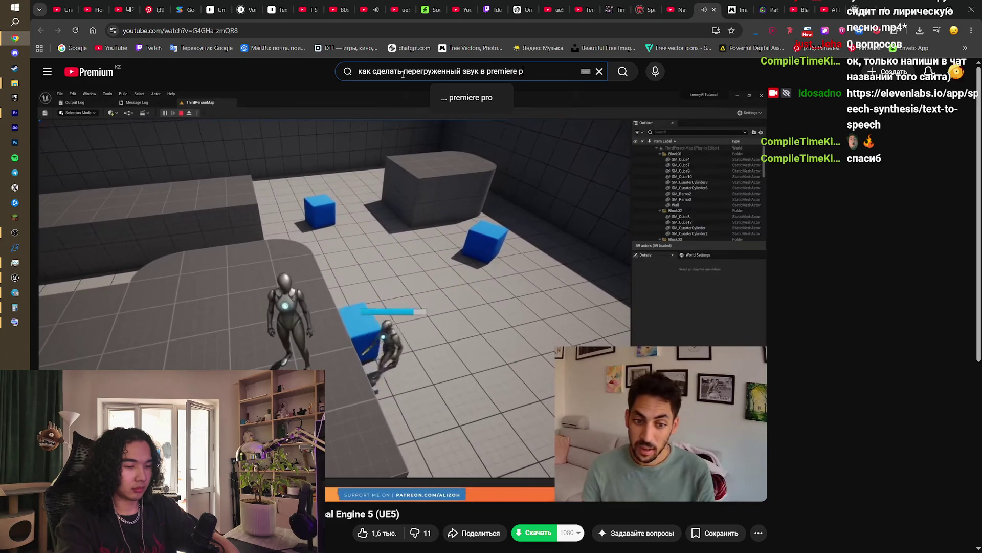
left_click(468, 97)
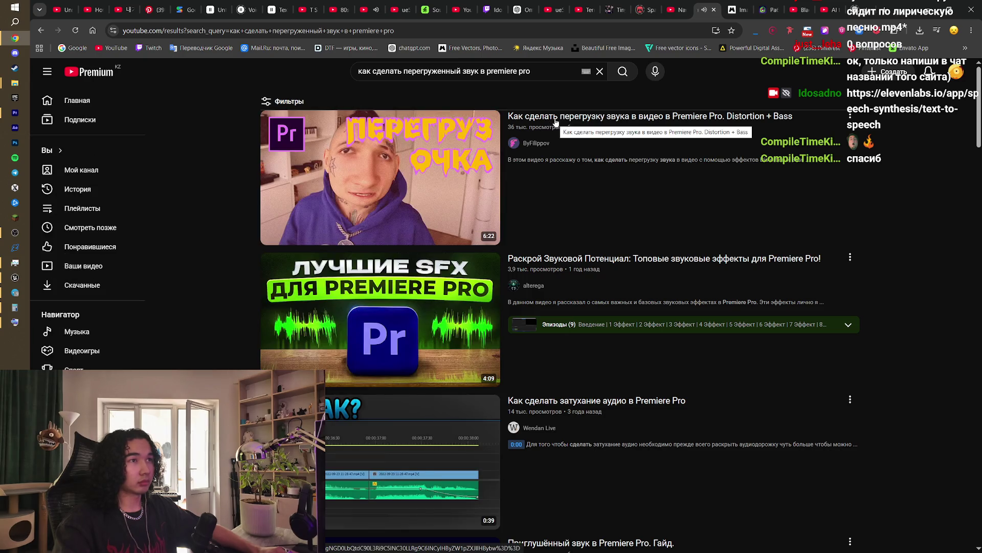
left_click(556, 123)
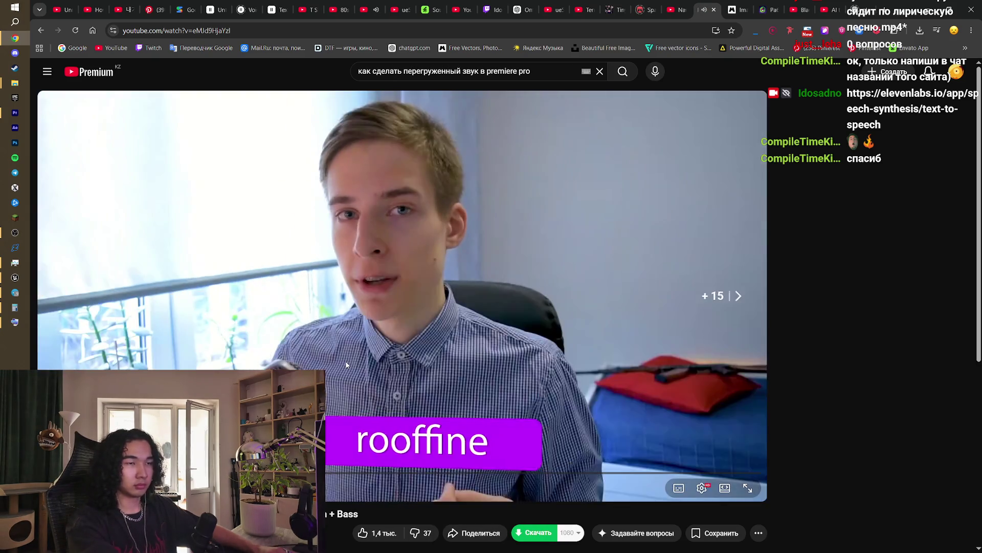
Step: Return to the search results and reopen the Distortion + Bass tutorial
key("alt+Left")
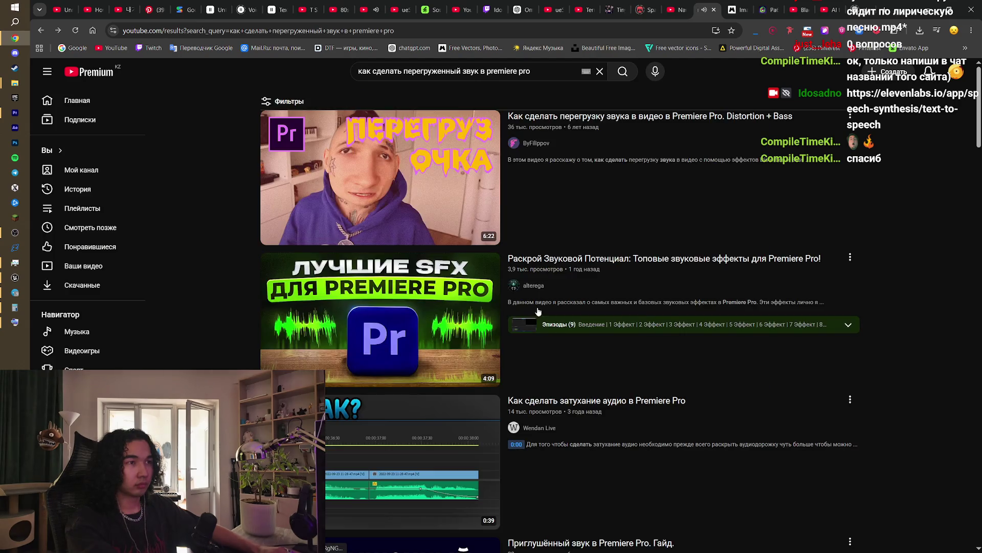
scroll(609, 328, "down", 5)
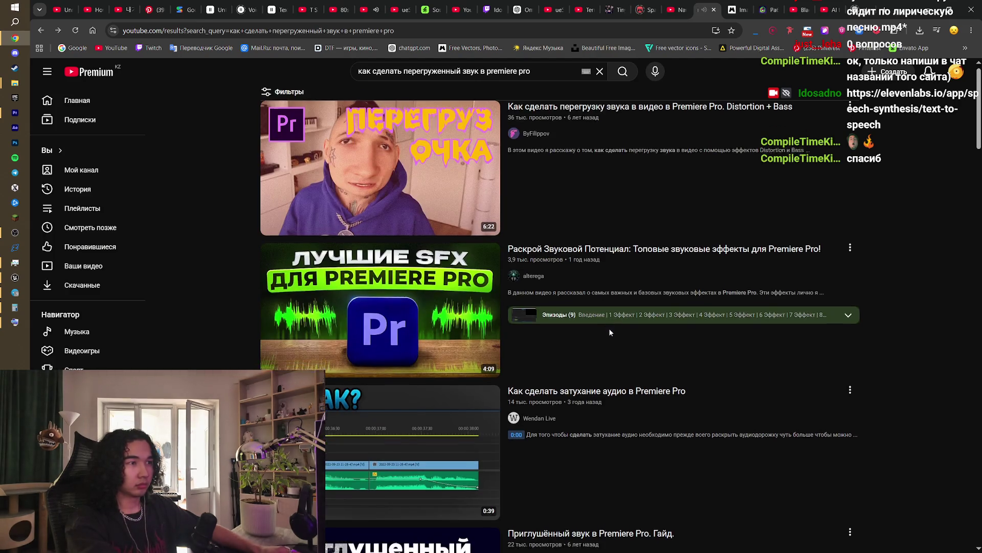
scroll(698, 355, "up", 5)
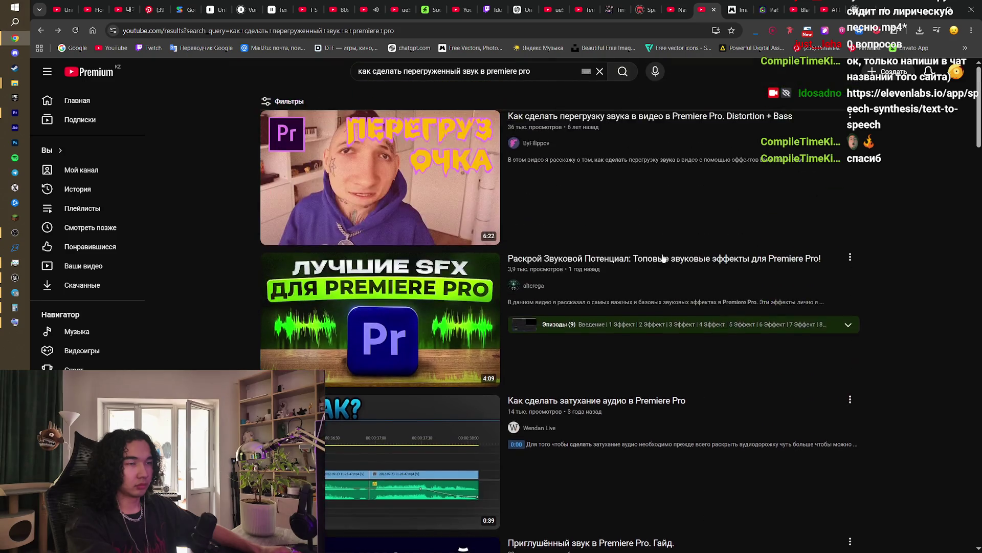
left_click(530, 151)
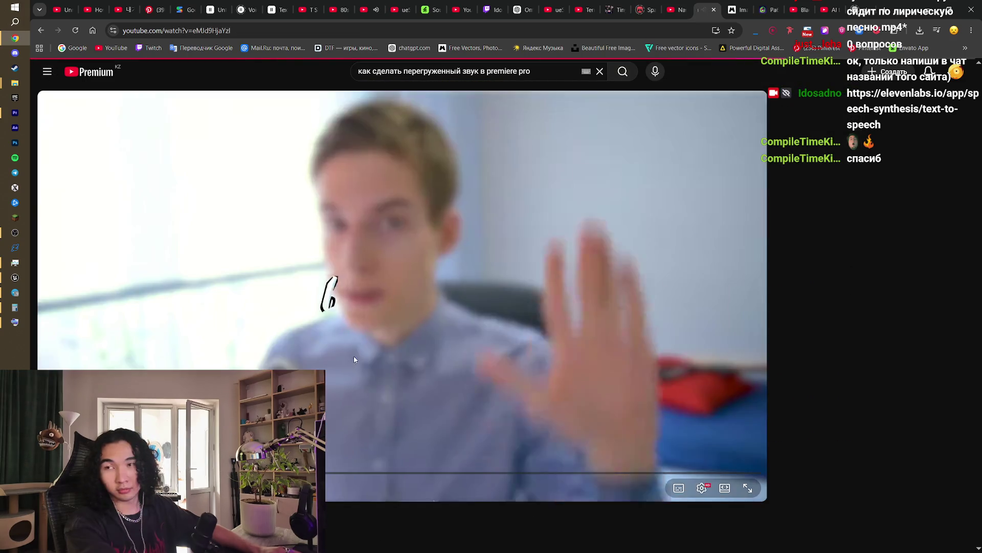
Step: Skip ahead through the tutorial past the distortion curve editing to where Bass is added
key("Right")
key("Right")
key("Right")
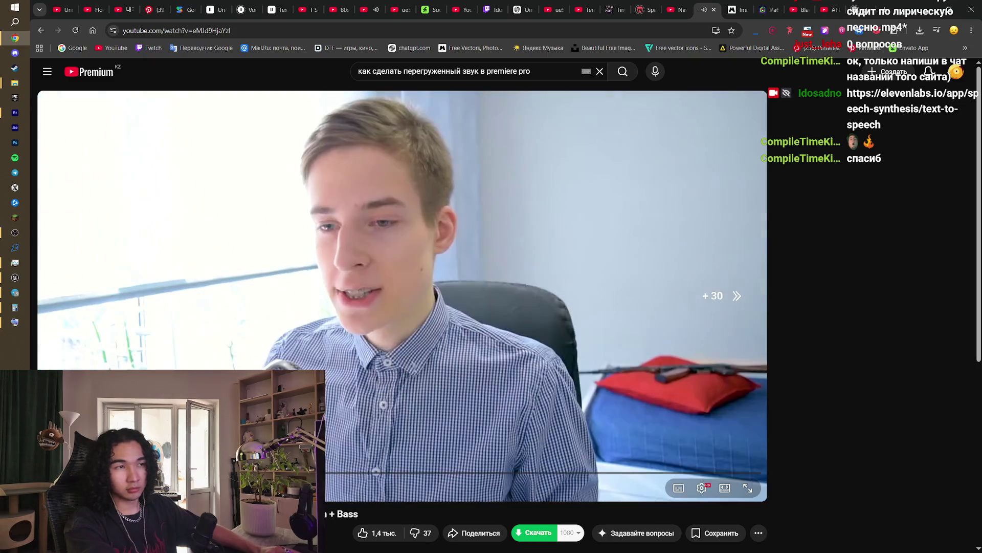
key("Right")
key("Right")
key("Right")
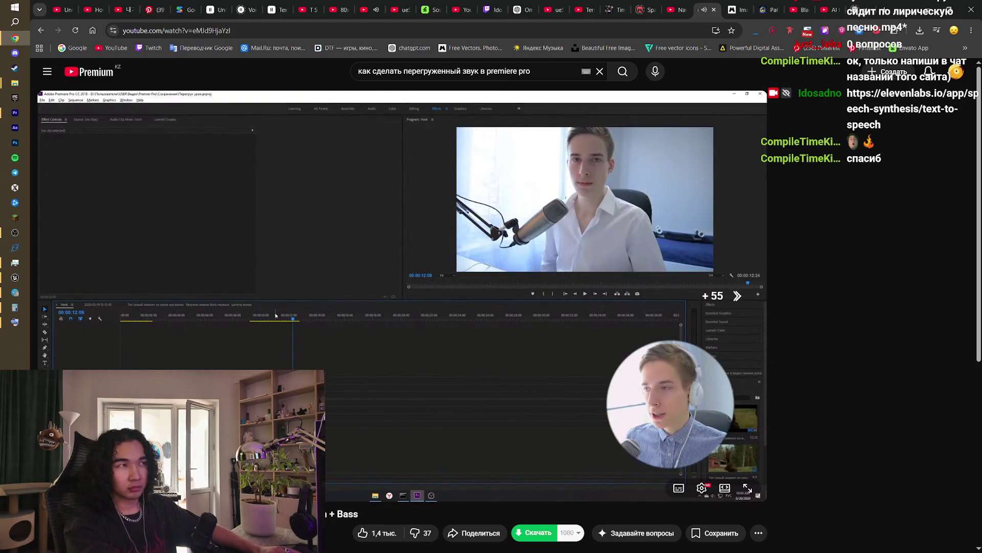
key("Right")
key("Right")
key("Right")
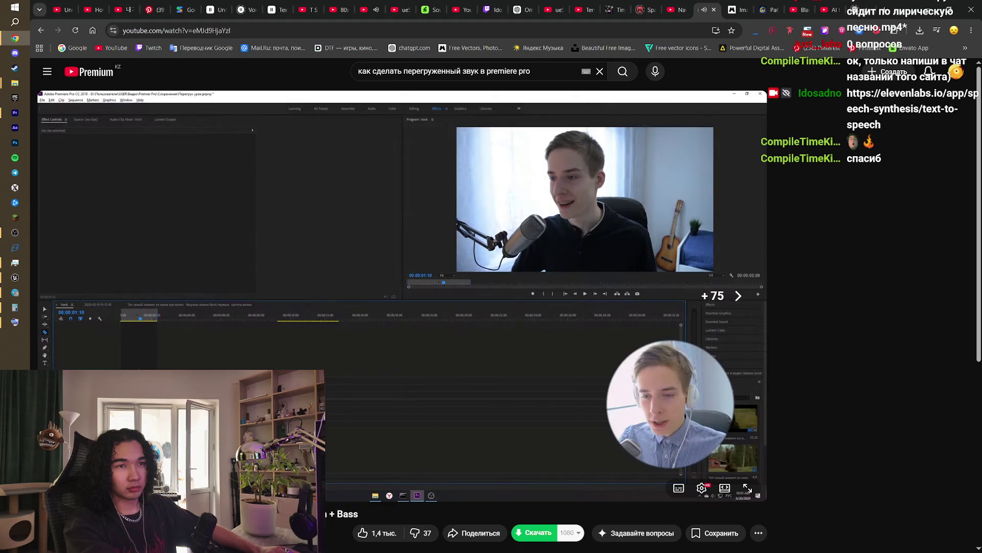
key("Right")
key("Right")
key("Right")
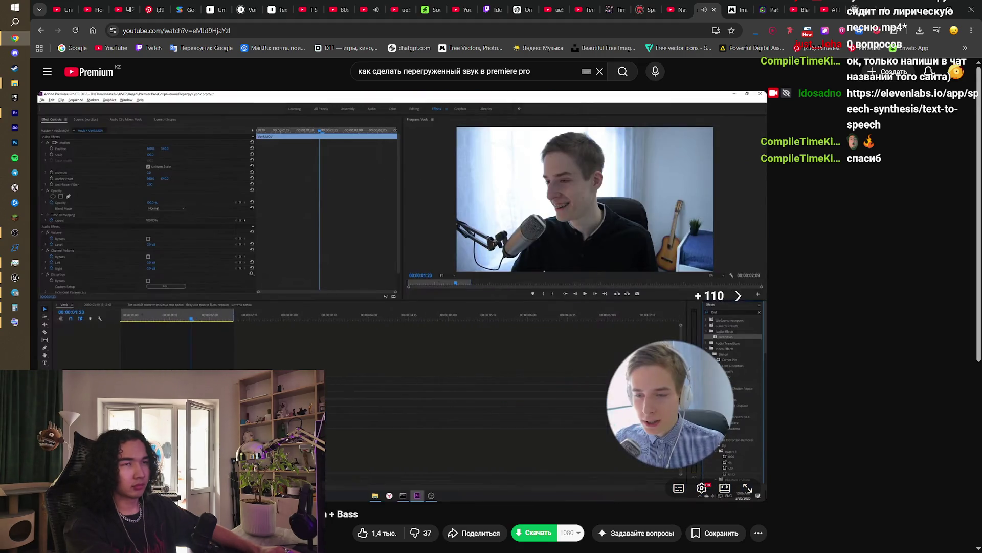
key("Left")
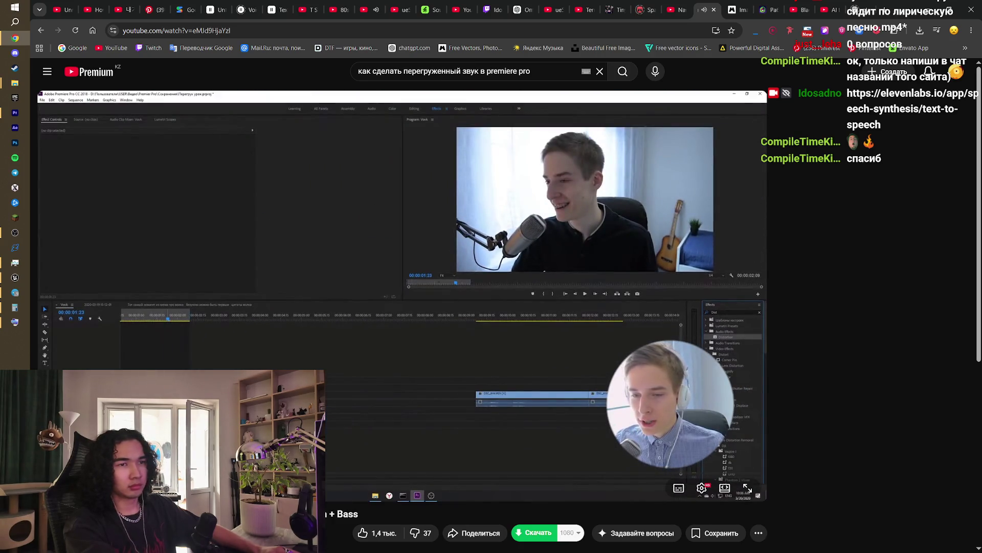
key("Right")
key("Right")
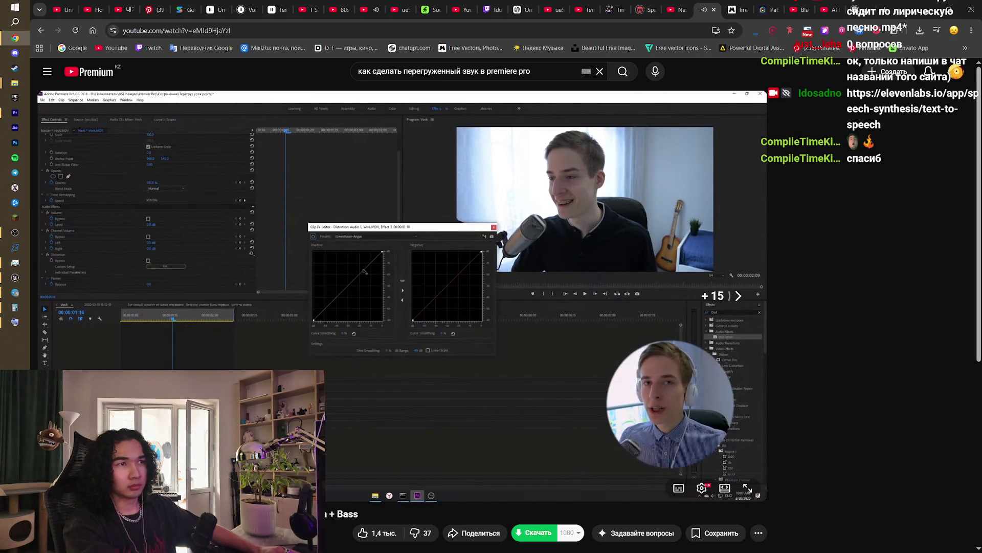
key("Right")
key("Right")
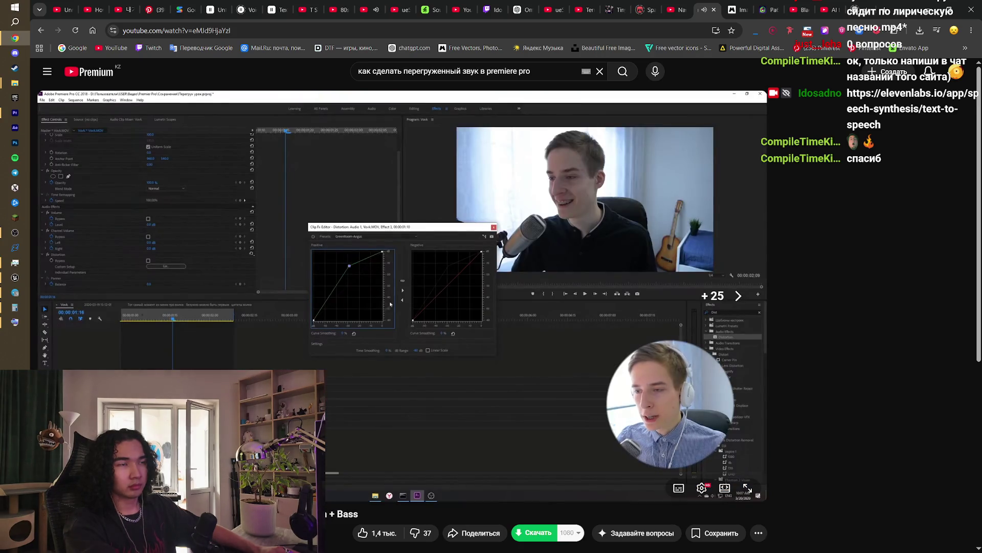
key("Right")
key("Right")
key("Right")
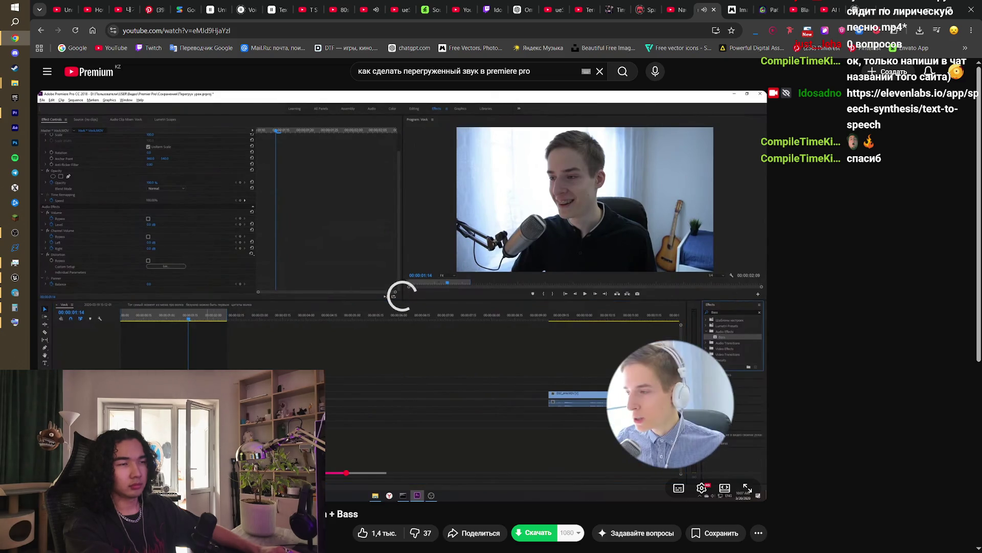
key("Right")
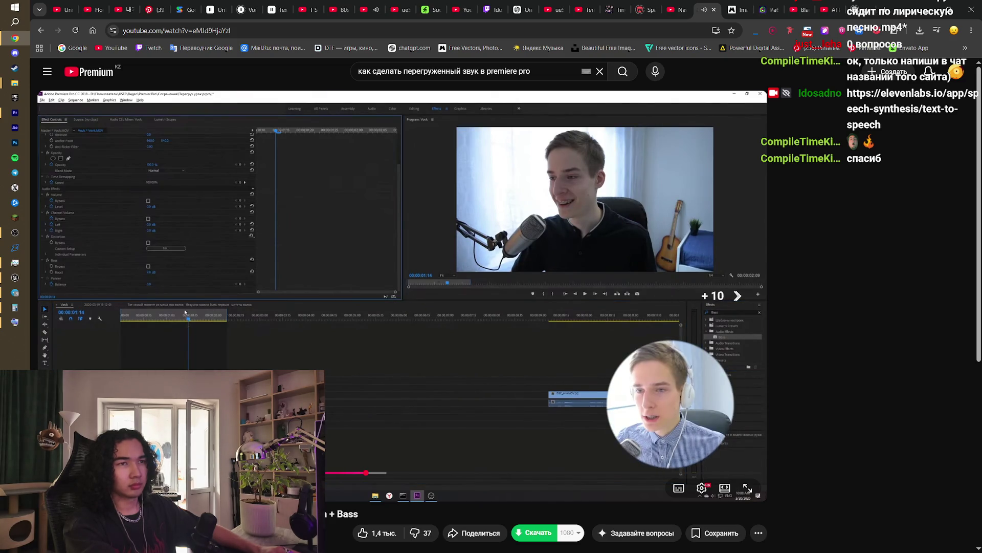
key("Right")
key("Right")
key("Right")
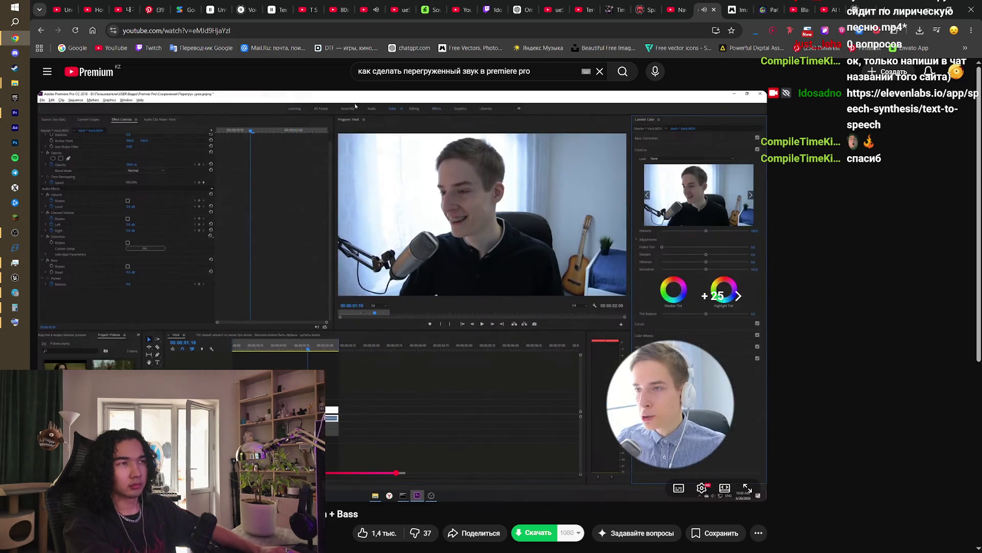
key("Right")
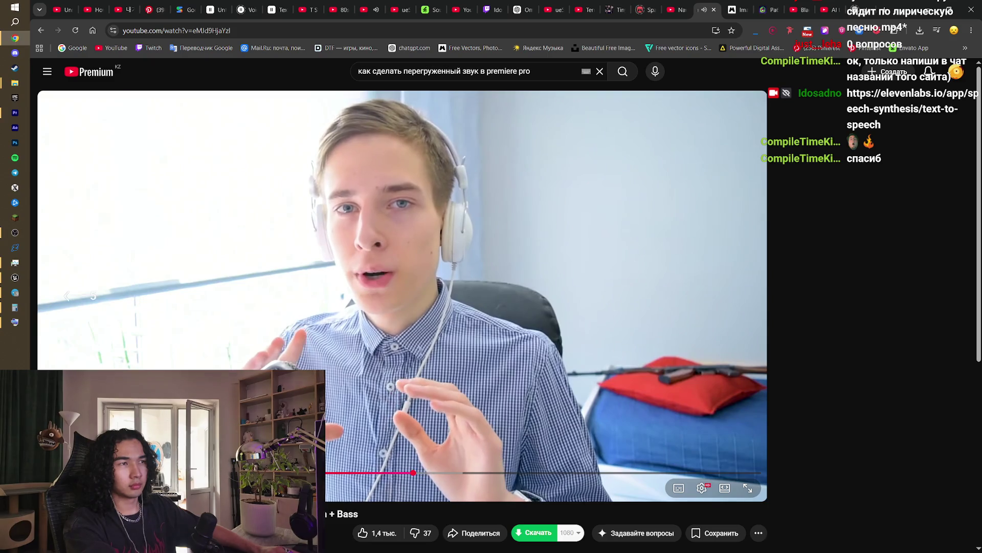
Step: Rewind to rewatch the effects setup, pause the video and return to Premiere
key("Left")
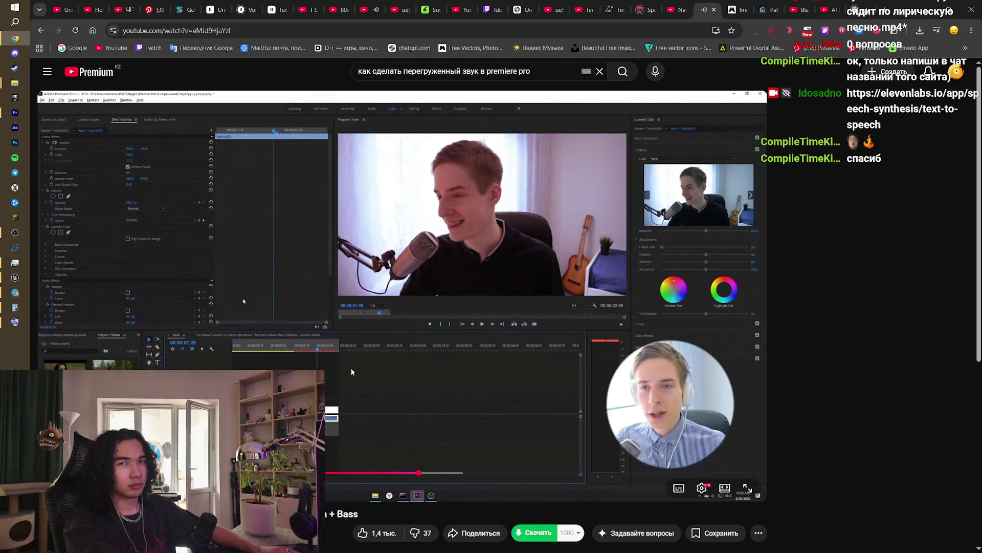
key("Left")
key("Left")
key("Left")
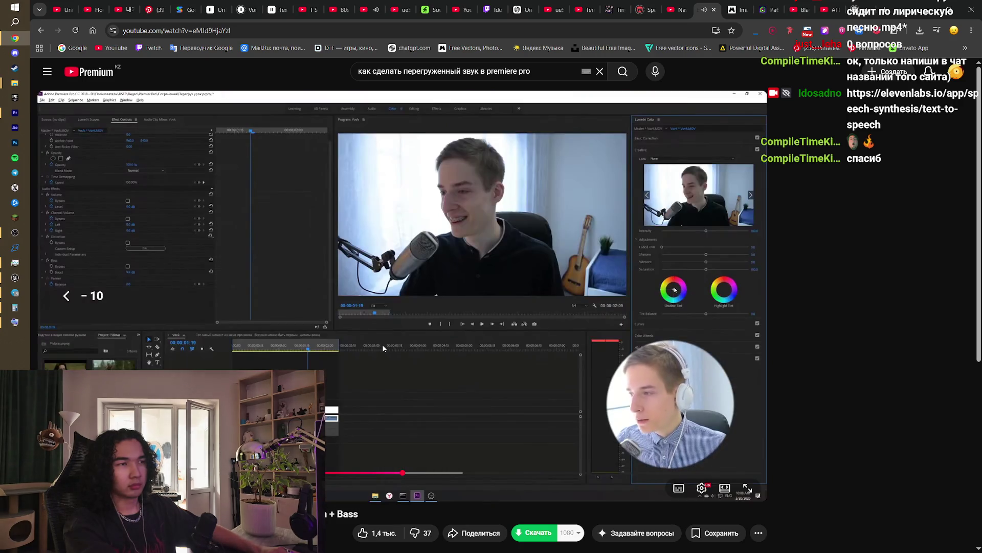
key("Left")
left_click(379, 340)
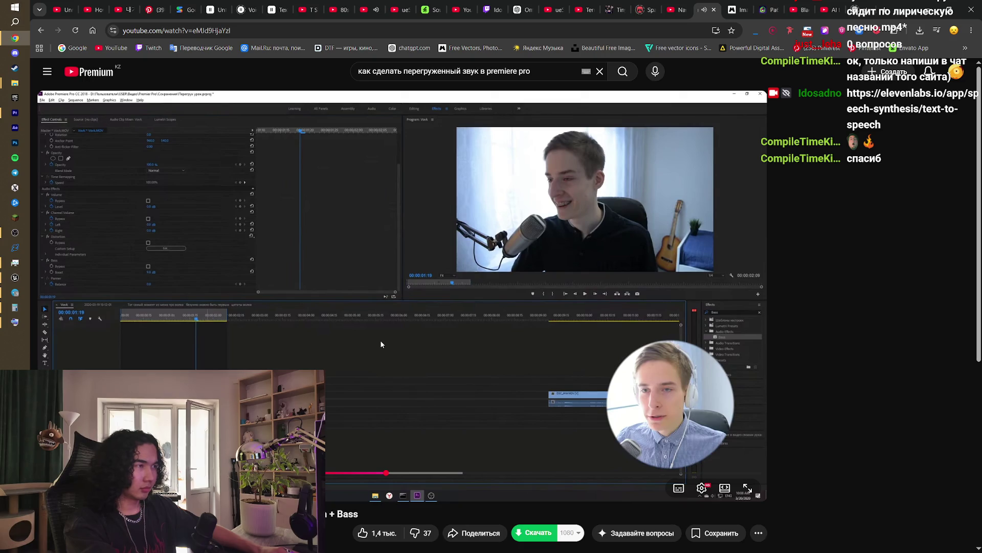
left_click(379, 340)
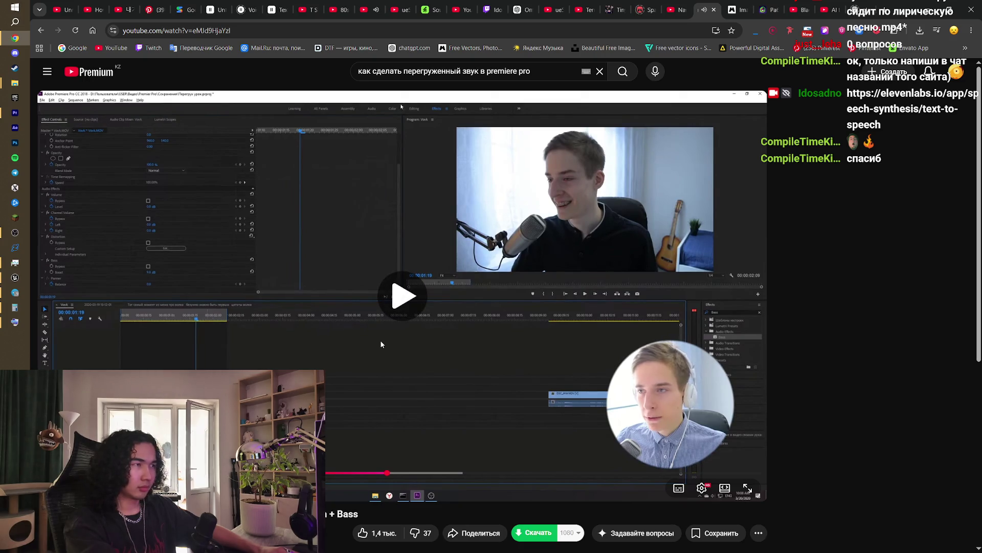
key("Left")
left_click(380, 340)
key("Left")
key("Left")
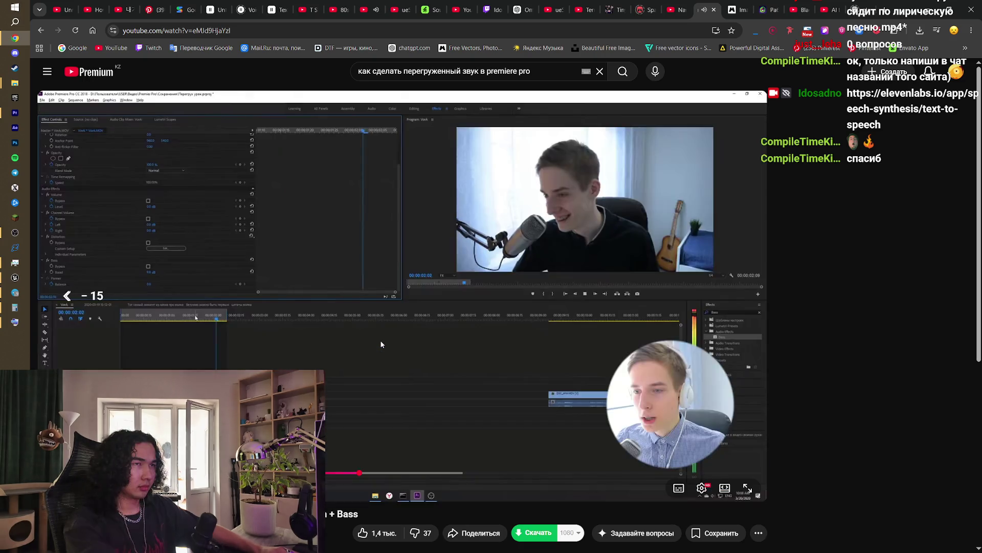
left_click(381, 344)
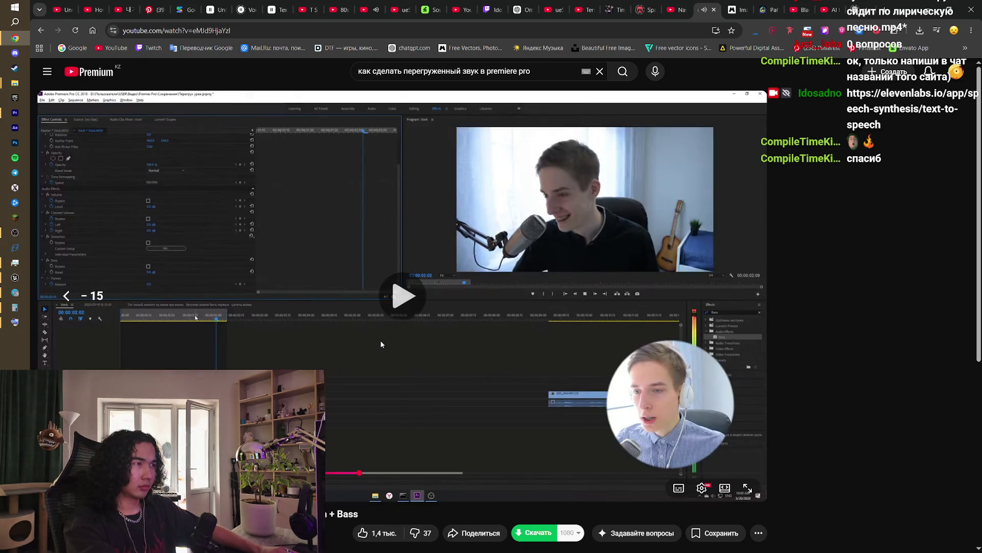
key("Left")
key("Left")
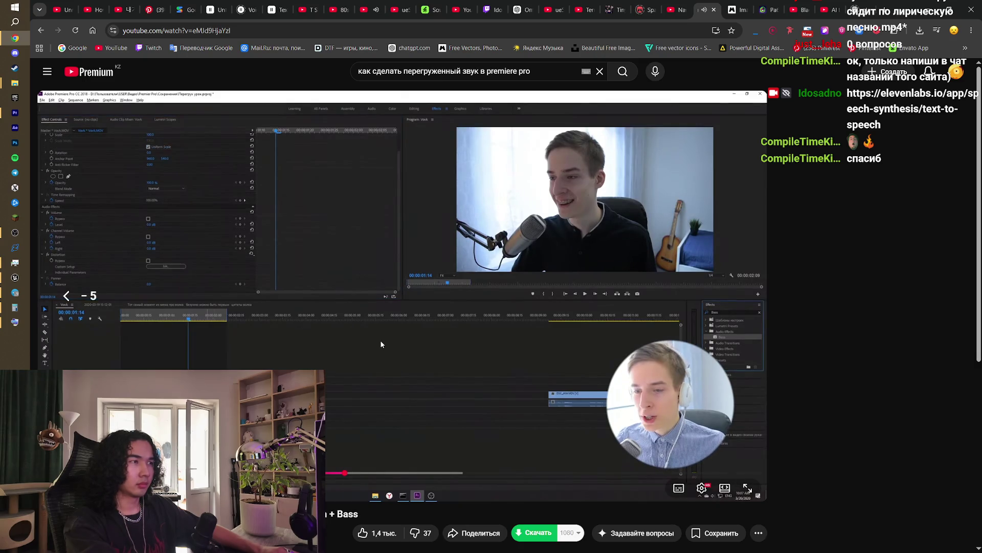
key("Left")
key("space")
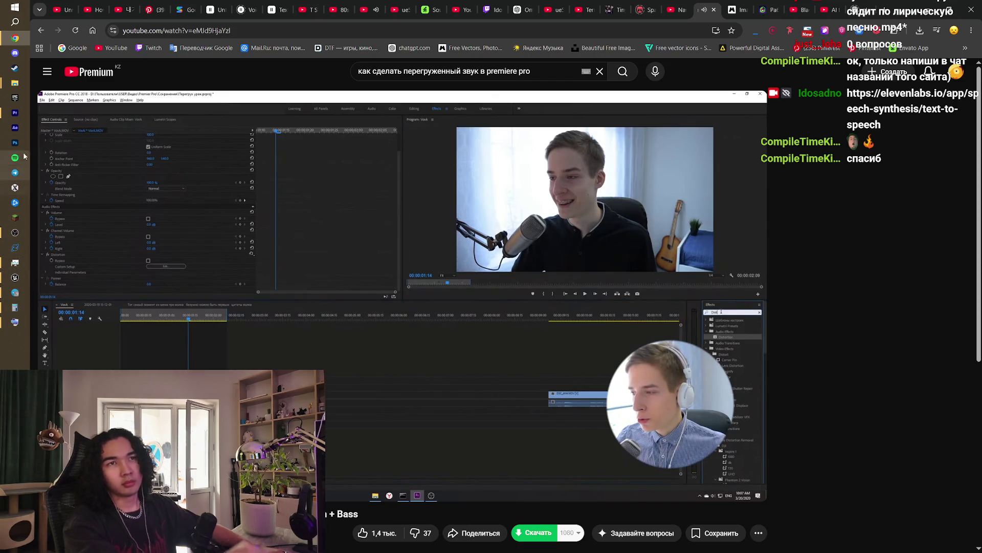
left_click(15, 113)
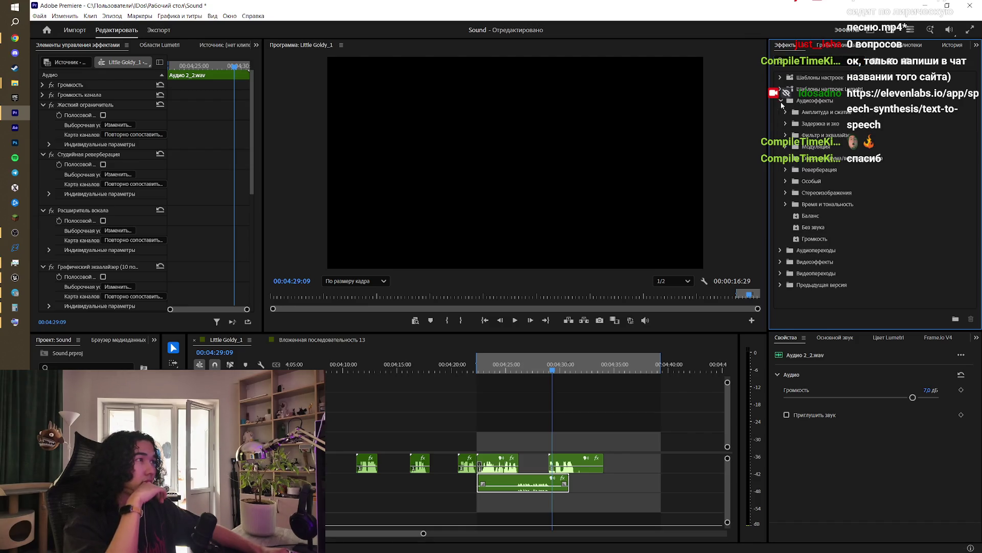
Step: Clear the effects search and expand Модуляция, Амплитуда и сжатие, Задержка и эхо, Фильтр и эквалайзер folders
left_click(861, 61)
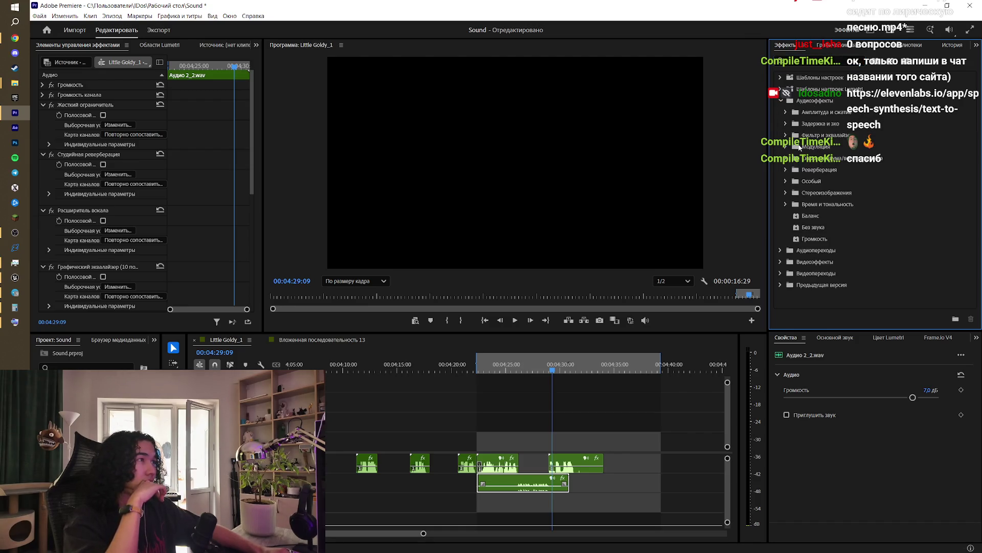
left_click(785, 204)
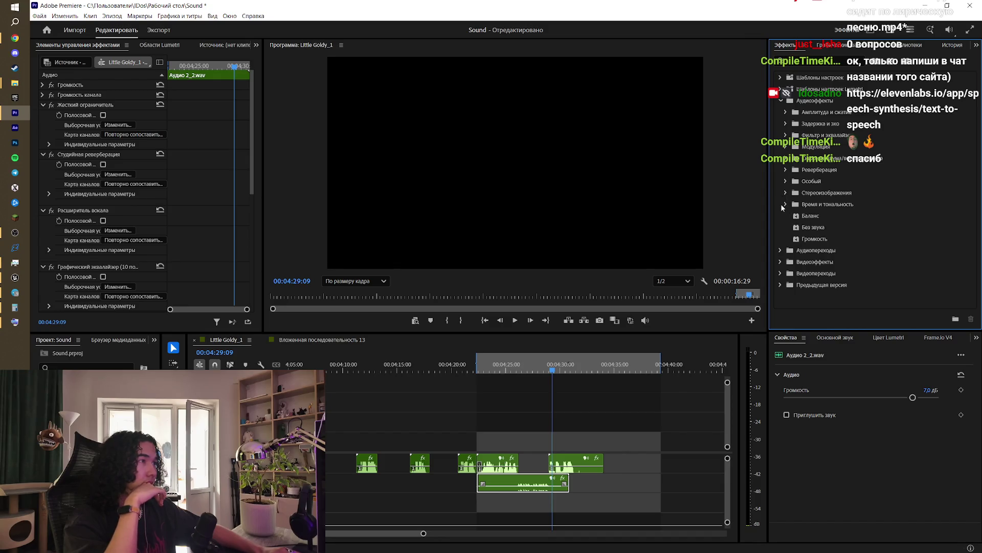
left_click(782, 205)
left_click(786, 147)
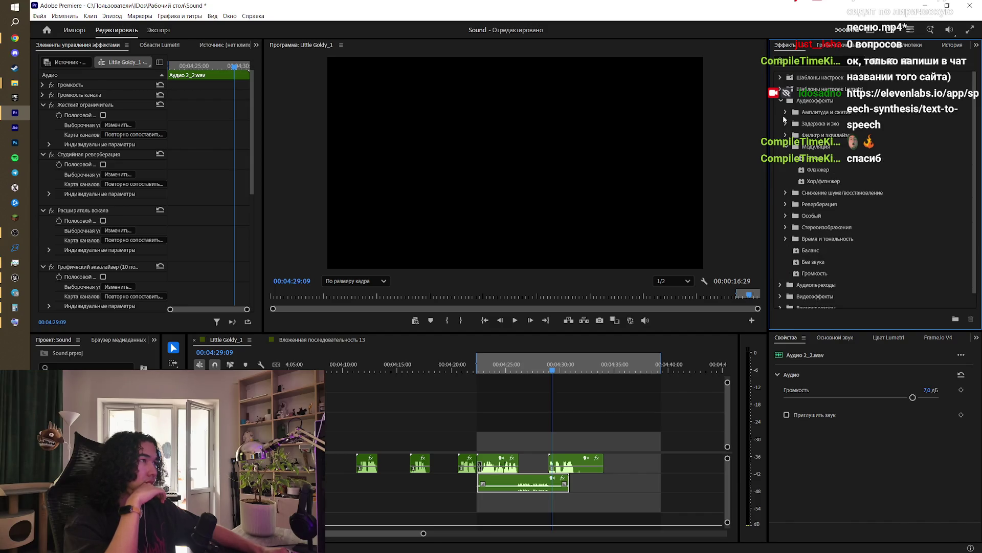
left_click(786, 112)
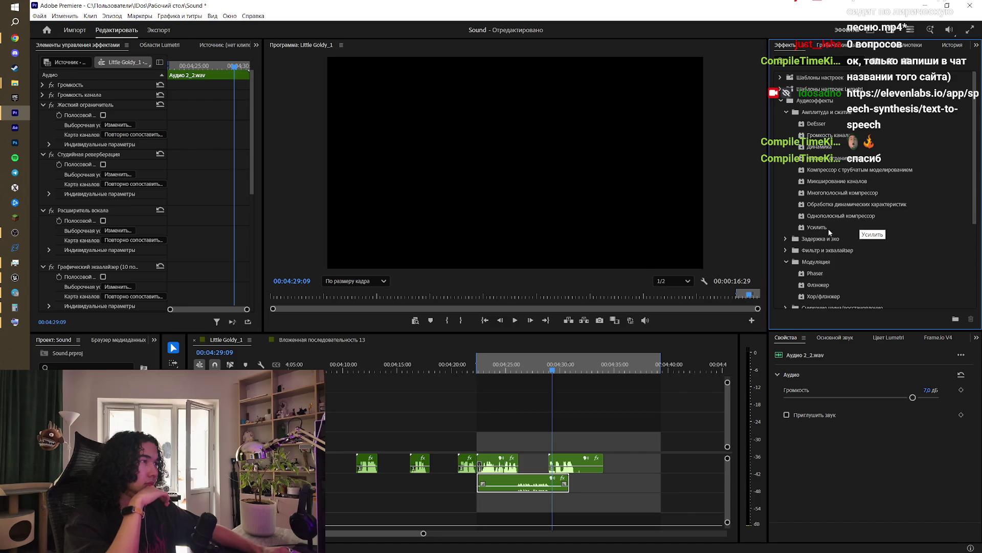
left_click(791, 240)
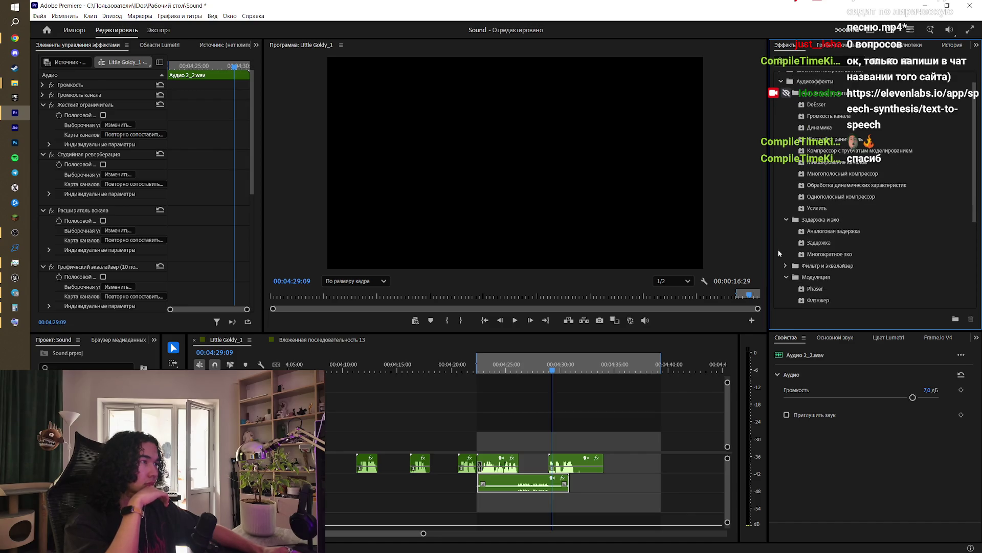
left_click(787, 284)
scroll(816, 255, "down", 3)
scroll(816, 255, "down", 2)
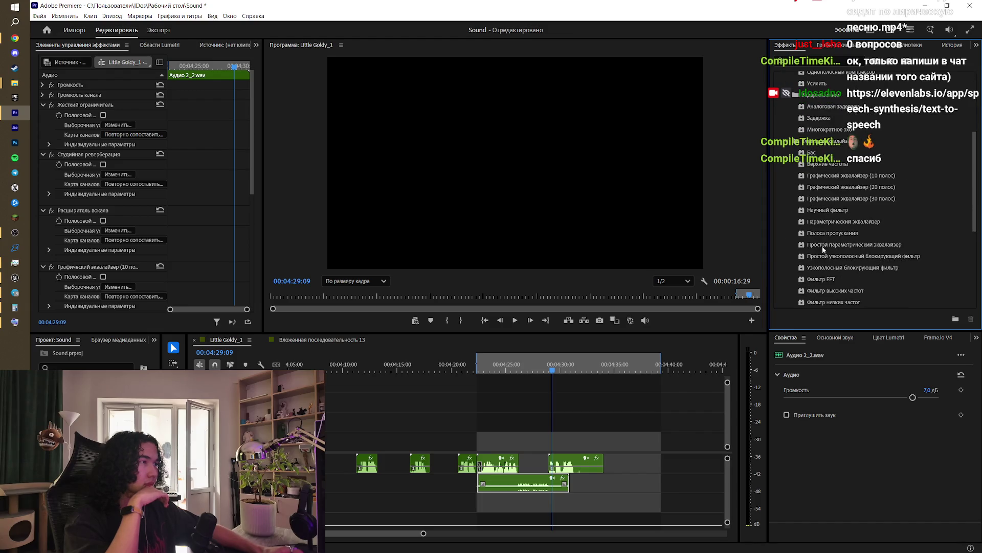
Step: Apply Бас to Аудио 2_2.wav, raise its boost to 7.4 dB and play it from about 04:25
left_click_drag(814, 124, 751, 201)
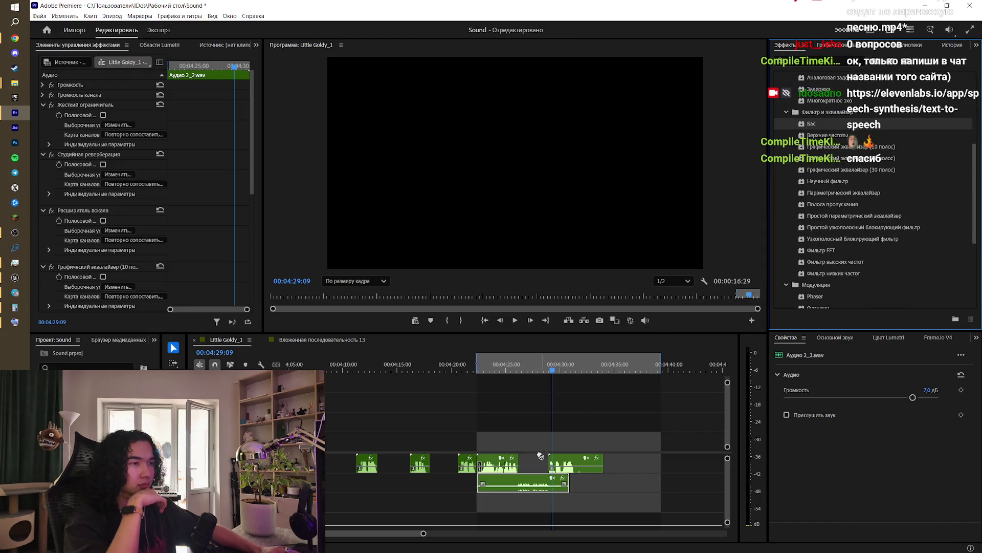
left_click_drag(540, 455, 535, 482)
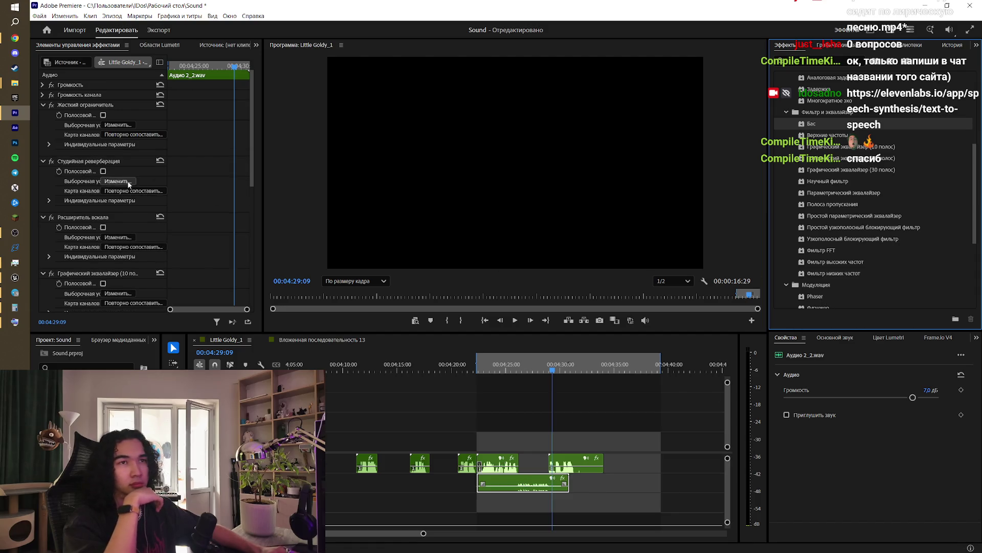
scroll(194, 244, "down", 10)
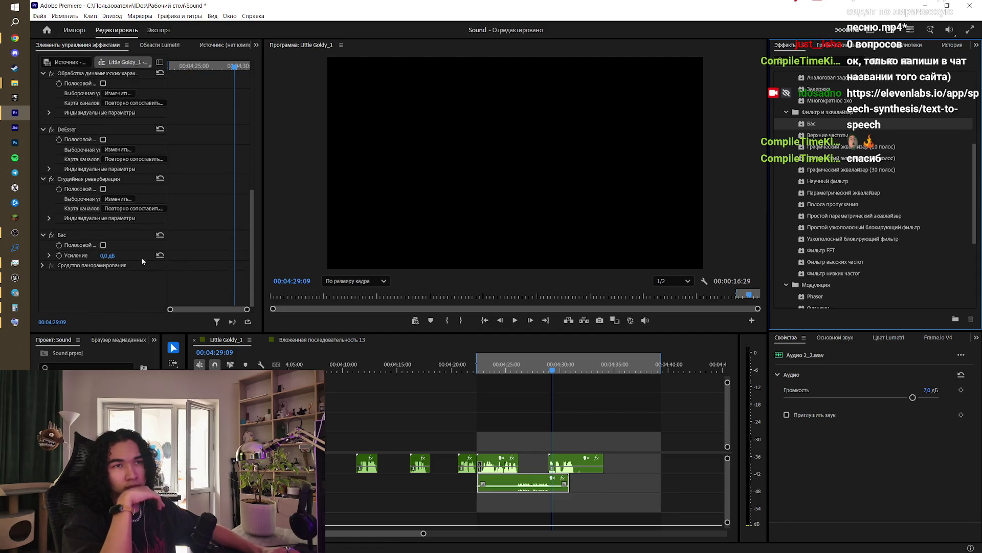
left_click_drag(108, 255, 115, 255)
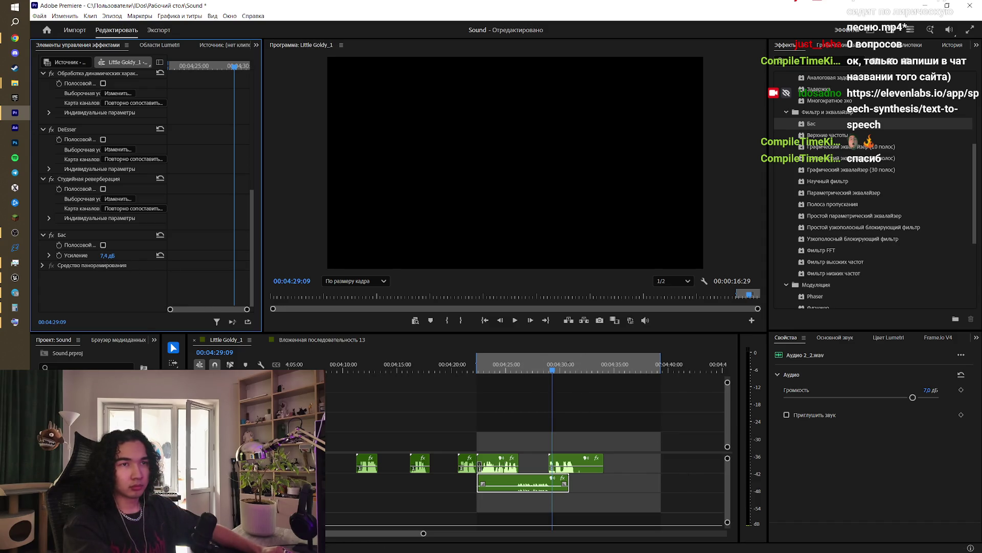
left_click(504, 369)
key("space")
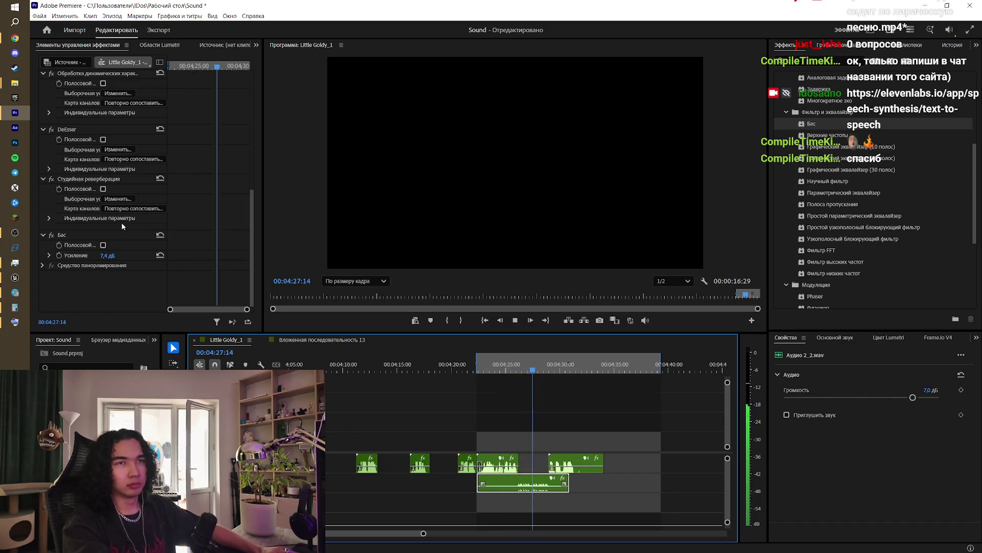
left_click(118, 198)
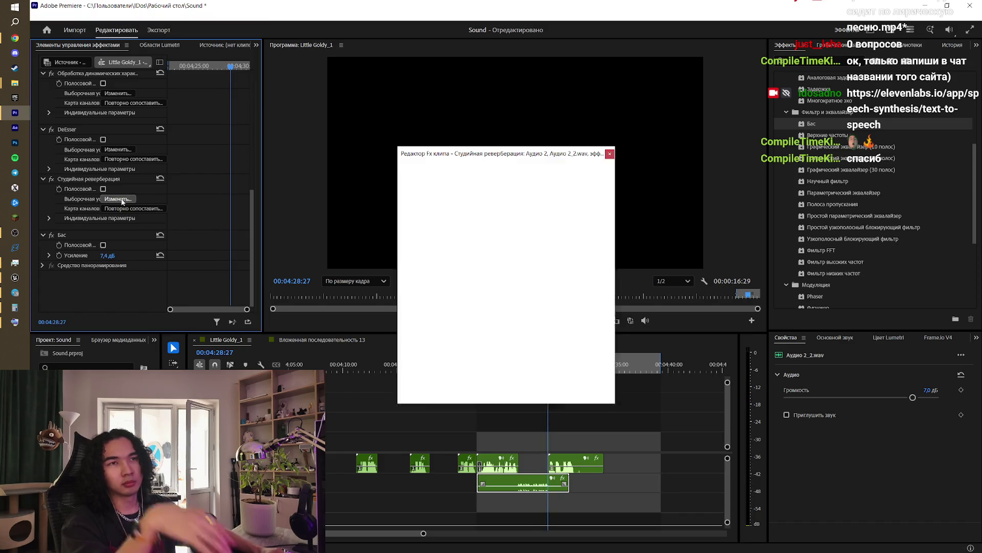
Step: Keep the current reverb preset, set Wet to 97.6% and Dry to about 40% while previewing
left_click(525, 169)
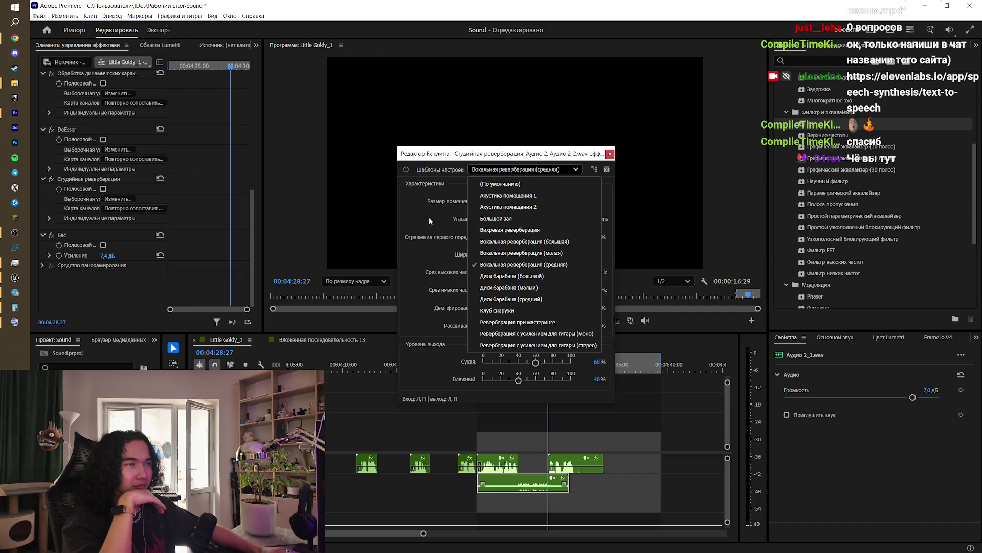
left_click(405, 211)
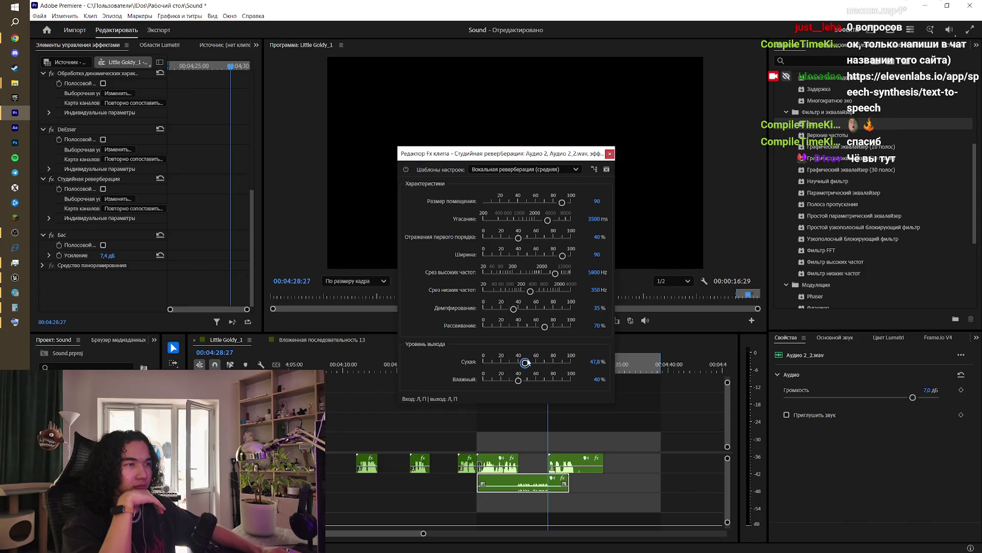
left_click_drag(518, 380, 560, 380)
left_click_drag(574, 229, 436, 235)
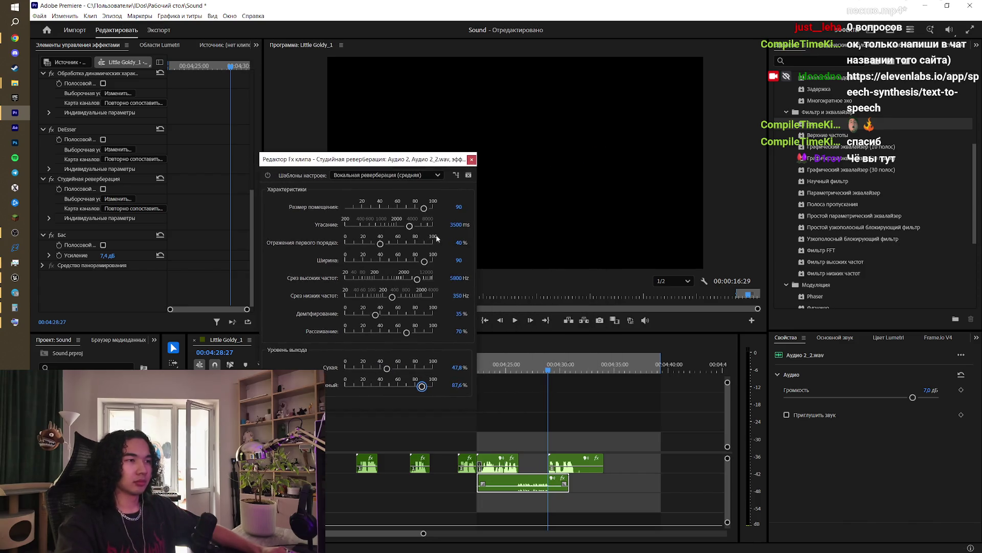
key("space")
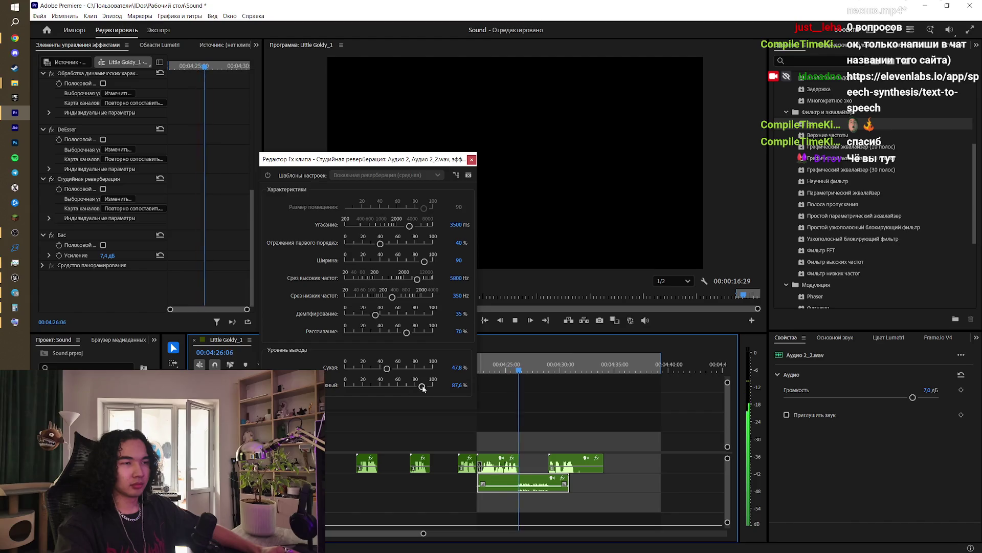
mouse_move(422, 387)
left_mouse_down()
mouse_move(432, 387)
mouse_move(381, 369)
left_mouse_up()
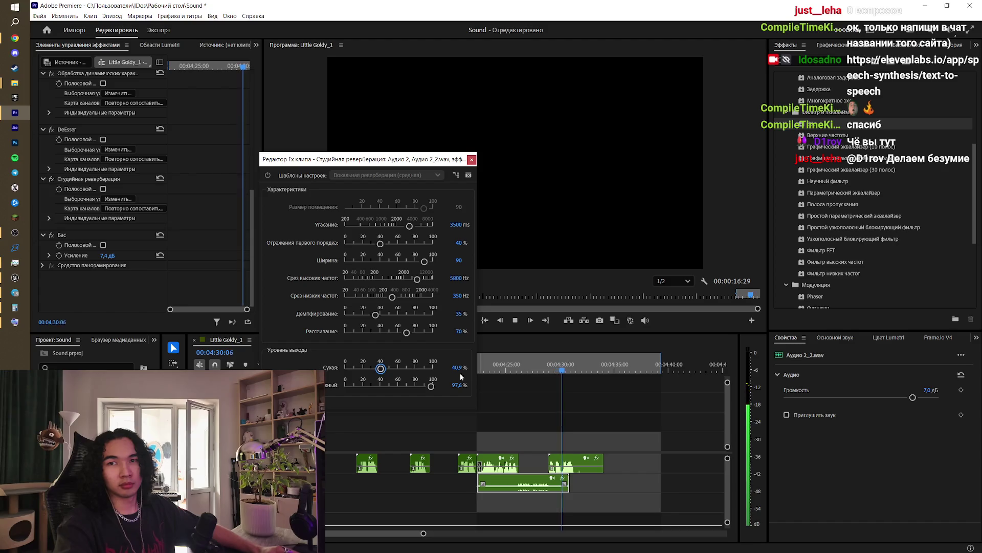
left_click_drag(548, 361, 508, 366)
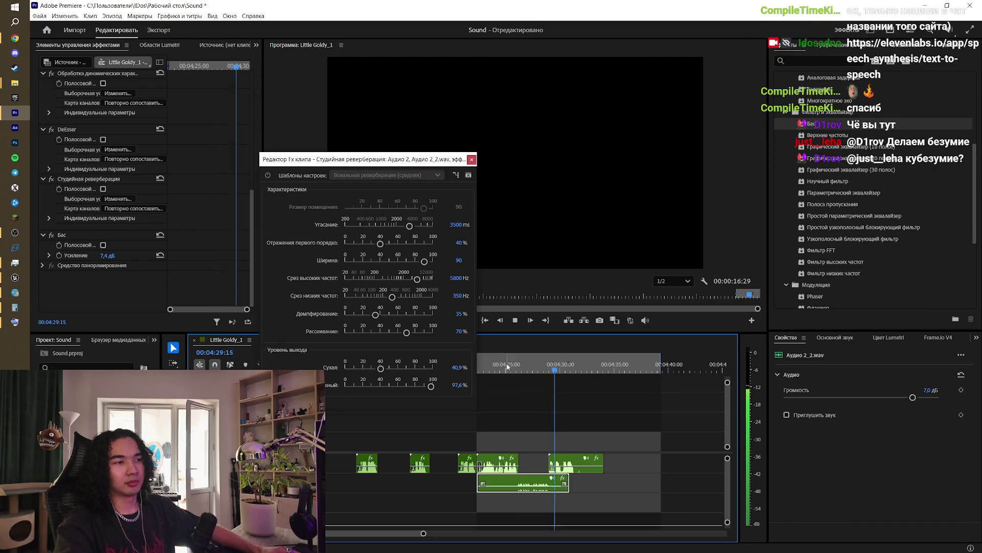
left_click(444, 372)
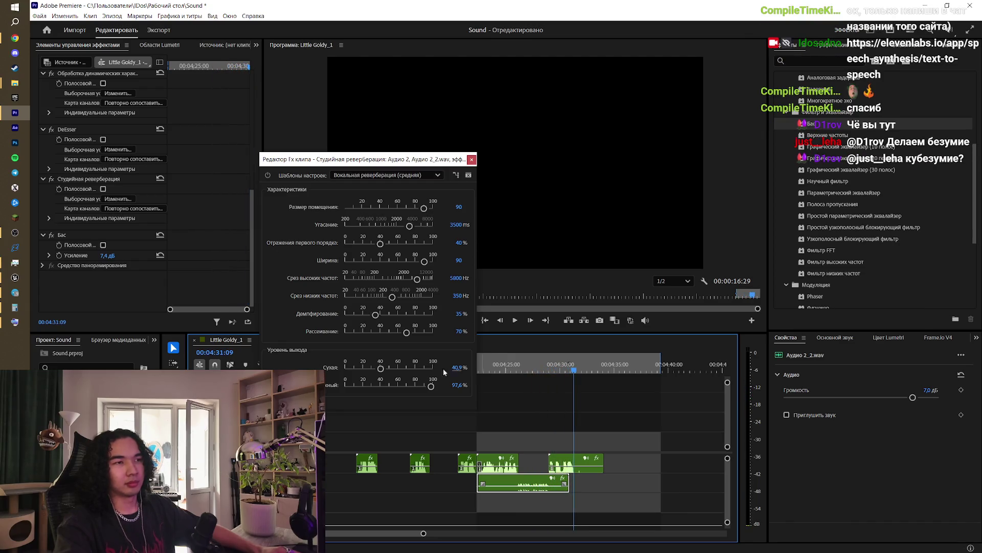
left_click(380, 369)
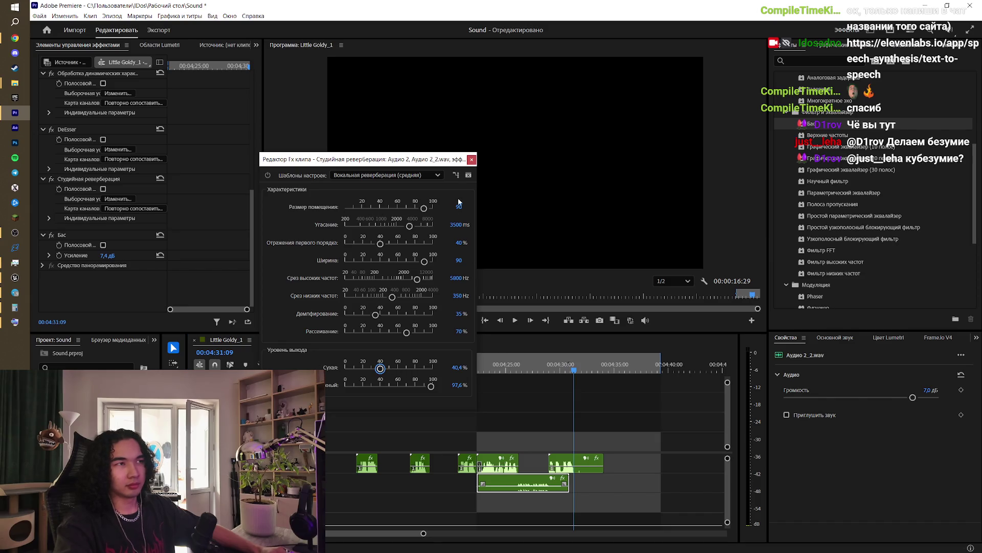
left_click(471, 161)
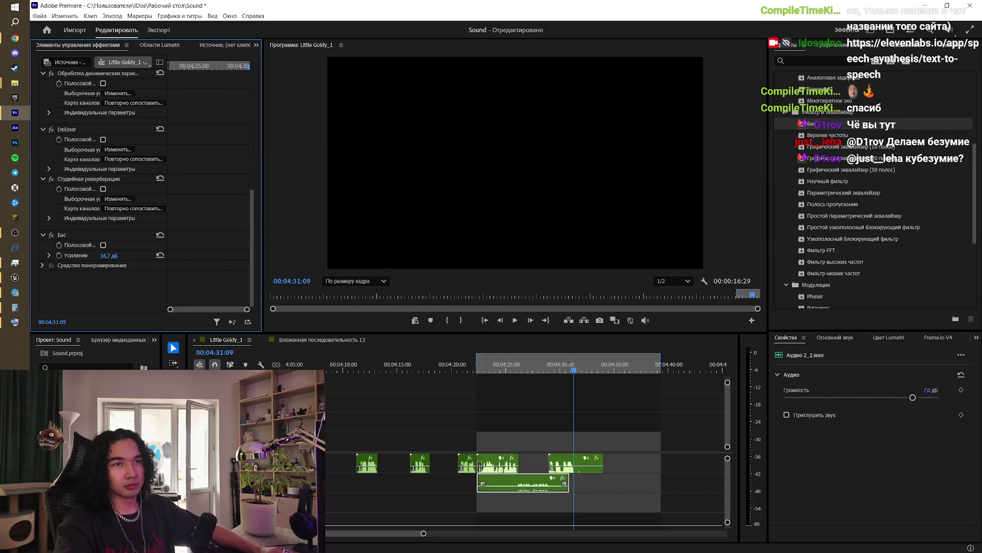
Step: Replay the processed voice clip from about 04:25
left_click(507, 364)
key("space")
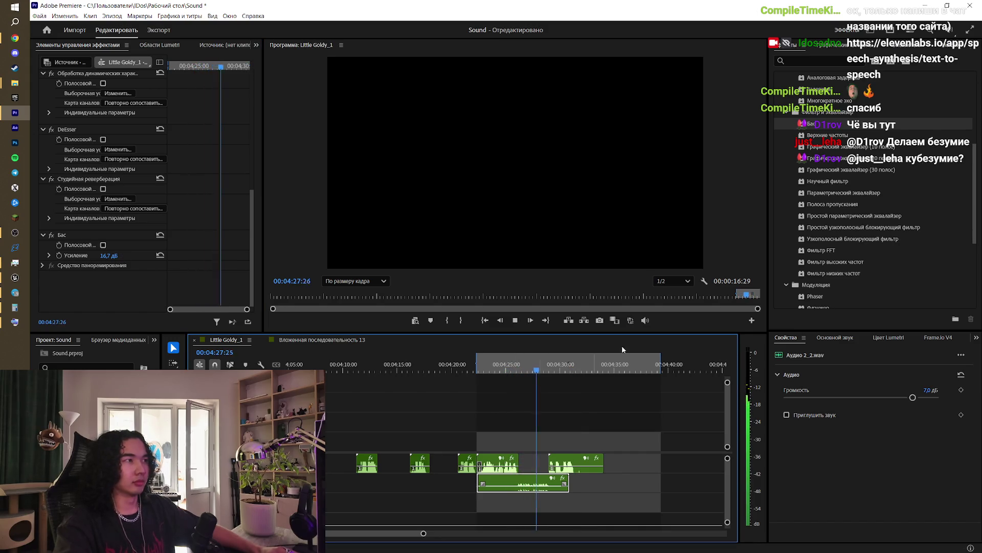
key("space")
scroll(902, 173, "up", 2)
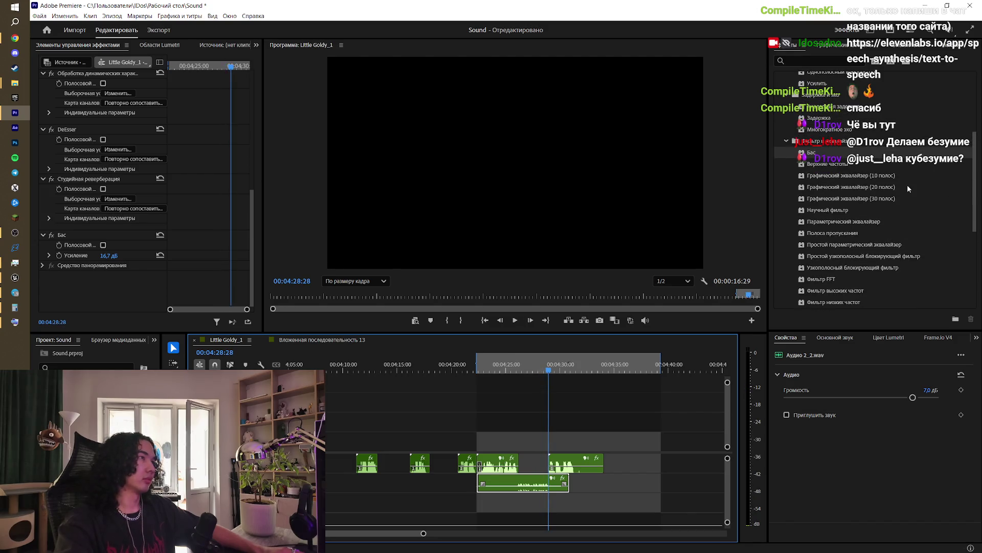
Step: Search effects for 'иска' and 'дис', clear the search and return to the browser tutorial
left_click(829, 60)
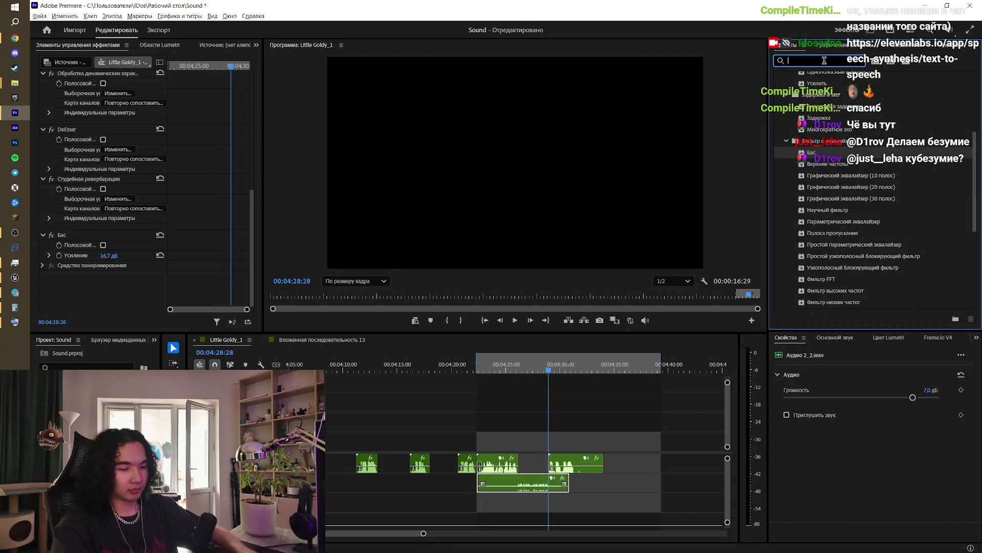
type("иска")
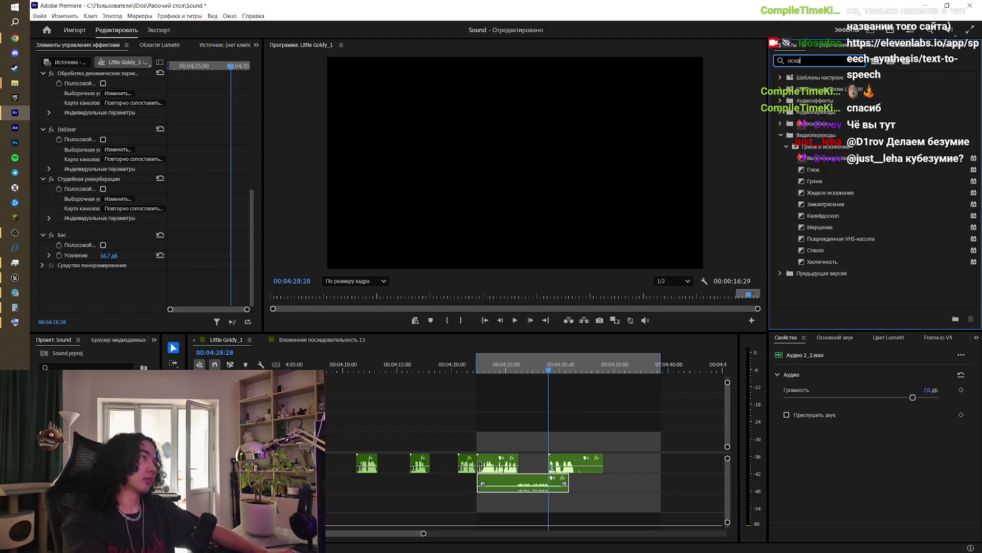
key("BackSpace")
key("BackSpace")
key("BackSpace")
type("дис")
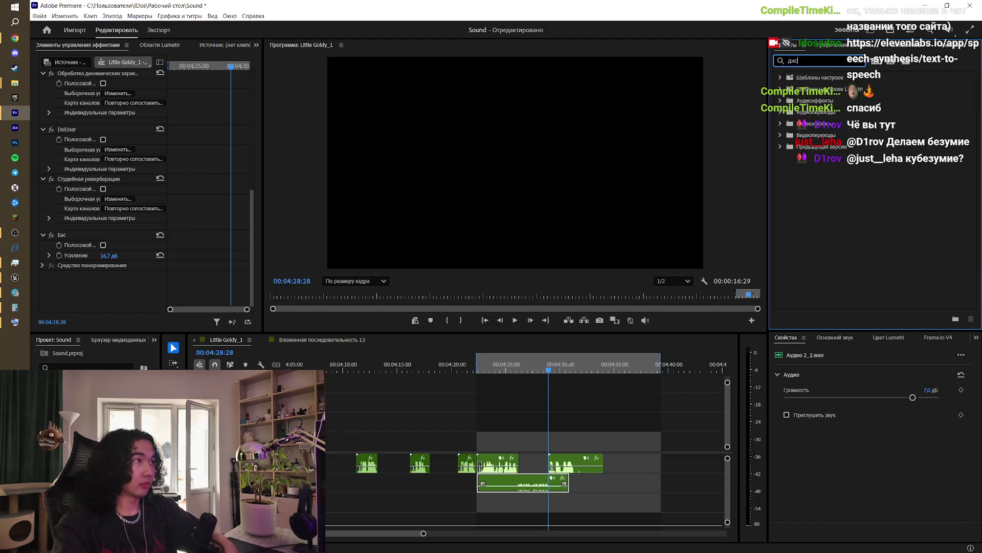
key("BackSpace")
key("BackSpace")
key("BackSpace")
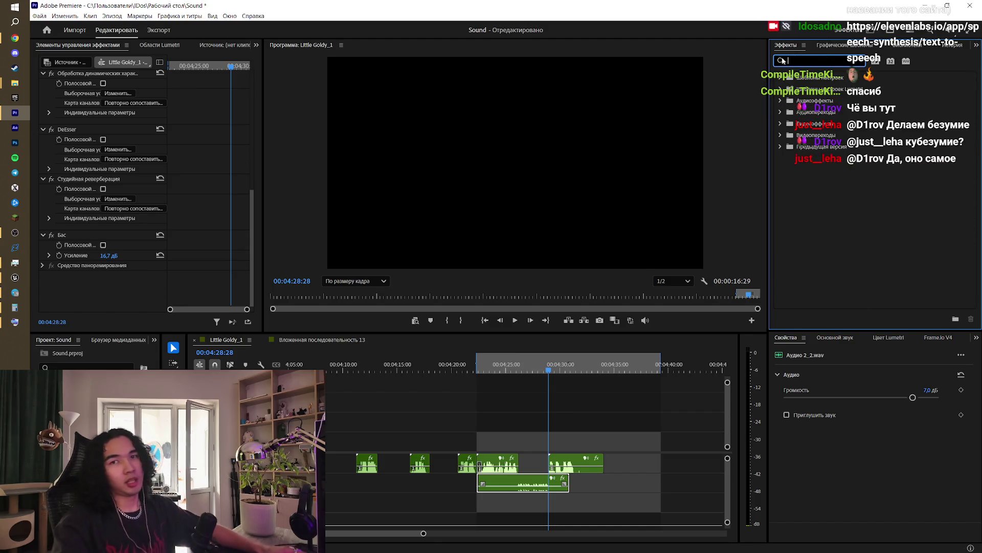
left_click(14, 38)
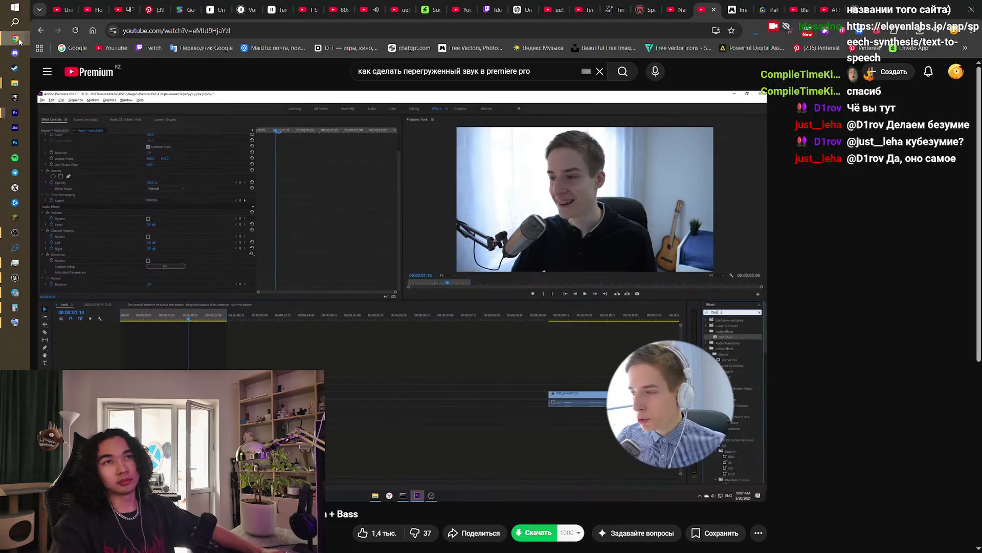
Step: In a new tab, search Google for 'distortion premiere pro', accepting the corrected spelling
key("ctrl+t")
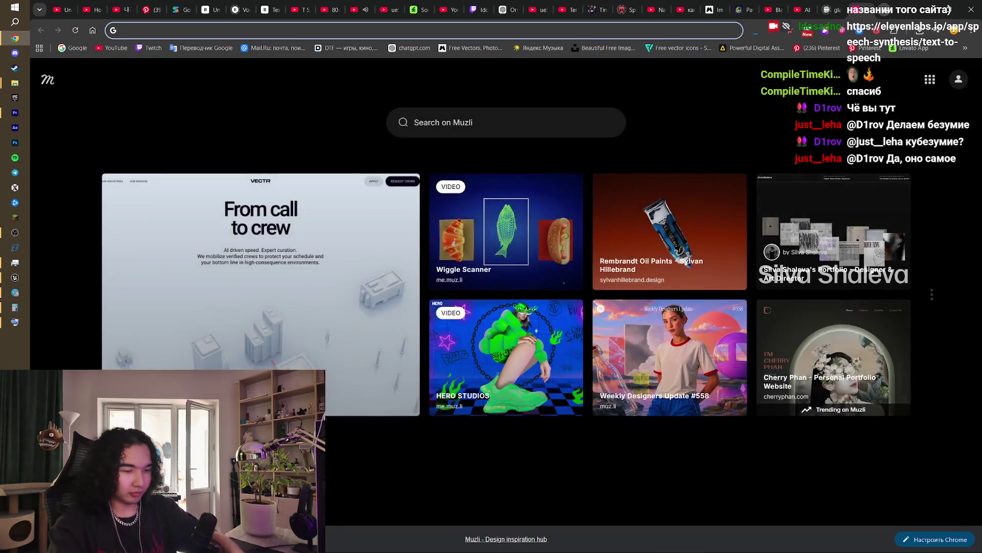
type("distortion")
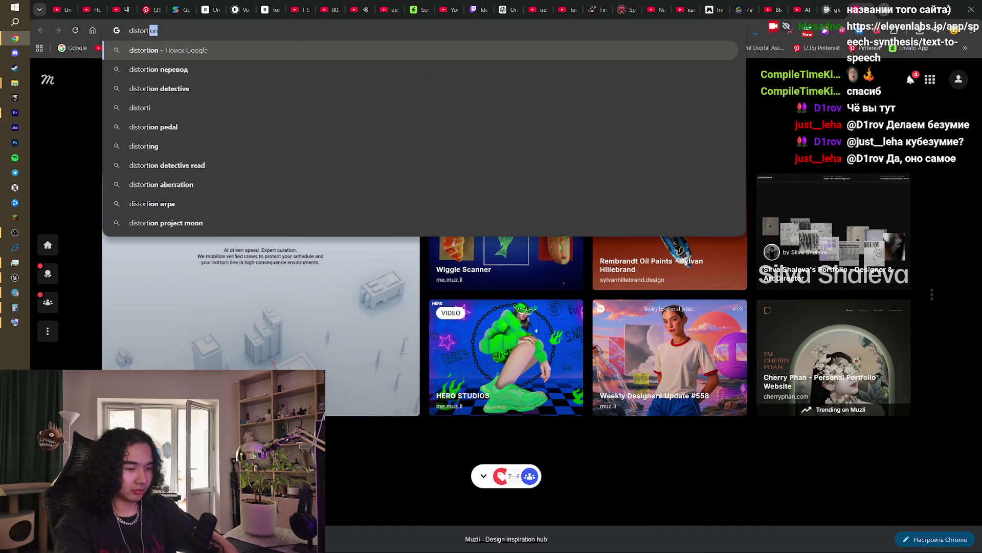
key("Return")
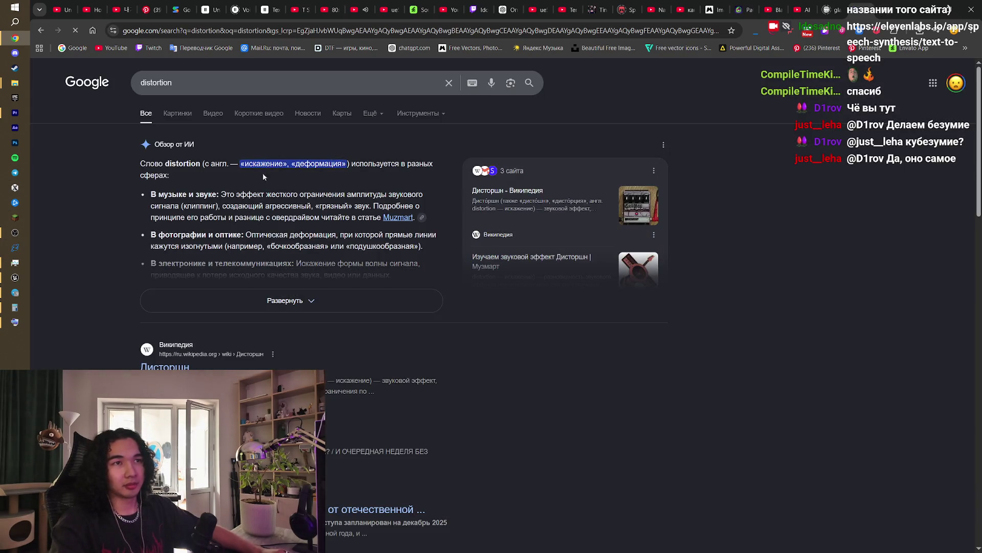
left_click(277, 88)
type("p")
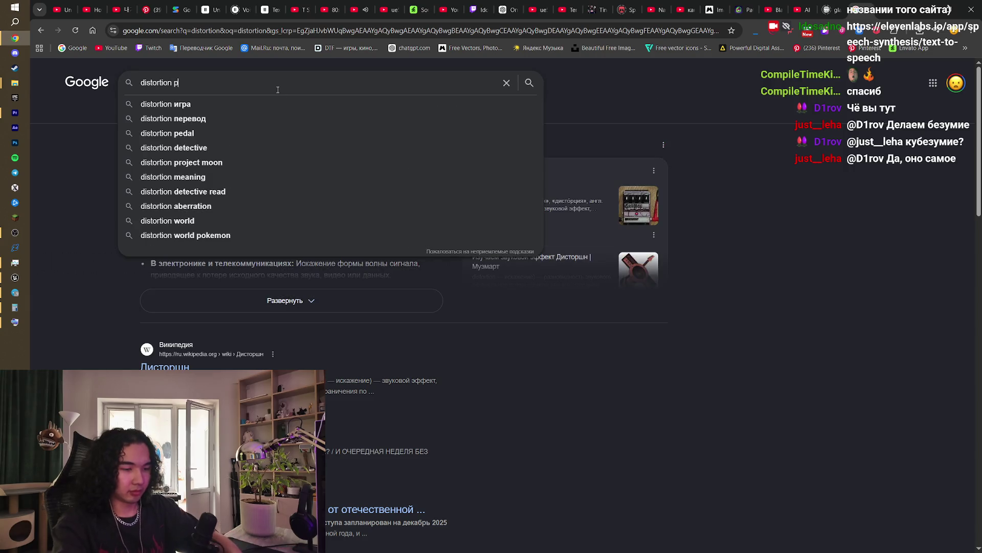
type("remi")
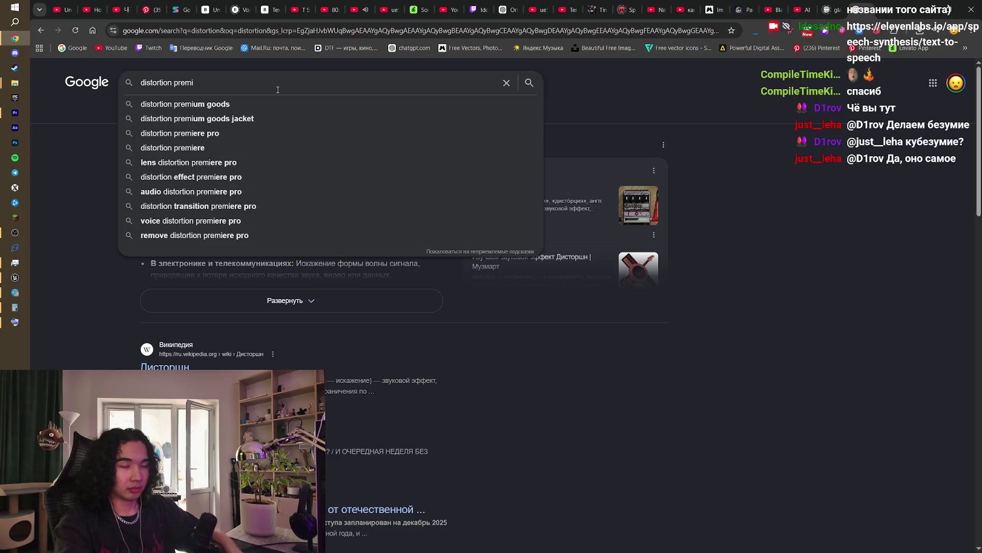
type("ere peo")
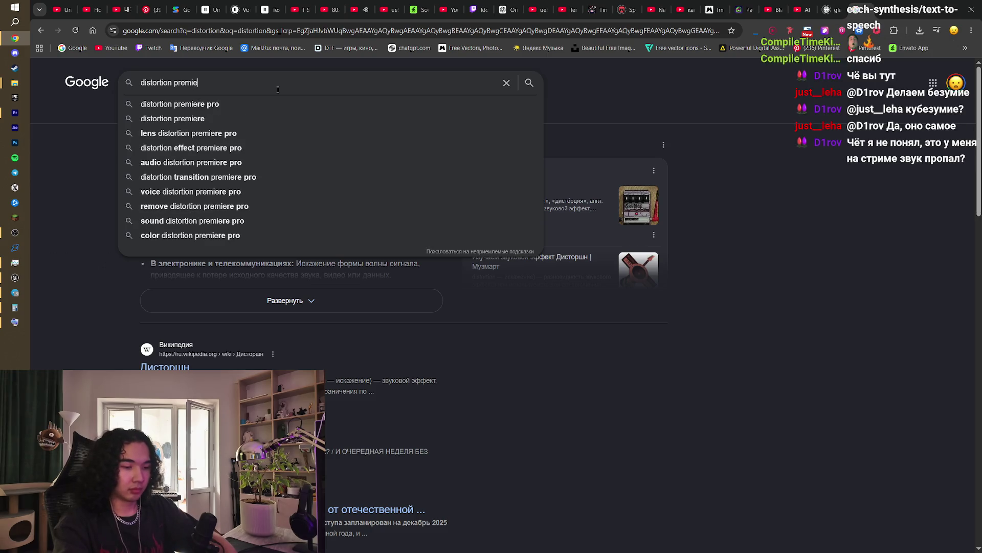
key("Return")
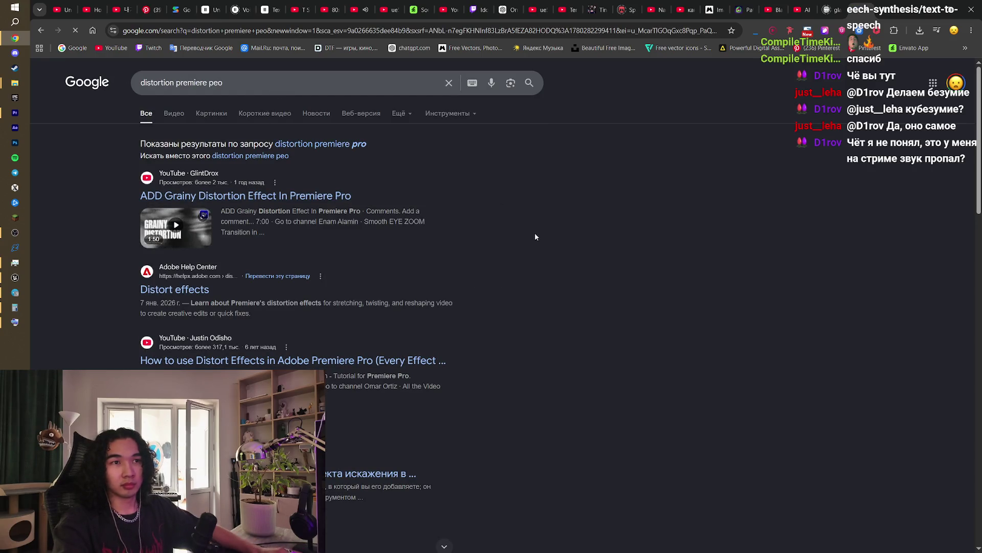
left_click(359, 145)
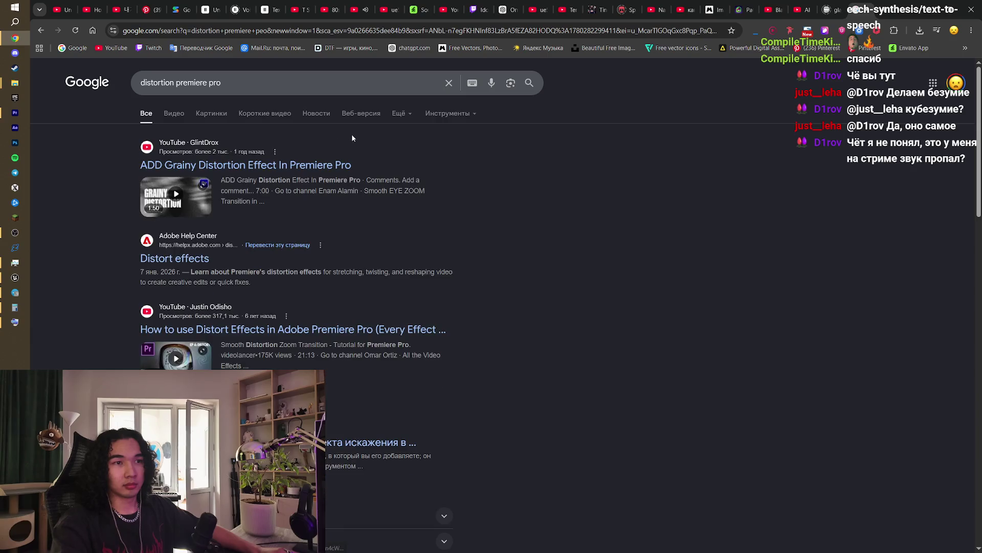
Step: Extend the query to 'distortion premiere pro на русском звук', accept the звук correction, return to Premiere
left_click(321, 91)
type("на русском")
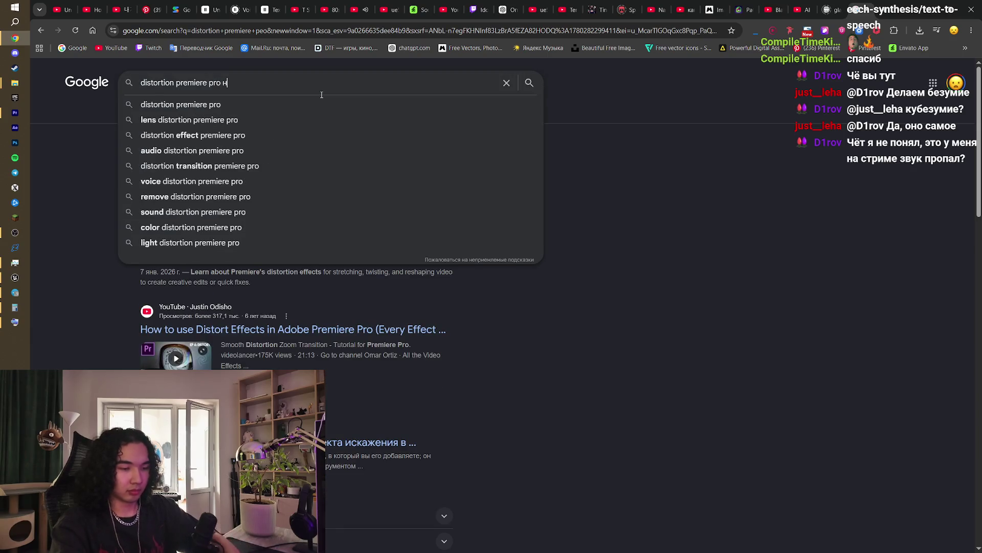
key("Return")
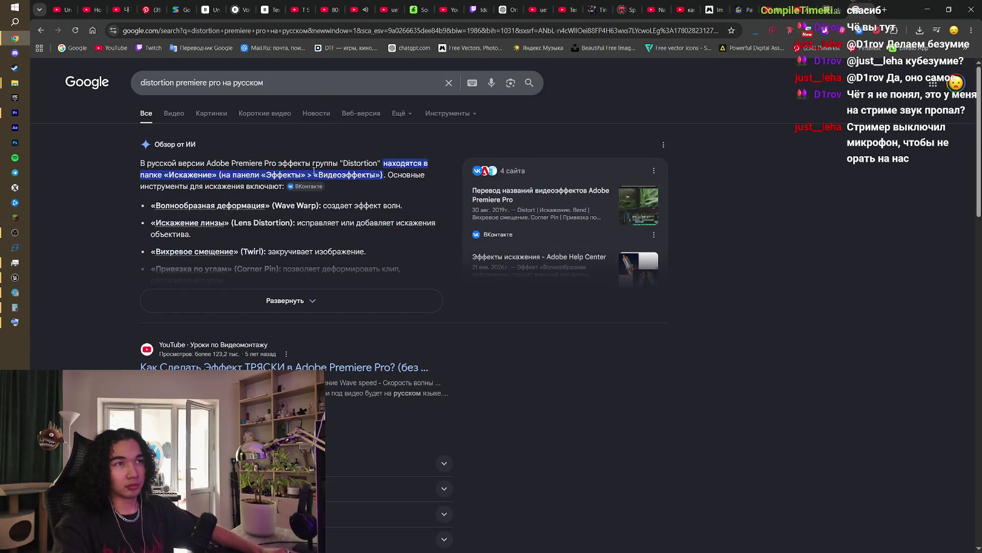
left_click(295, 82)
type("зщвук")
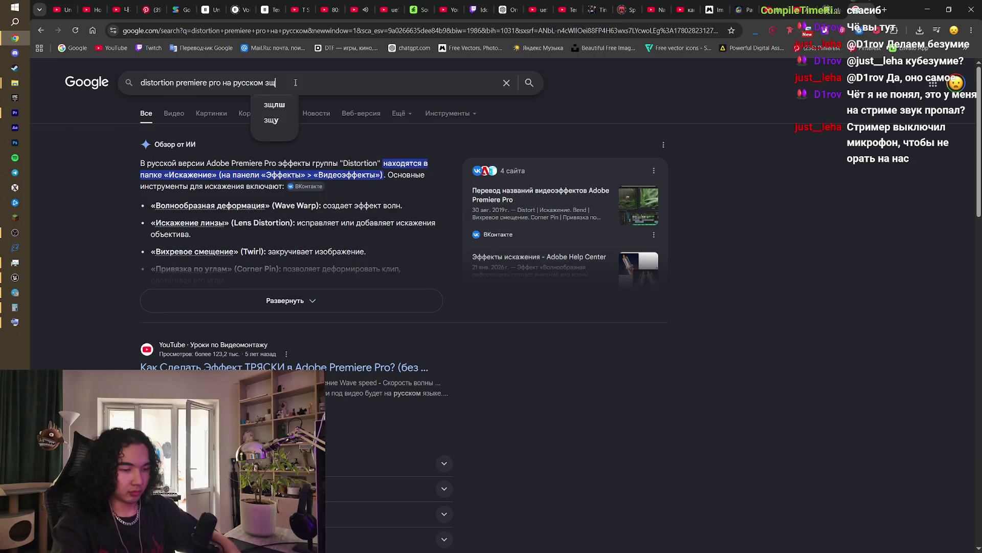
key("Return")
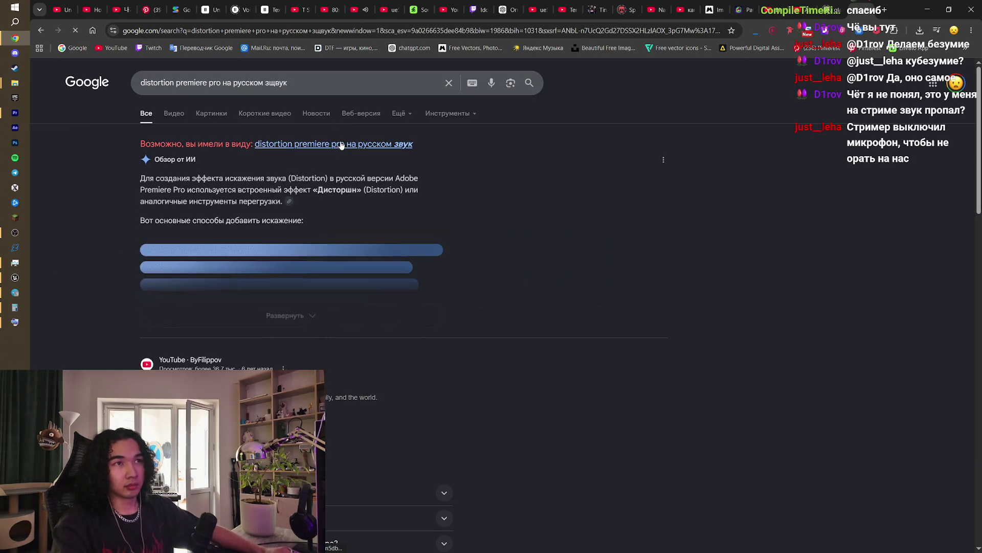
left_click(358, 149)
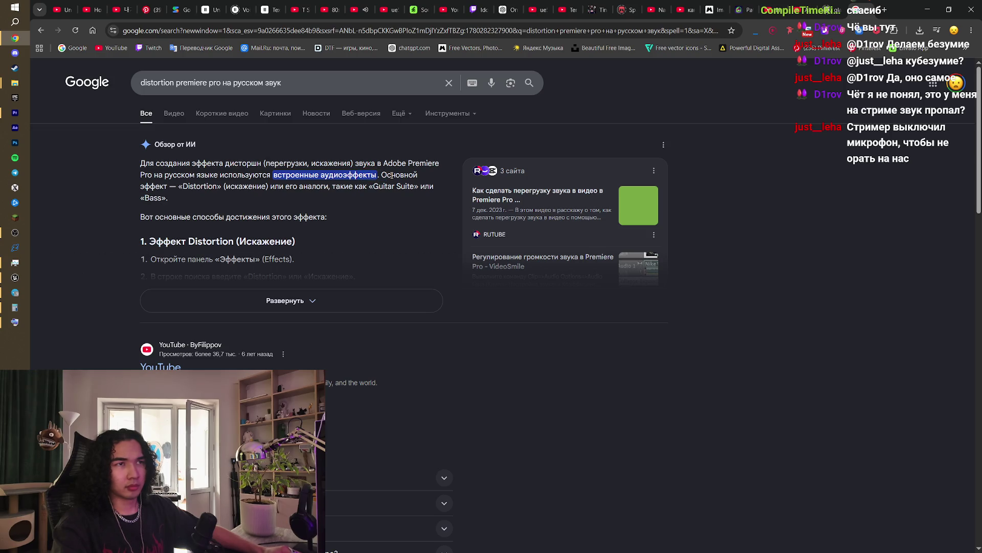
key("alt+Tab")
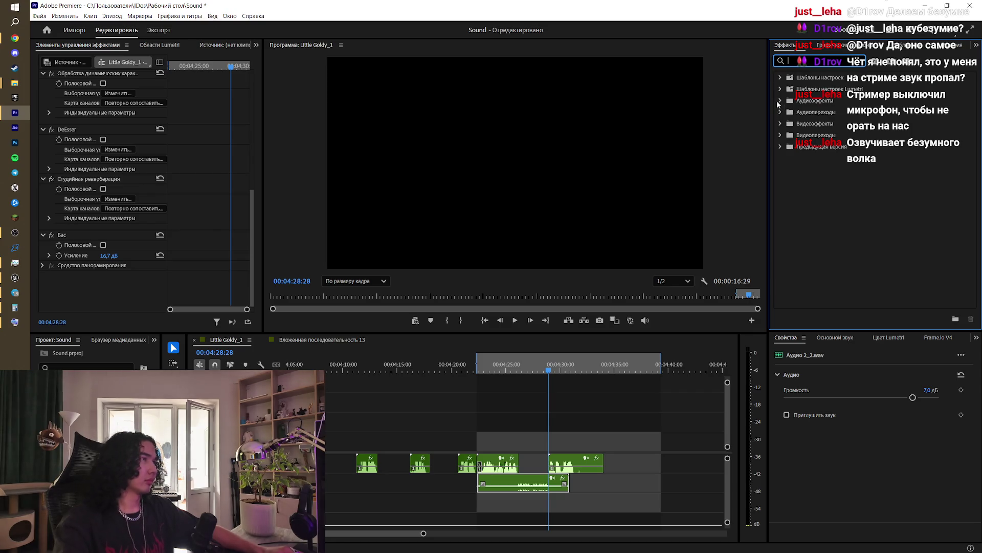
Step: Expand Audio Effects and browse the Noise Reduction, Amplitude and Compression, and Filter and EQ folders
left_click(779, 101)
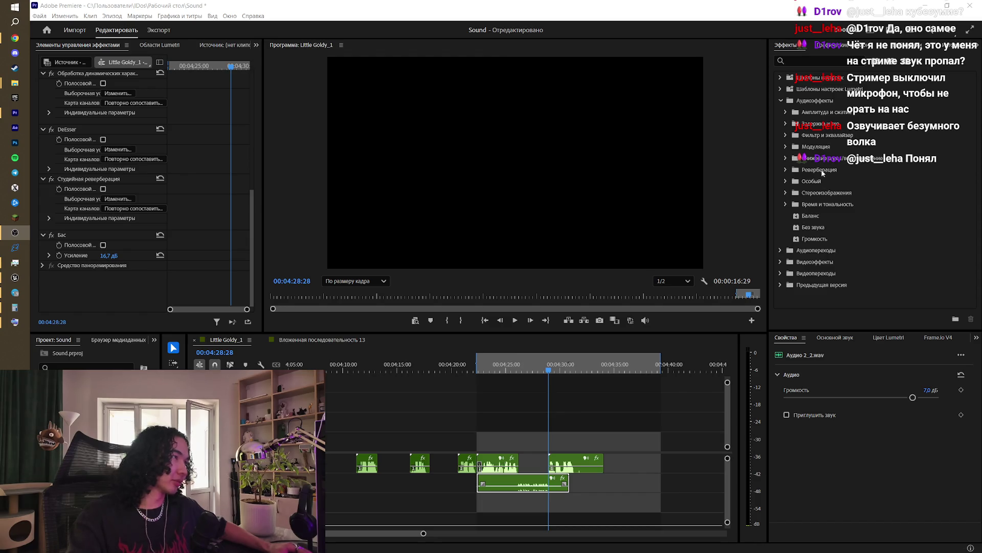
left_click(786, 159)
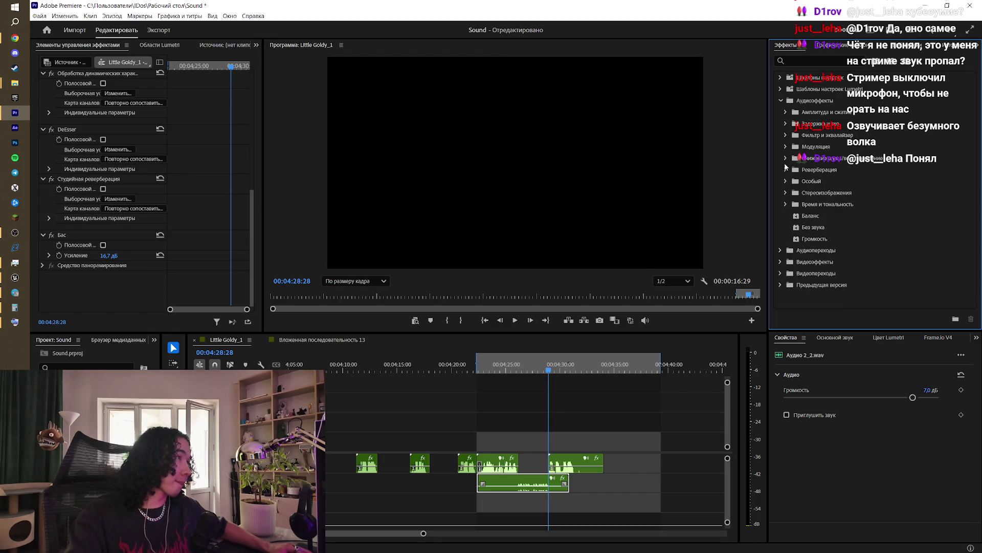
left_click(786, 159)
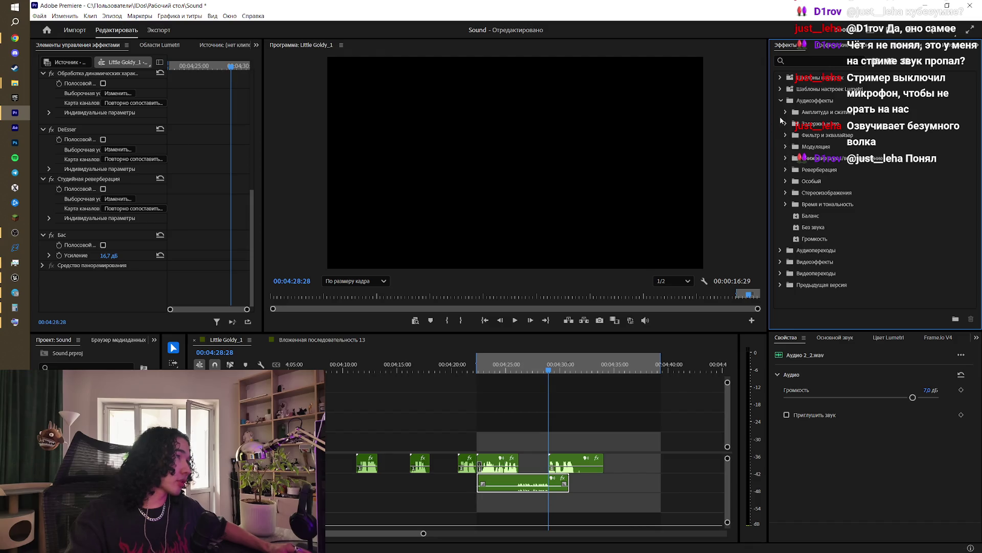
left_click(786, 112)
left_click(787, 112)
left_click(786, 135)
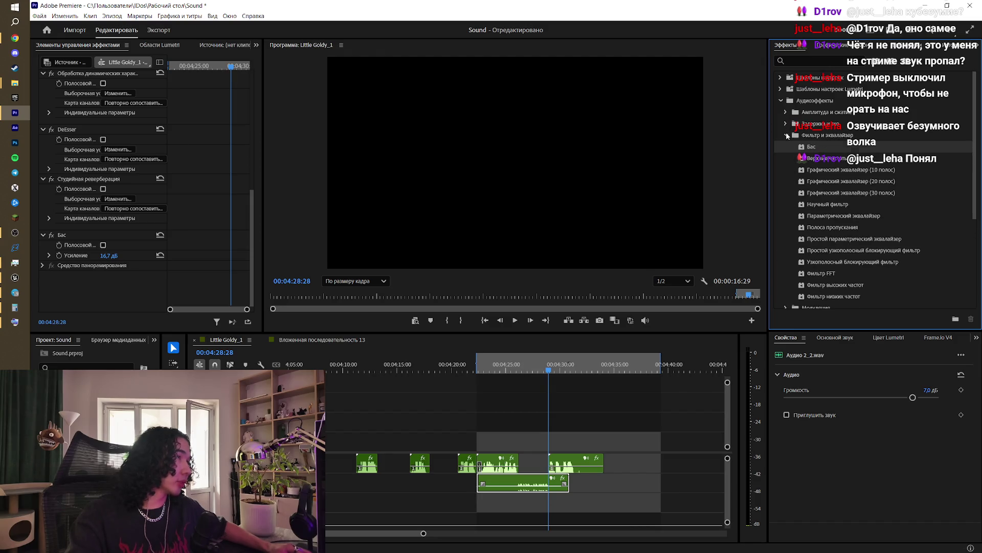
scroll(832, 168, "down", 1)
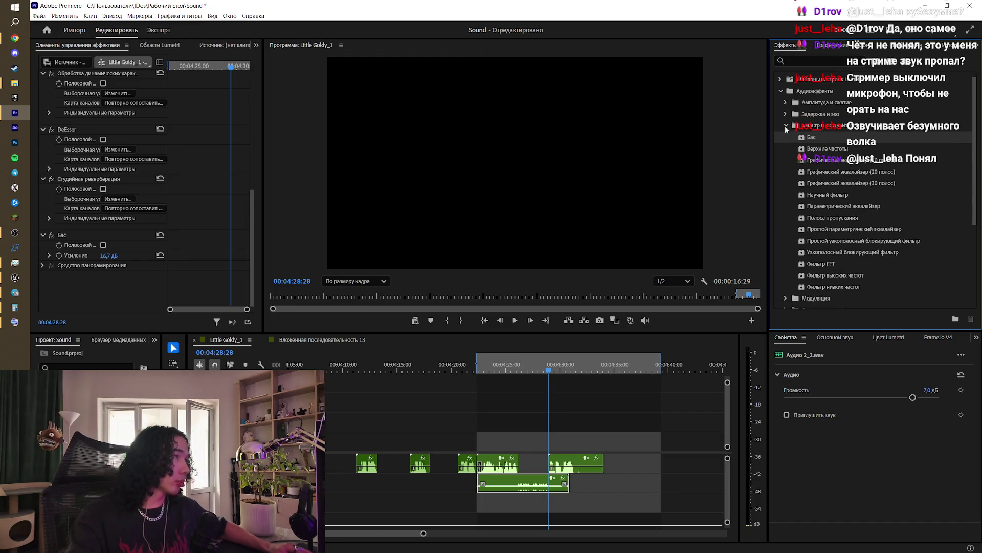
left_click(785, 126)
Step: Browse the Modulation, Noise Reduction, Reverb, Special and Stereo Imagery folders for a distortion effect
left_click(784, 147)
left_click(784, 148)
left_click(784, 159)
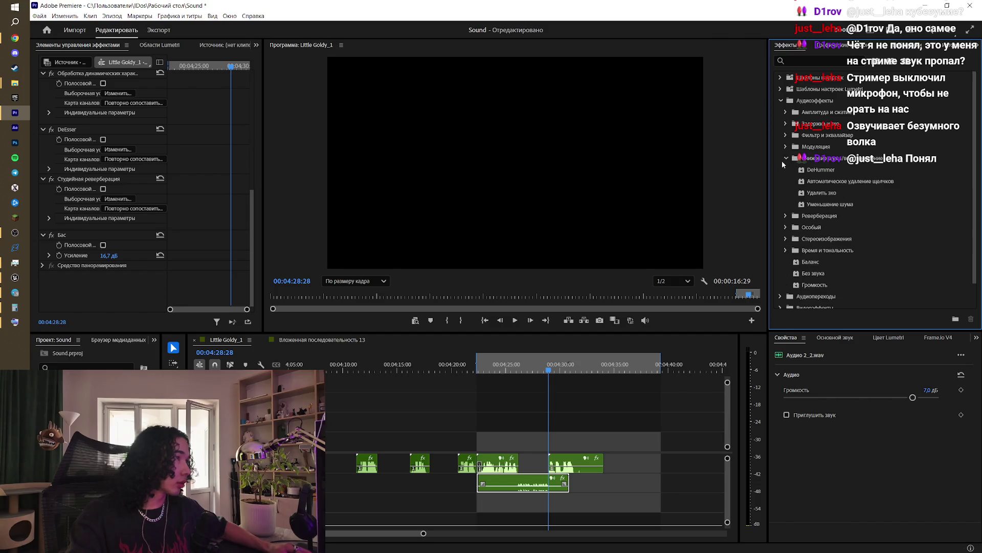
left_click(784, 158)
left_click(783, 170)
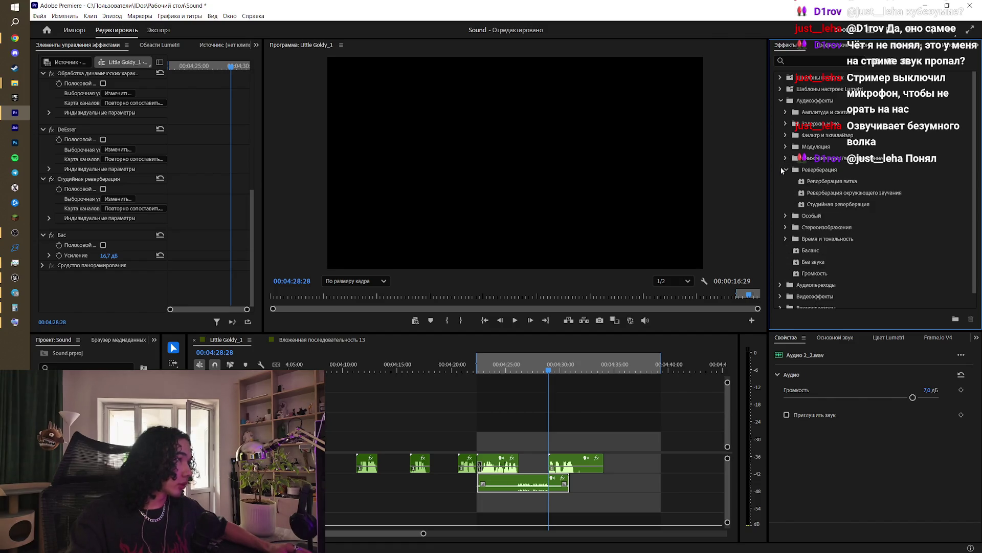
left_click(783, 170)
left_click(785, 182)
scroll(819, 235, "down", 1)
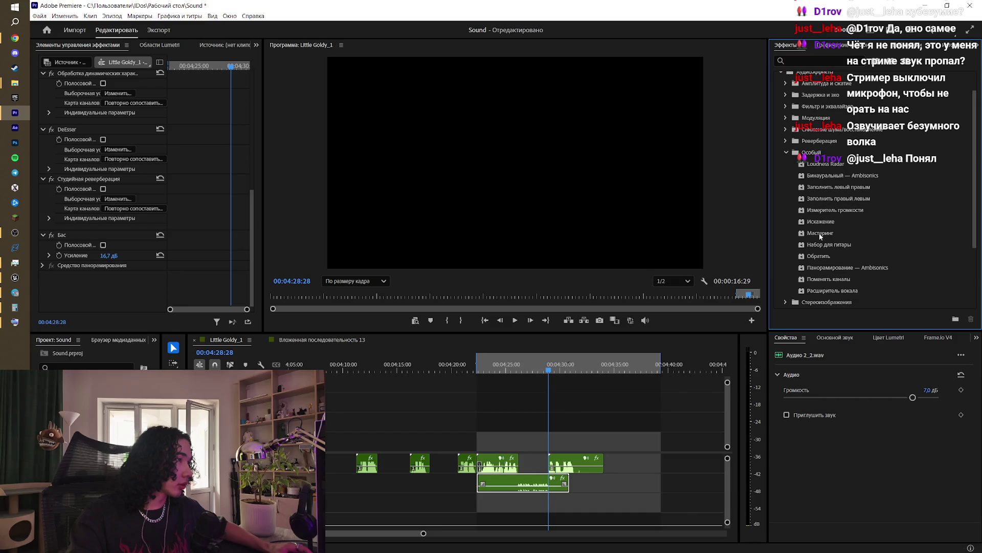
left_click(783, 153)
left_click(784, 194)
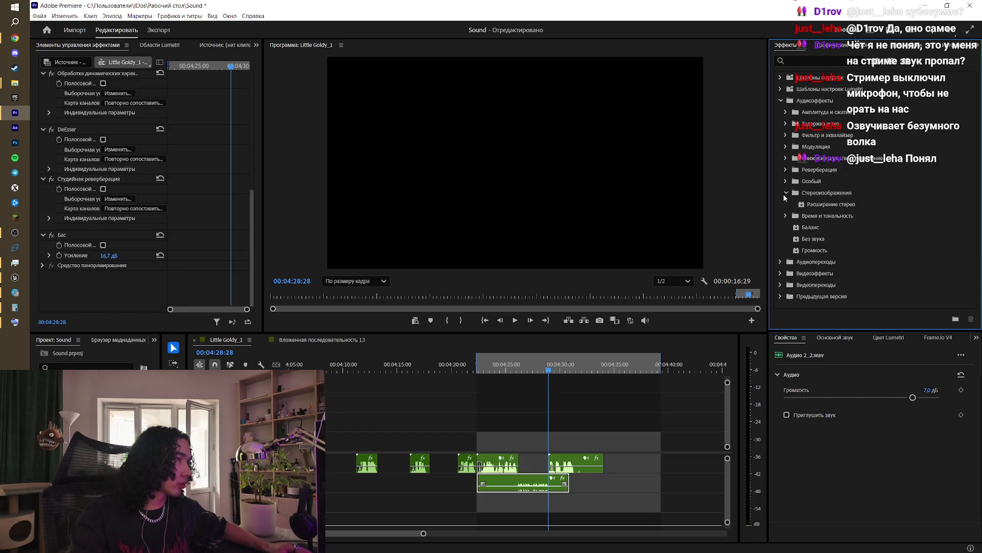
left_click(786, 193)
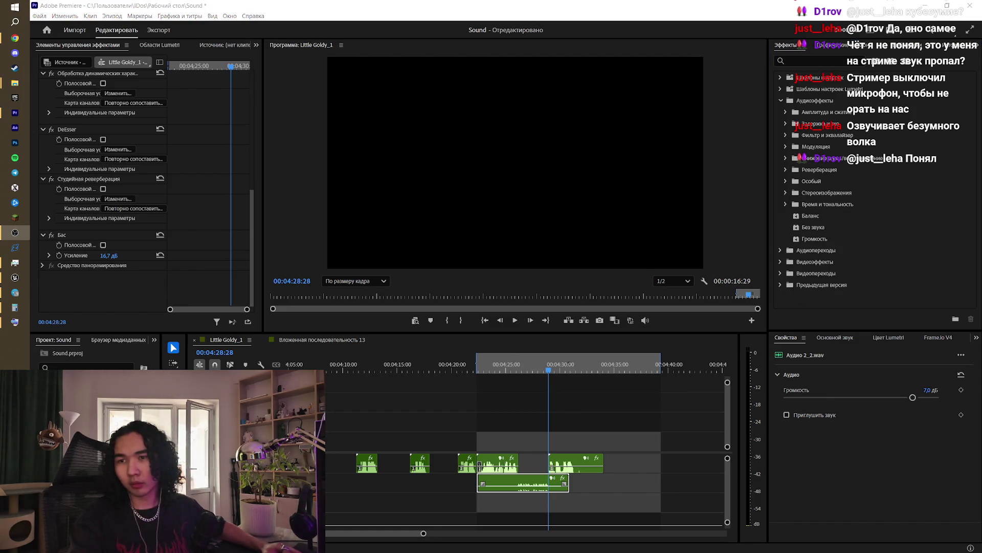
Step: Go back to Chrome and switch to the YouTube channel's video list tab
left_click(15, 38)
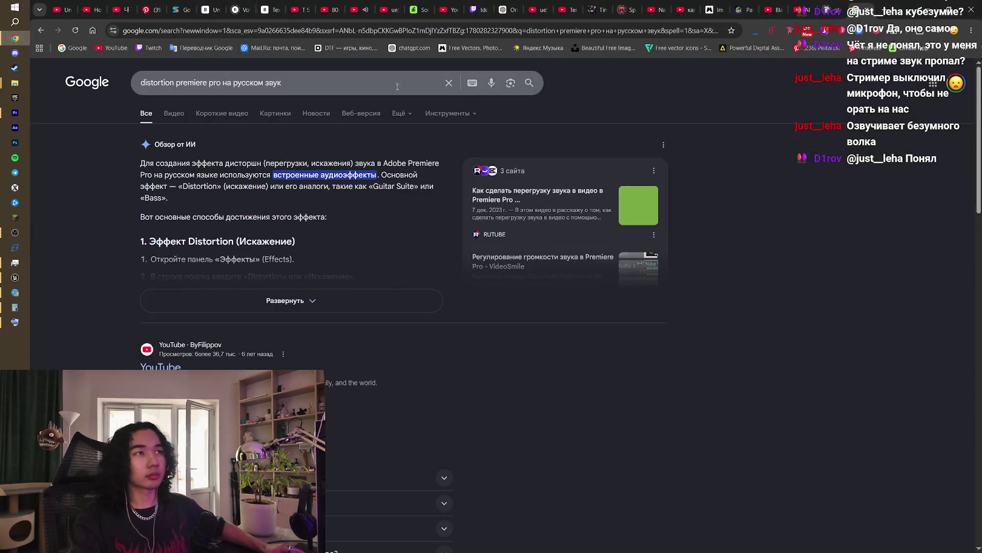
left_click(801, 5)
left_click(772, 9)
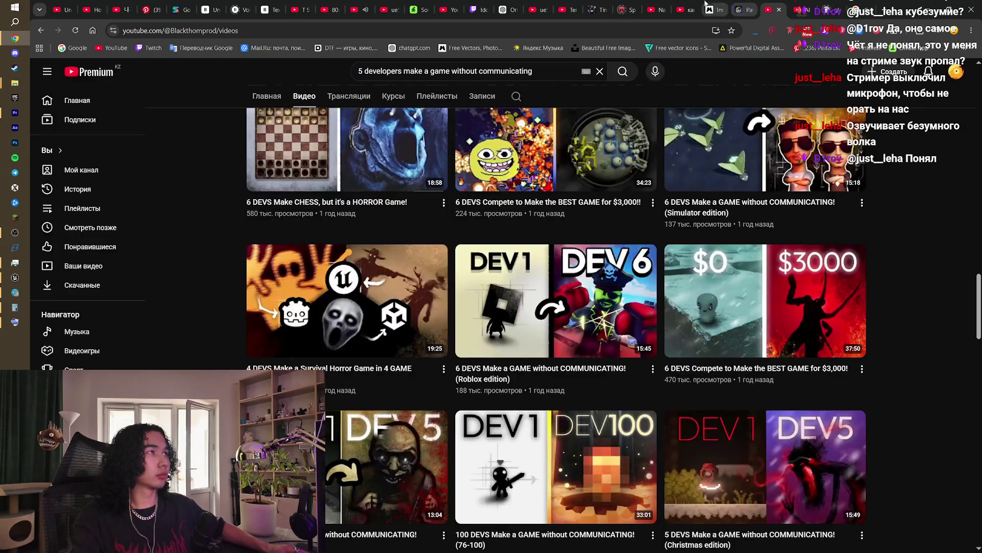
Step: Replay the last stretch of the YouTube Distortion + Bass tutorial, seeking back, then pause it
left_click(683, 9)
left_click(441, 337)
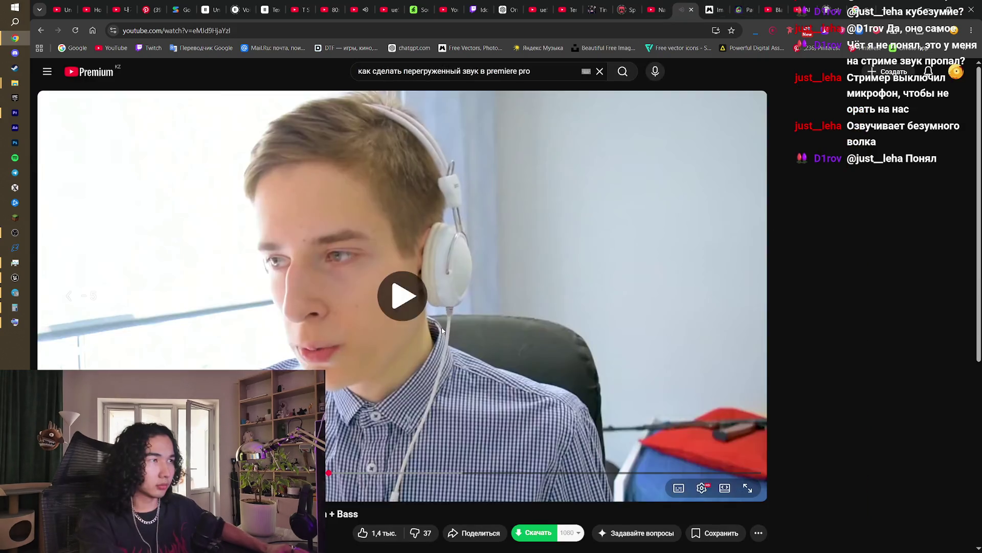
key("j")
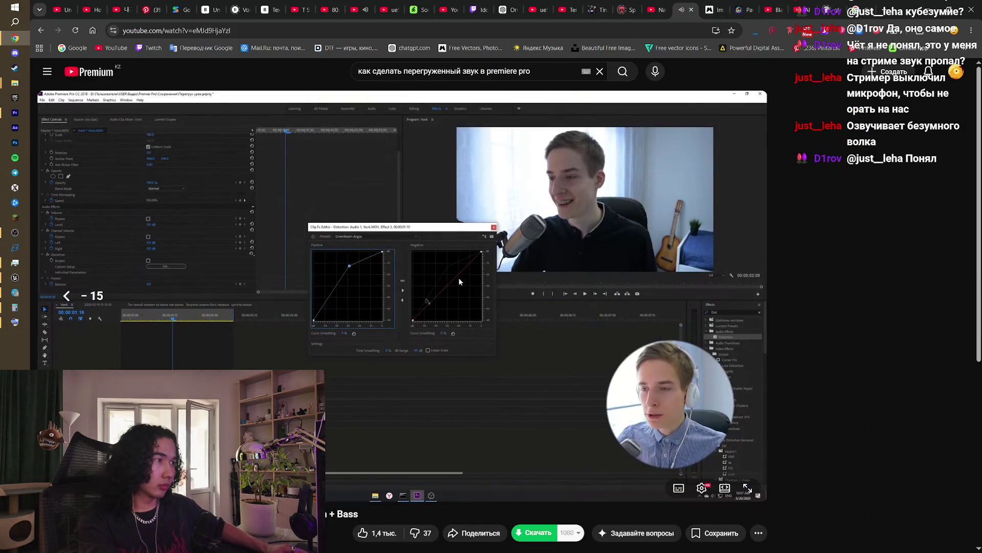
key("Left")
key("Left")
key("Left")
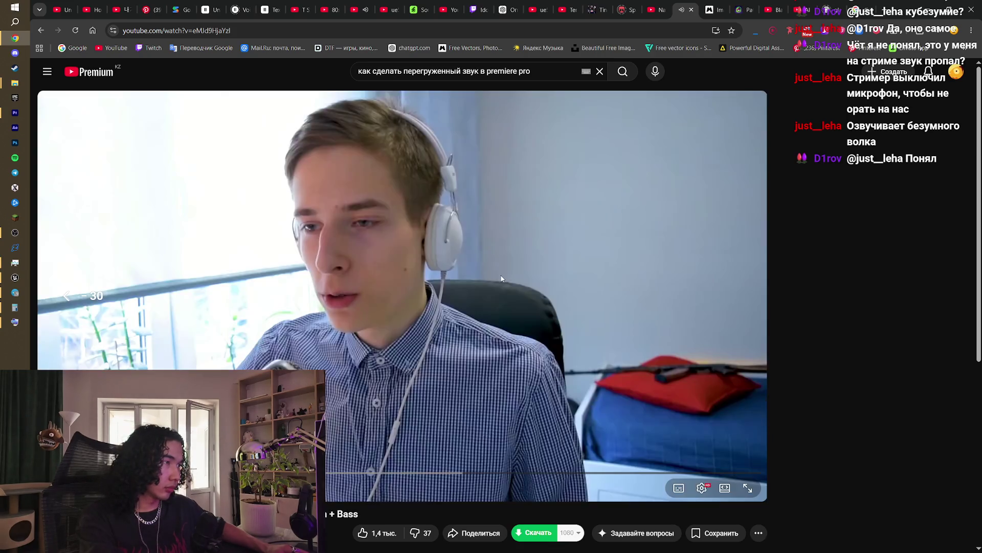
left_click(501, 279)
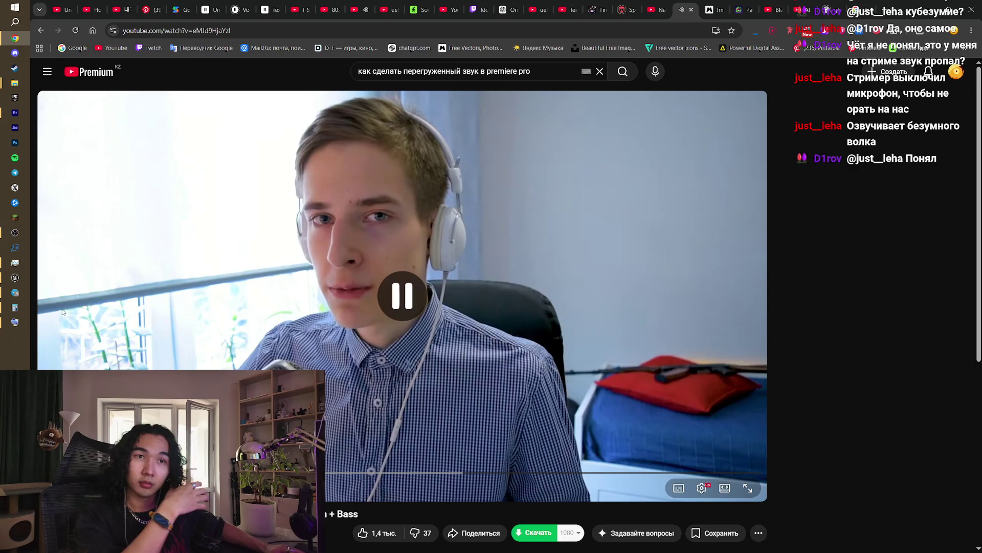
Step: Return to Premiere Pro with the Effects search field focused
left_click(15, 277)
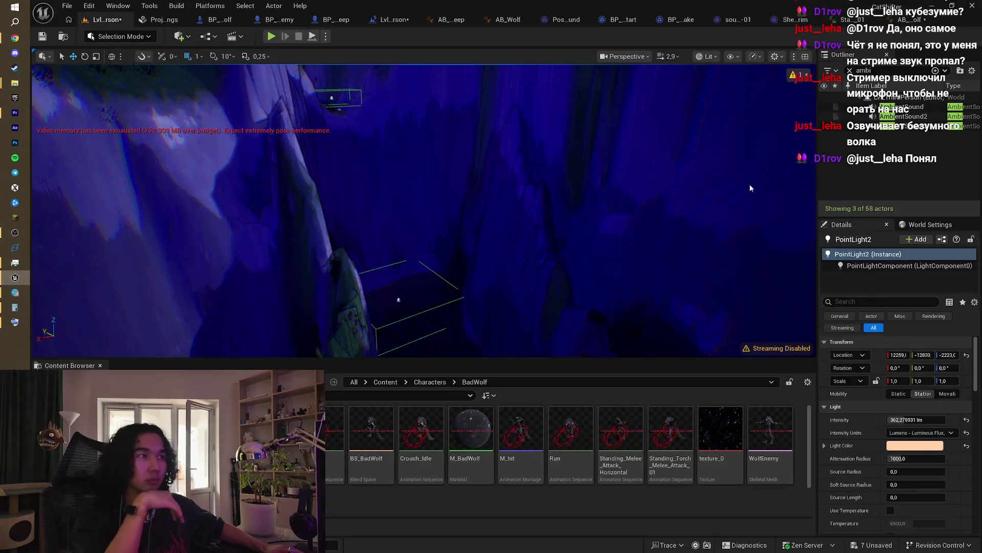
key("alt+Tab")
left_click(801, 60)
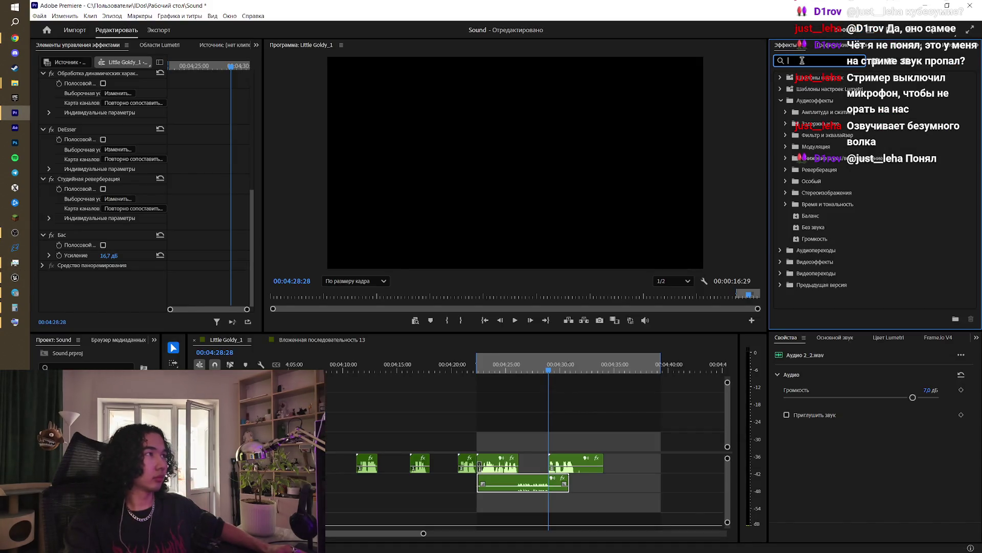
Step: Open Аудиоэффекты > Амплитуда и сжатие and drag Однополосный компрессор onto Аудио 2_2.wav
type("d")
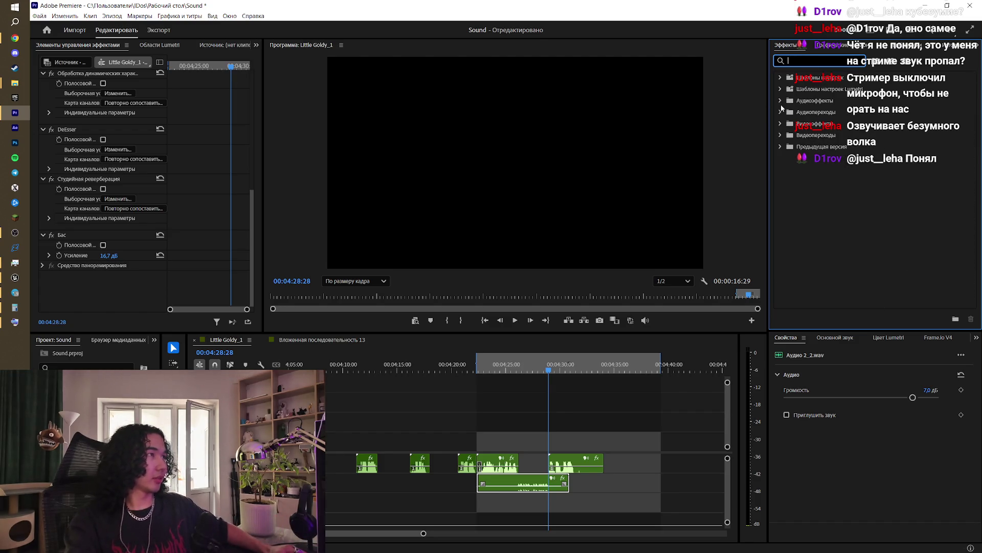
left_click(780, 101)
key("Tab")
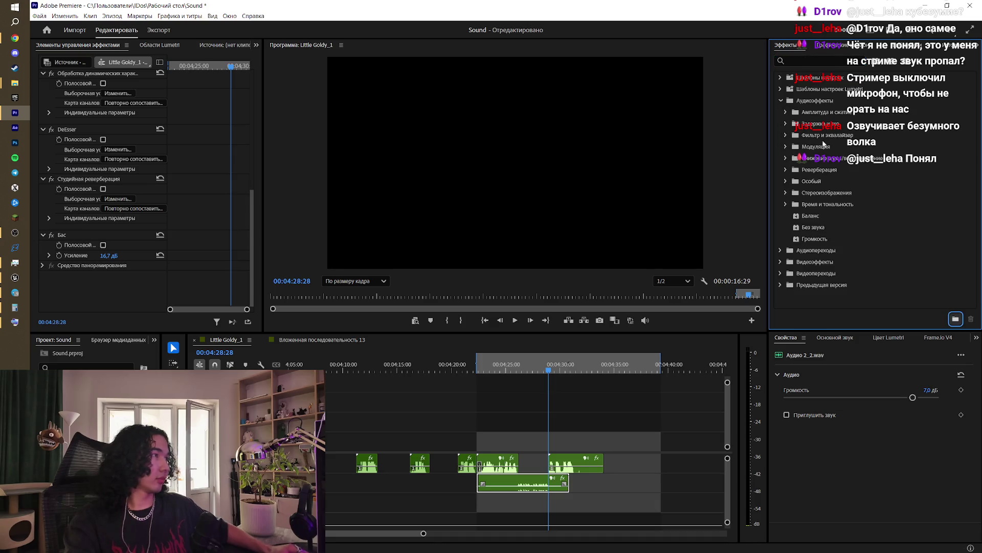
left_click(786, 148)
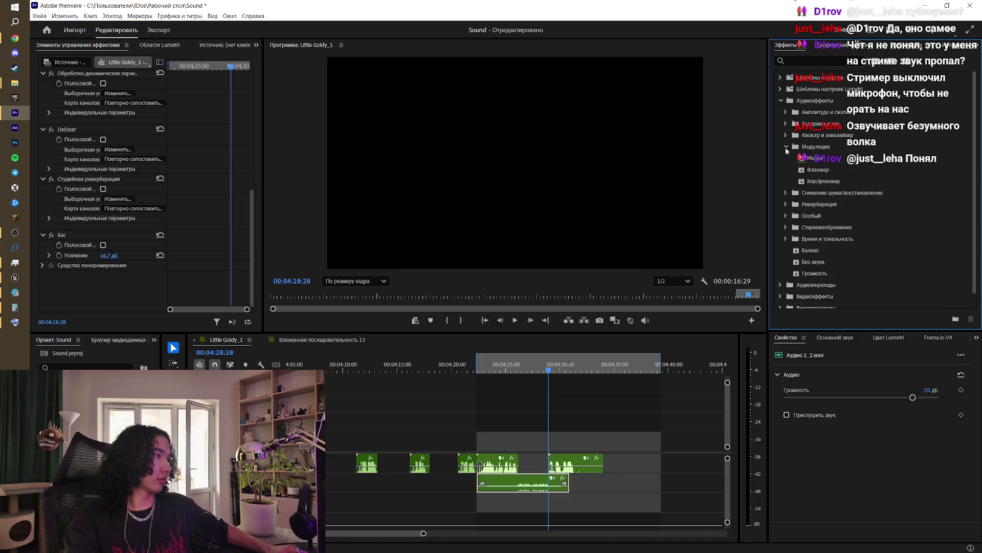
left_click(786, 148)
left_click(786, 158)
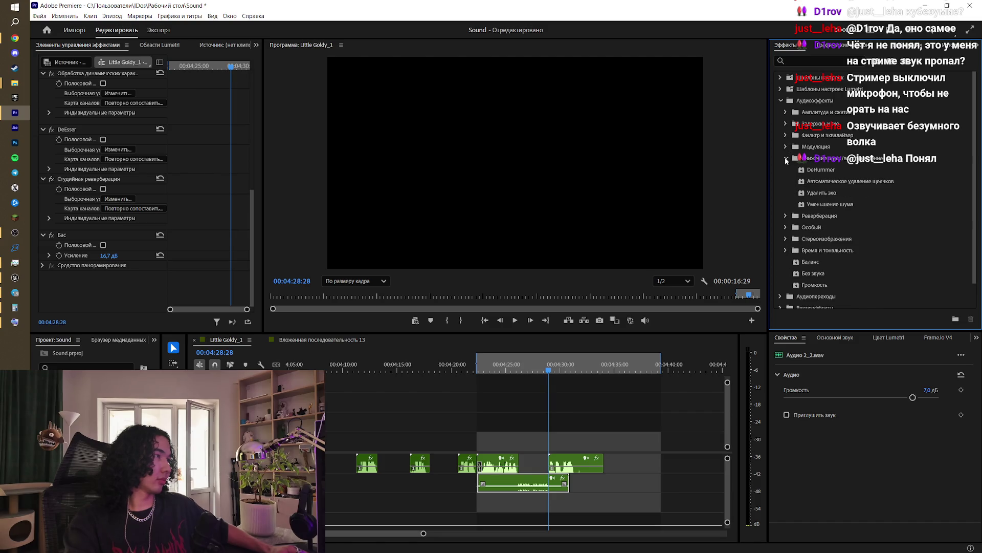
left_click(786, 159)
left_click(785, 112)
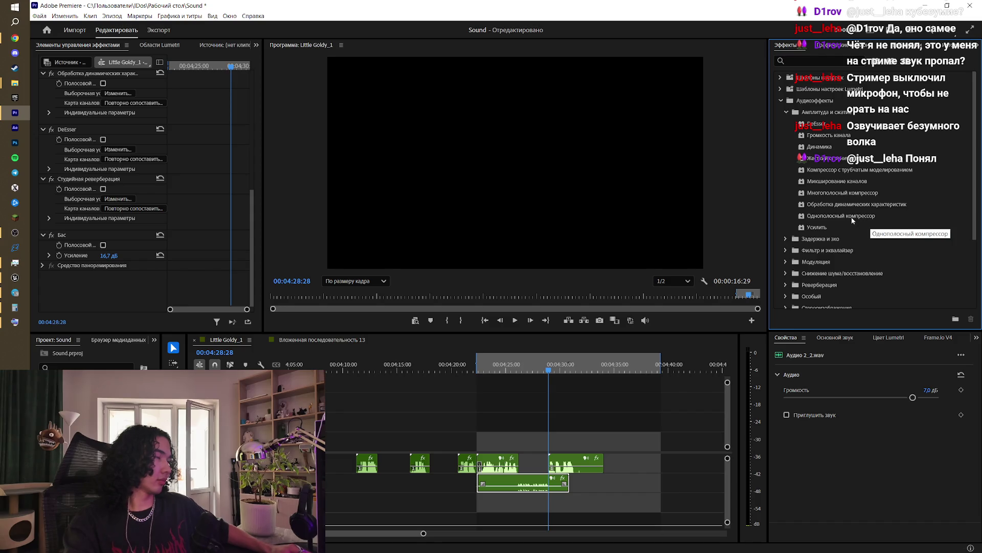
mouse_move(852, 217)
left_mouse_down()
mouse_move(716, 337)
mouse_move(526, 480)
left_mouse_up()
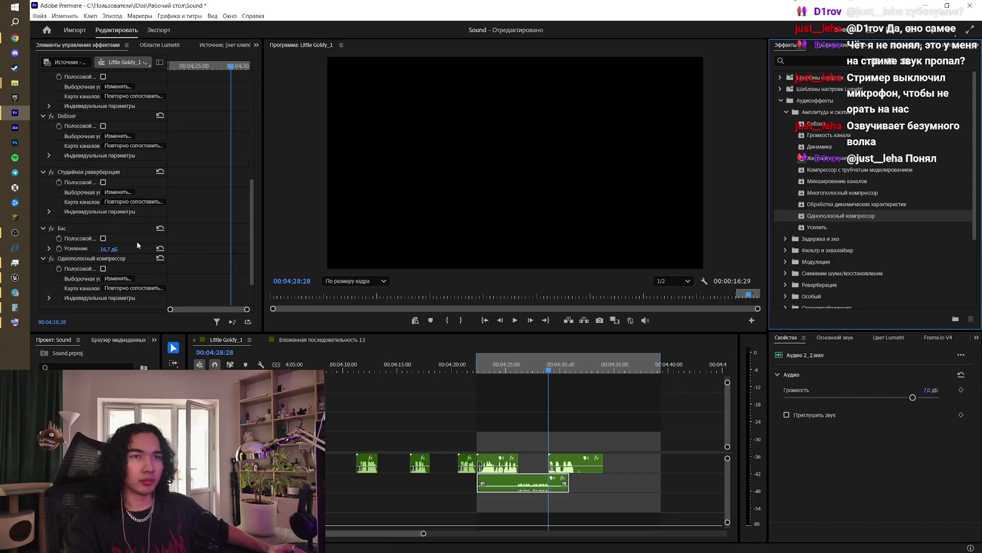
Step: Audition the Больше напора compressor preset from about 04:25, then delete the compressor
left_click(117, 279)
left_click(527, 227)
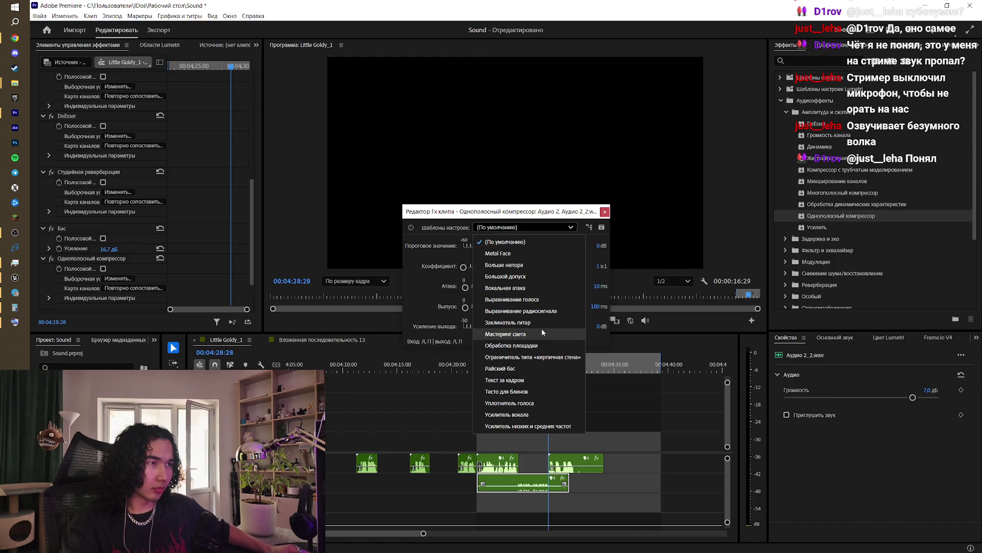
left_click(532, 265)
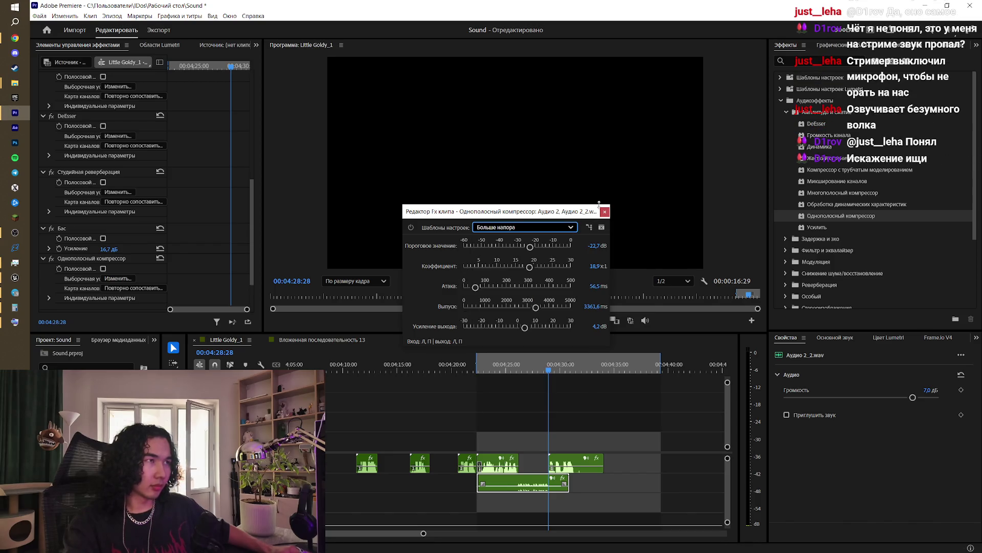
left_click(509, 370)
key("space")
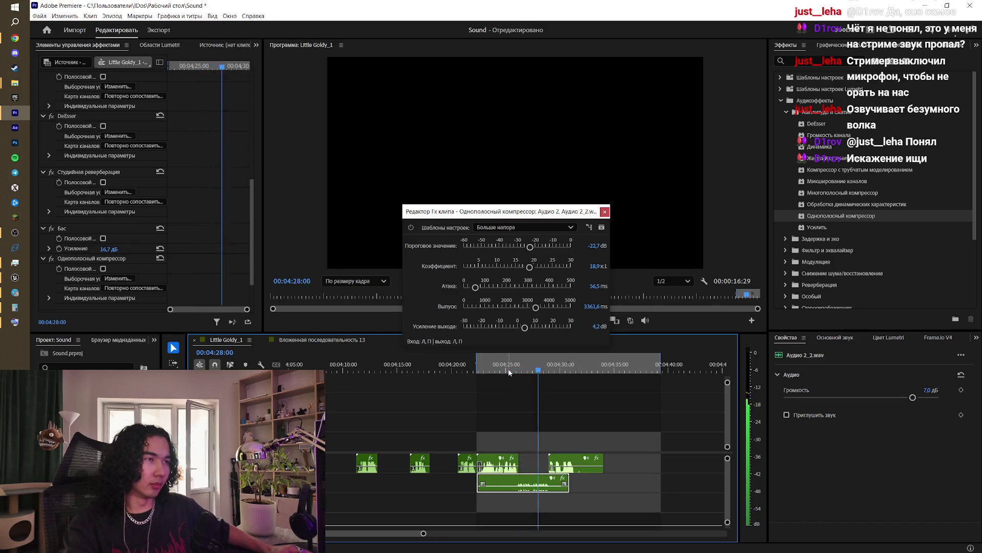
left_click(603, 212)
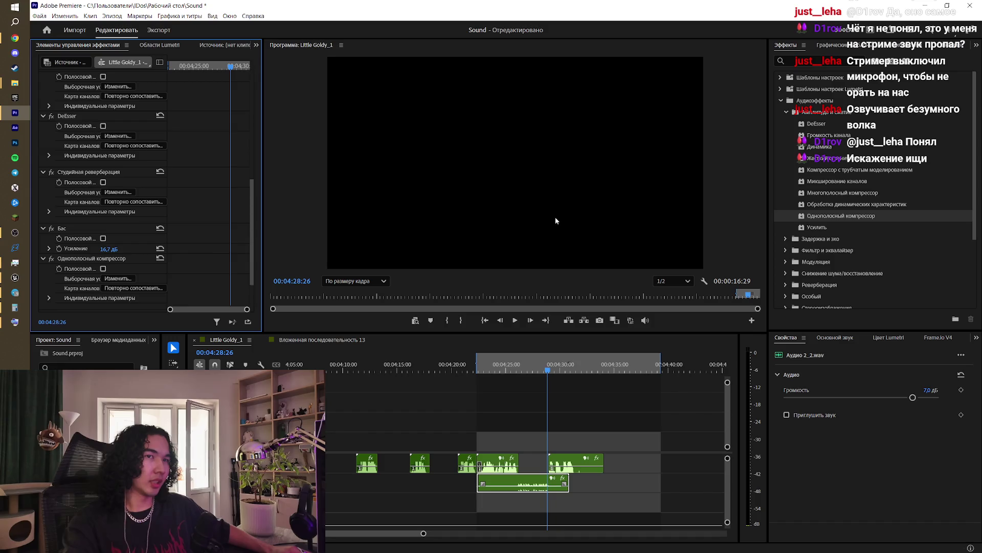
key("Delete")
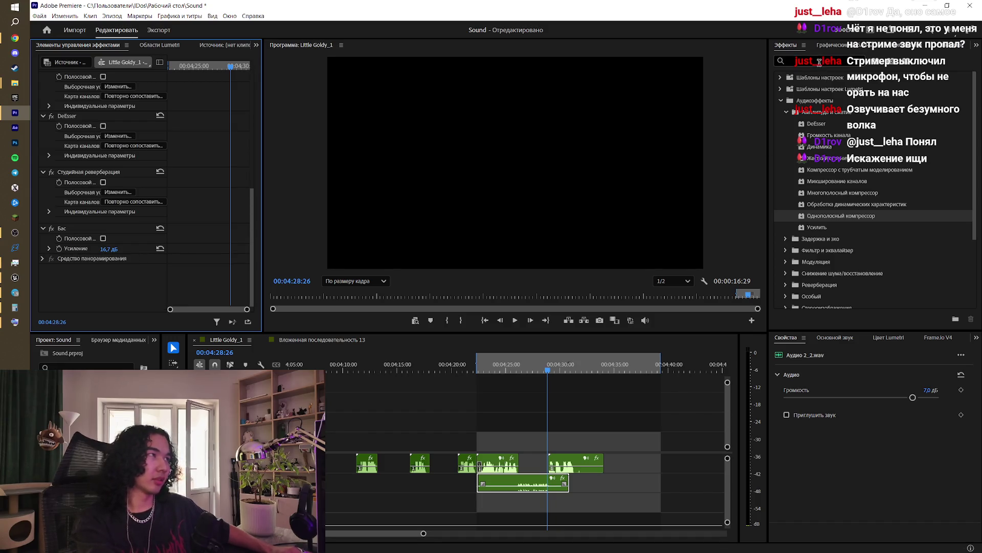
Step: After searching 'искажени', open Аудиоэффекты > Особый and drag Искажение onto the voice clip
left_click(819, 62)
type("нет")
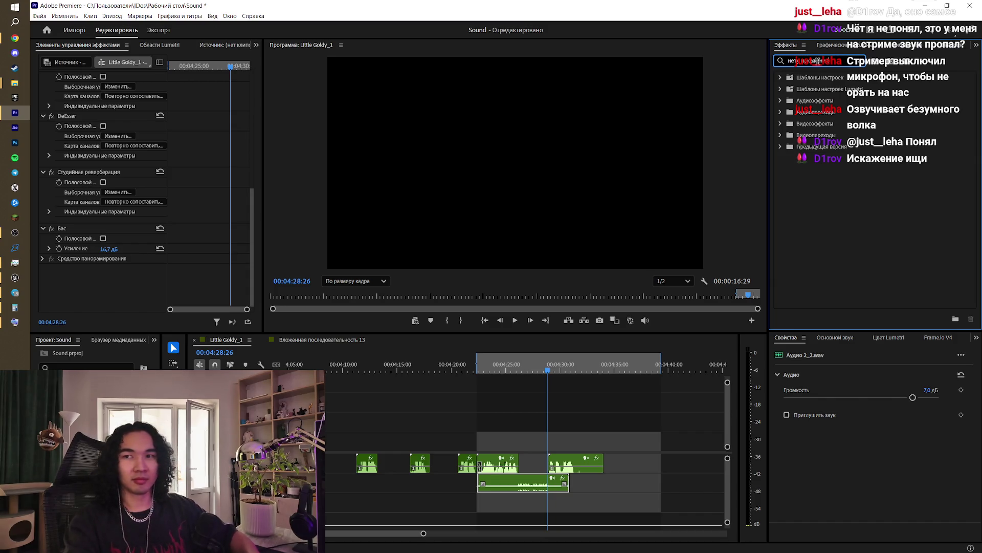
type("искажени")
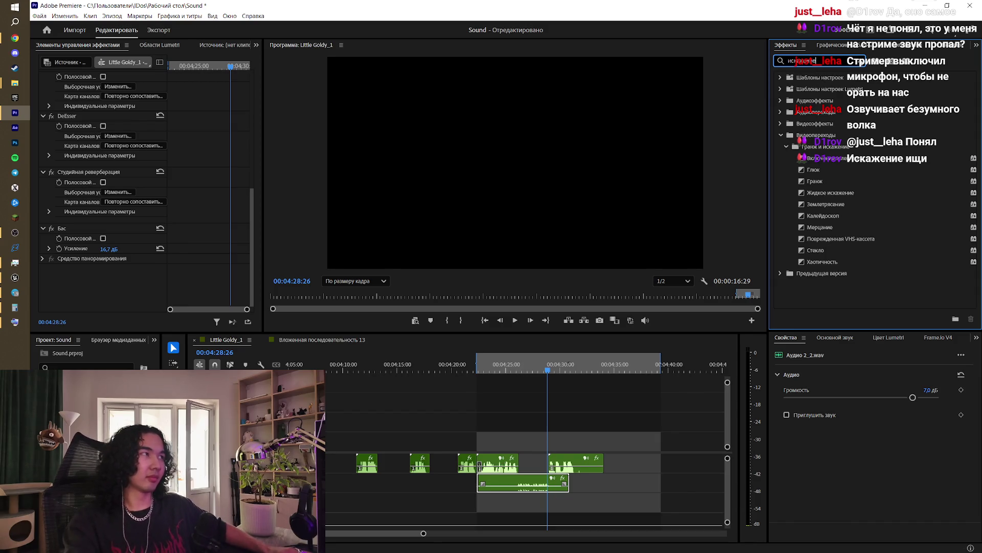
key("ctrl+a")
key("BackSpace")
left_click(780, 102)
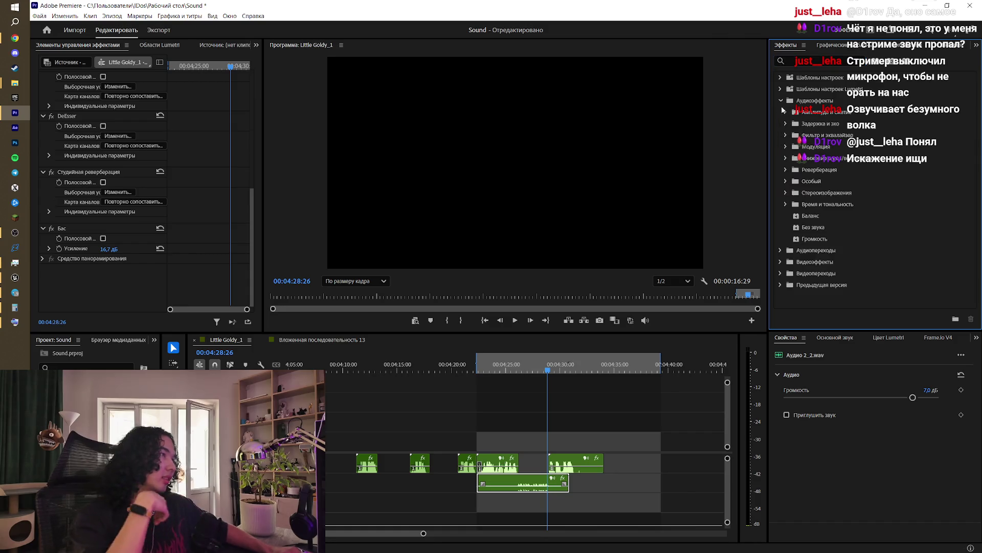
left_click(786, 203)
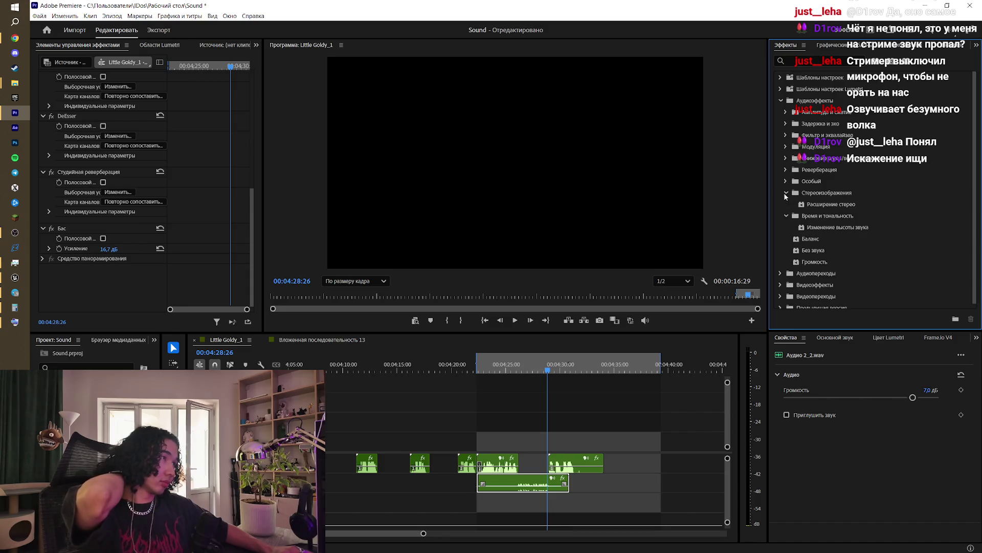
left_click(786, 182)
scroll(824, 217, "down", 2)
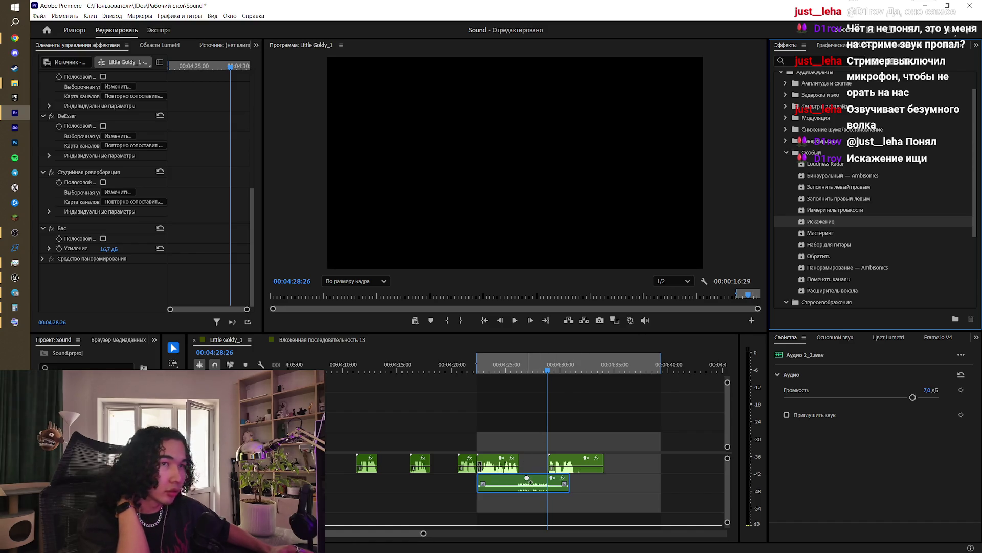
left_click_drag(527, 478, 527, 479)
Step: In the Distortion editor, try the Maximum Pain preset, then revert to GreenRoom-Angus
left_click(116, 278)
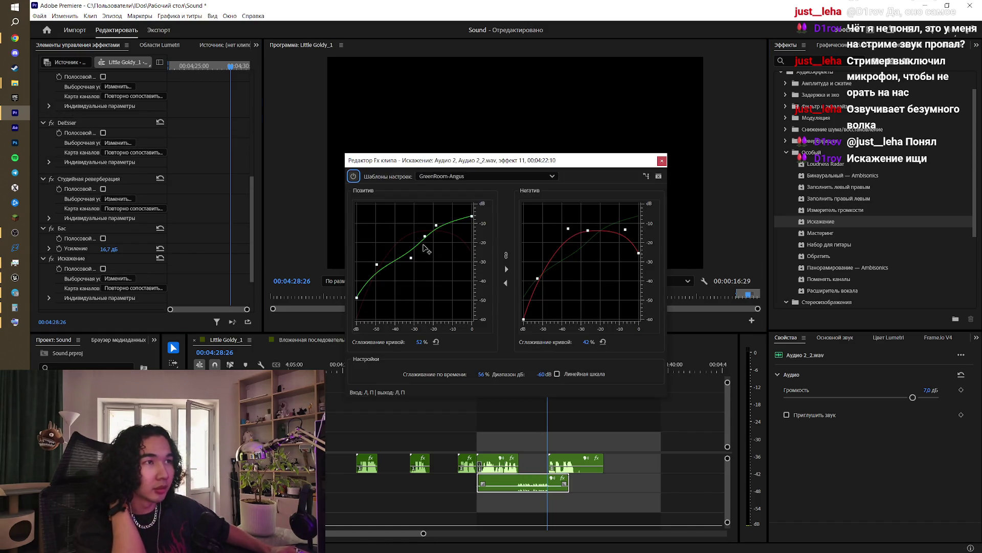
left_click_drag(428, 250, 436, 226)
left_click(481, 176)
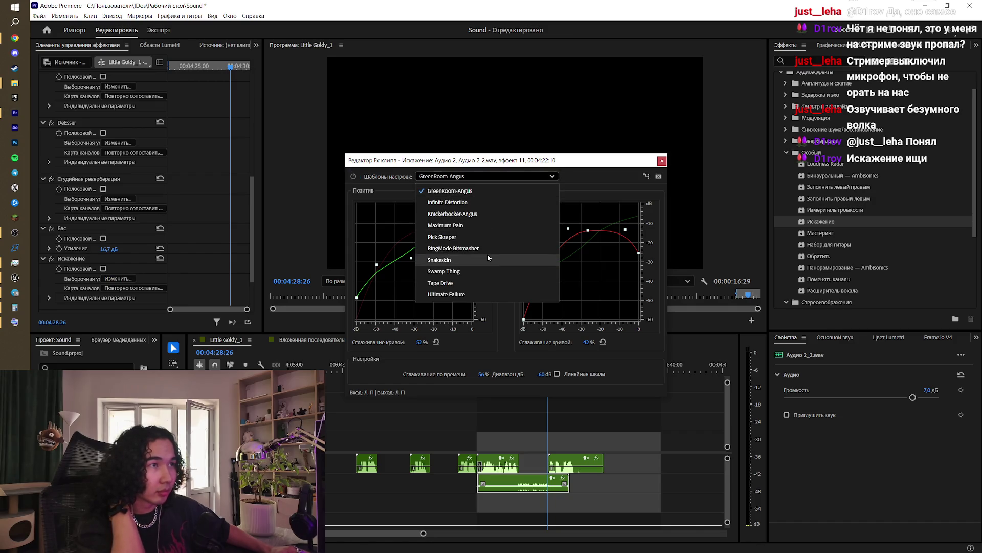
left_click(481, 225)
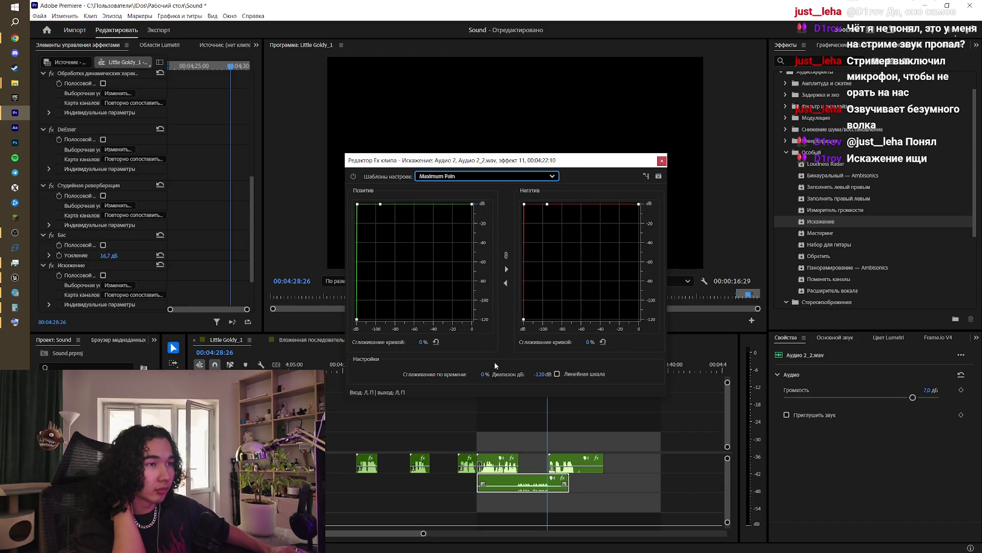
left_click_drag(511, 161, 355, 180)
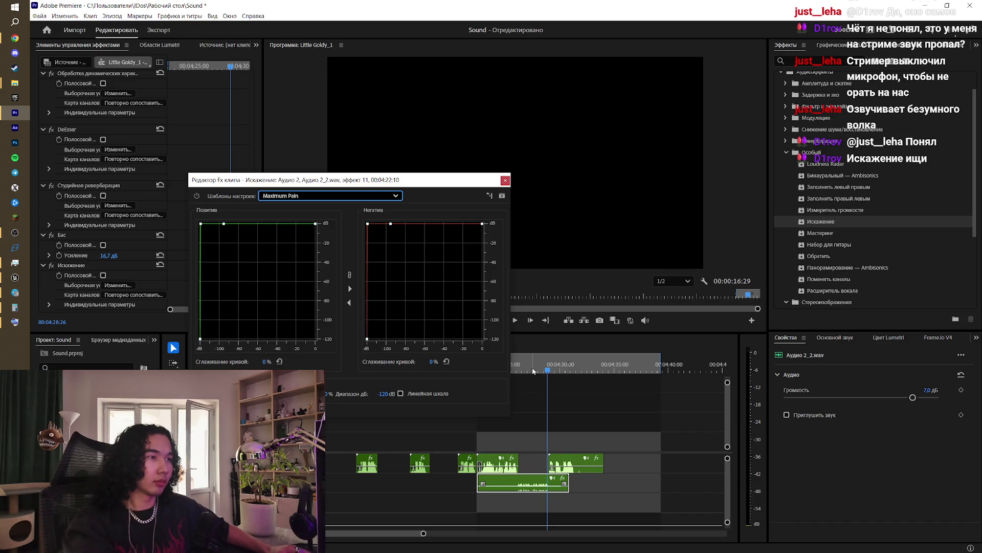
key("space")
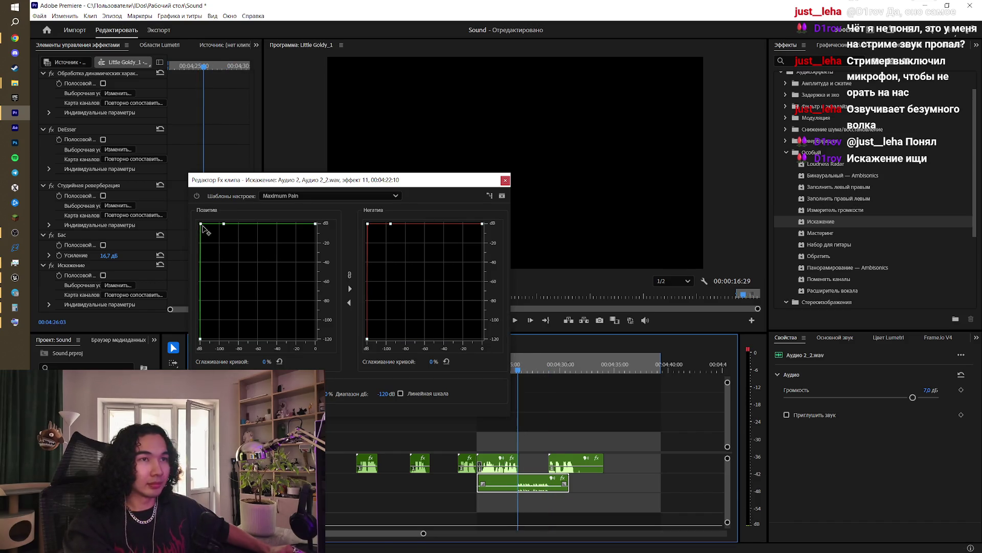
left_click_drag(204, 226, 248, 263)
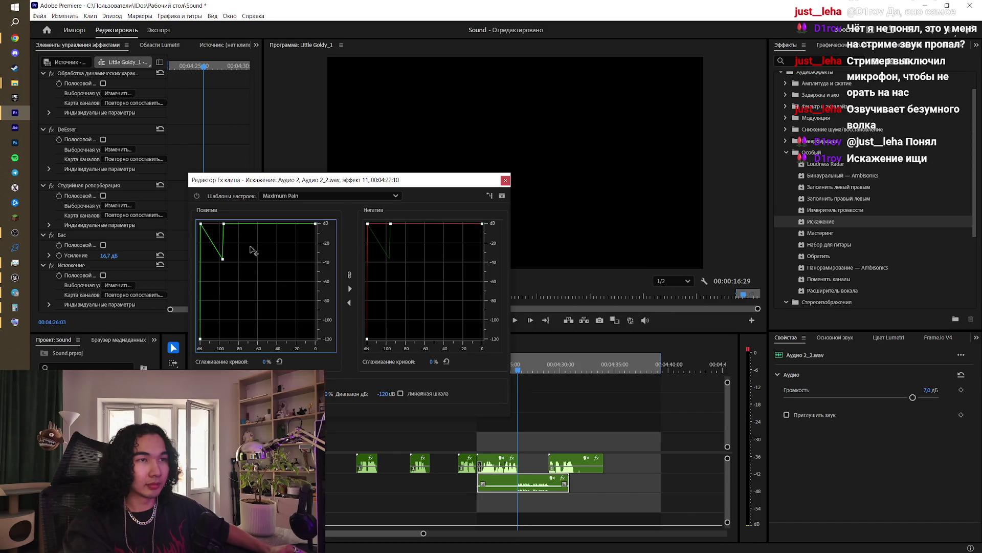
mouse_move(245, 224)
left_mouse_down()
mouse_move(257, 252)
mouse_move(282, 238)
mouse_move(270, 233)
left_mouse_up()
left_click(330, 195)
left_click(276, 211)
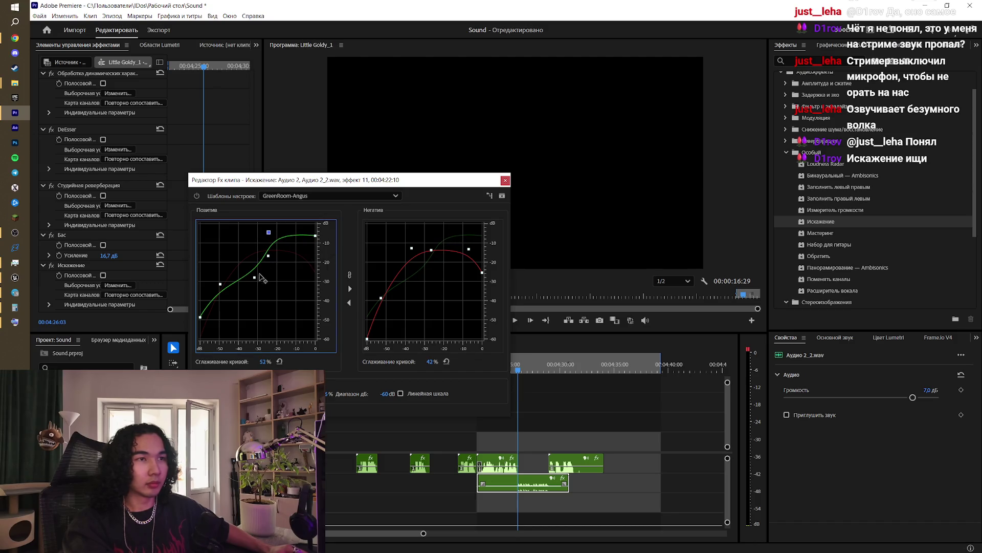
Step: Pull the positive curve into an S shape and set its smoothing to 0%, previewing playback
left_click_drag(259, 276, 288, 308)
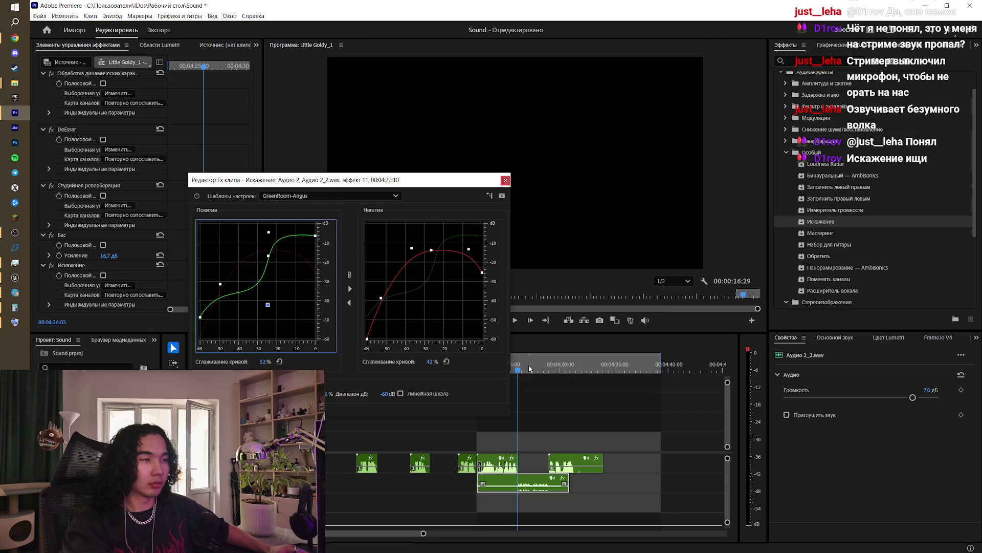
left_click(512, 370)
key("space")
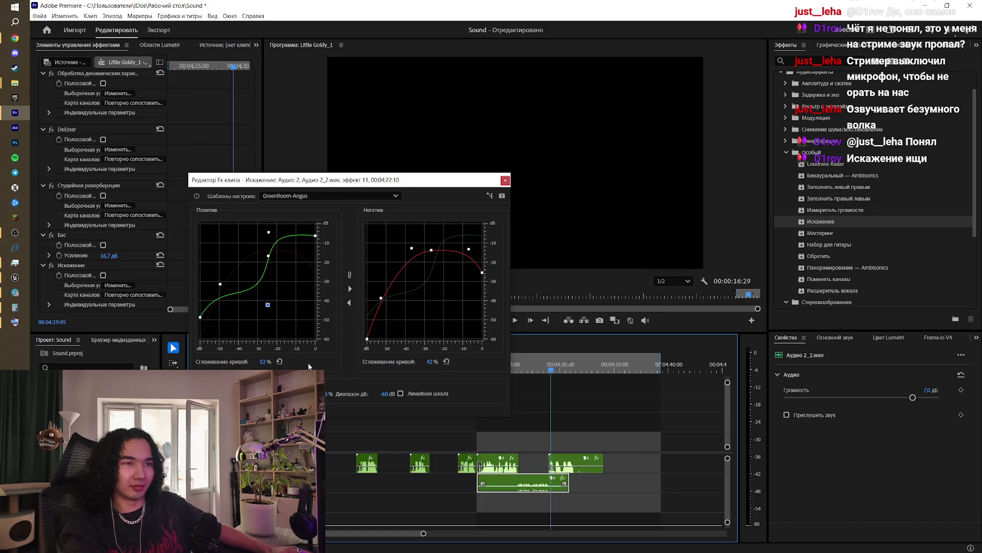
left_click(279, 361)
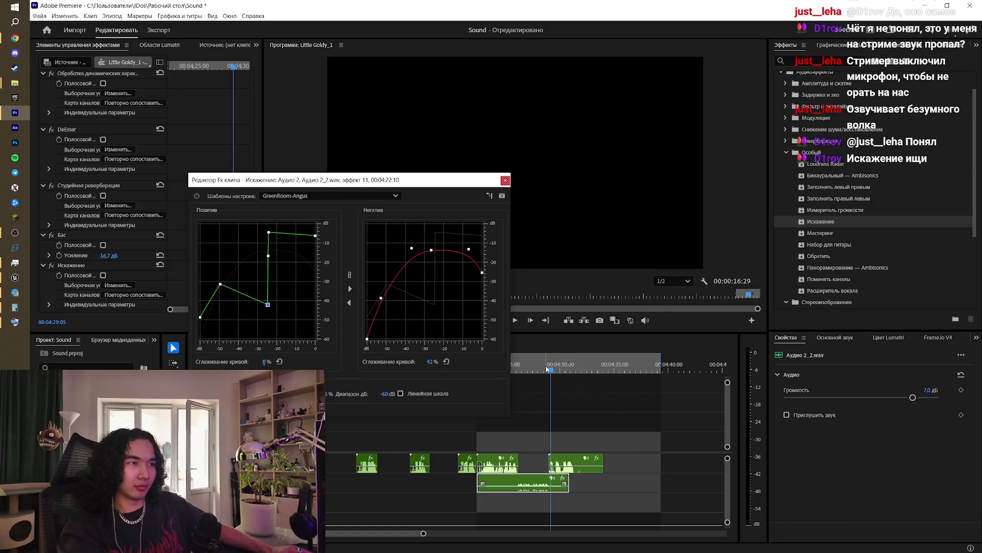
key("space")
left_click(516, 367)
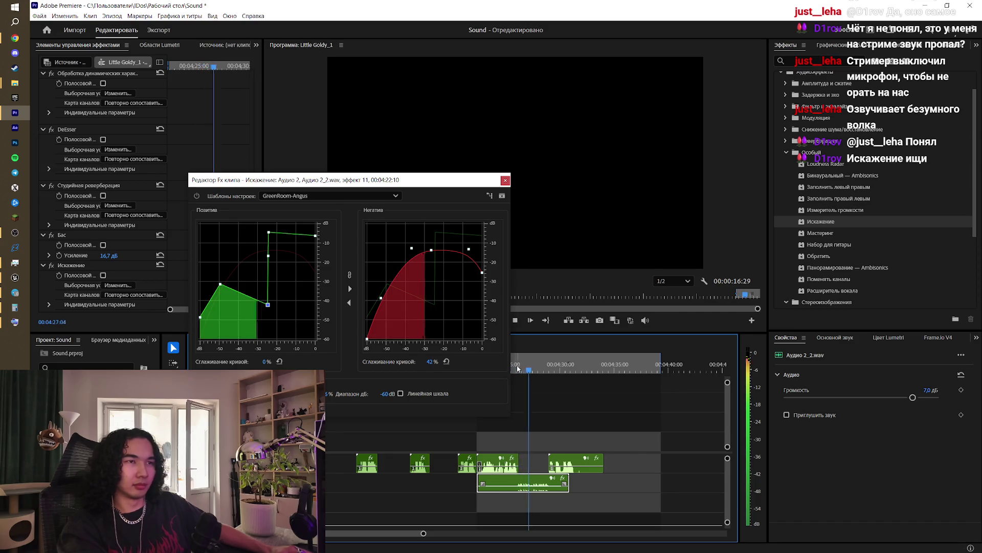
key("space")
Step: Raise a positive-curve point to about -30 dB, preview from 04:24, and close the editor
left_click_drag(267, 305, 268, 282)
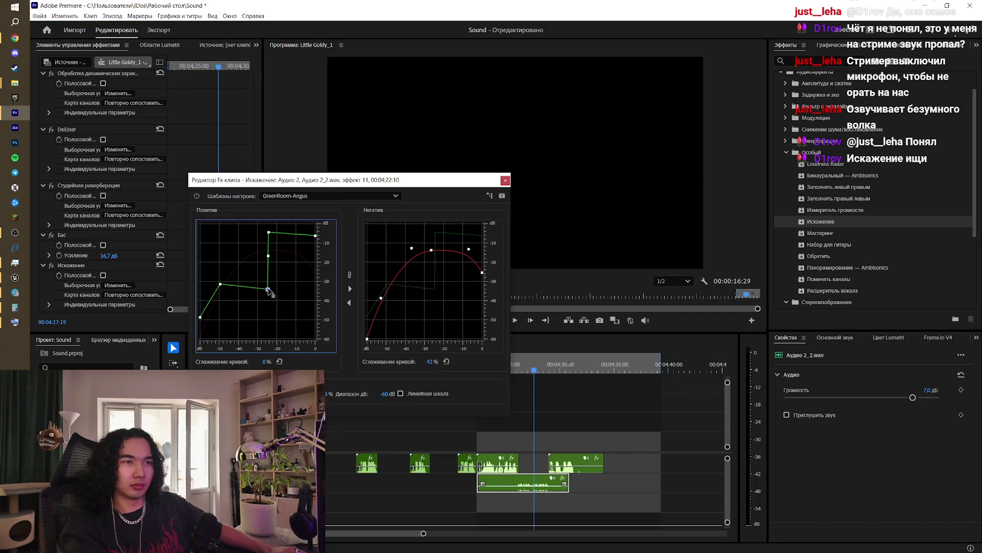
key("space")
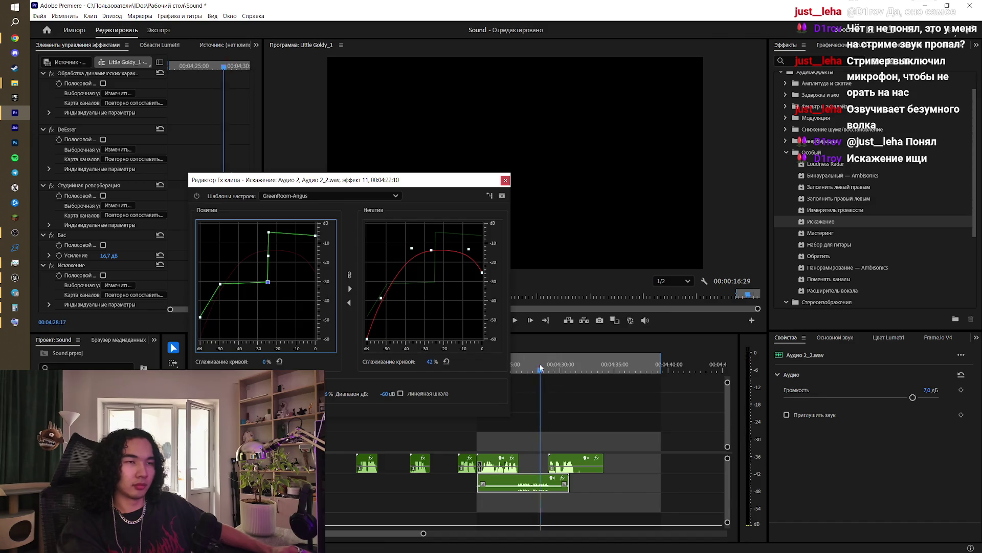
left_click(496, 367)
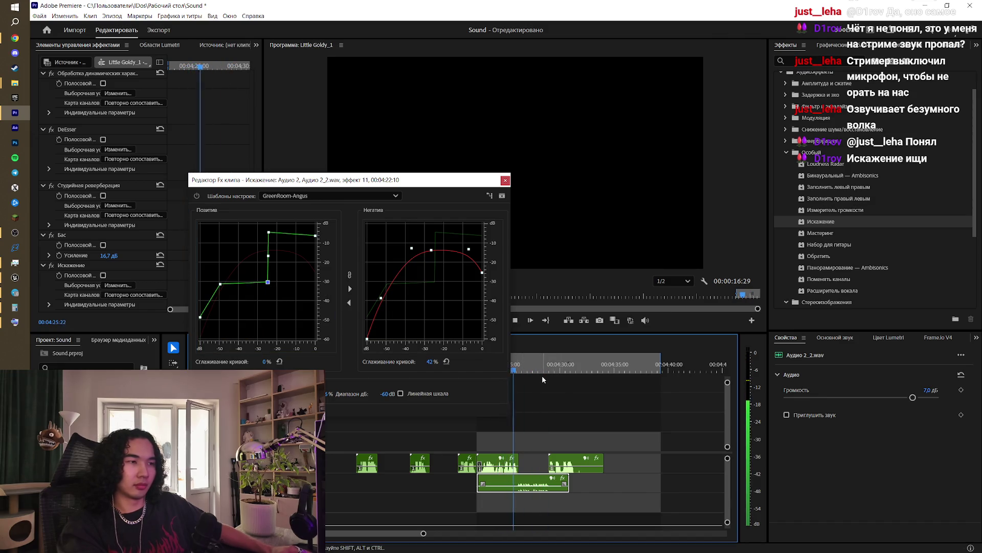
key("space")
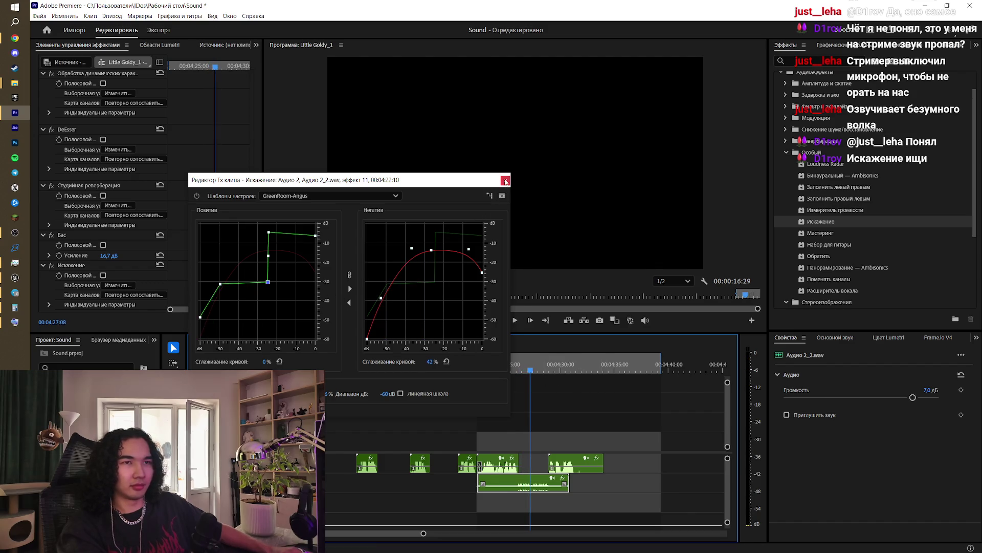
left_click(505, 181)
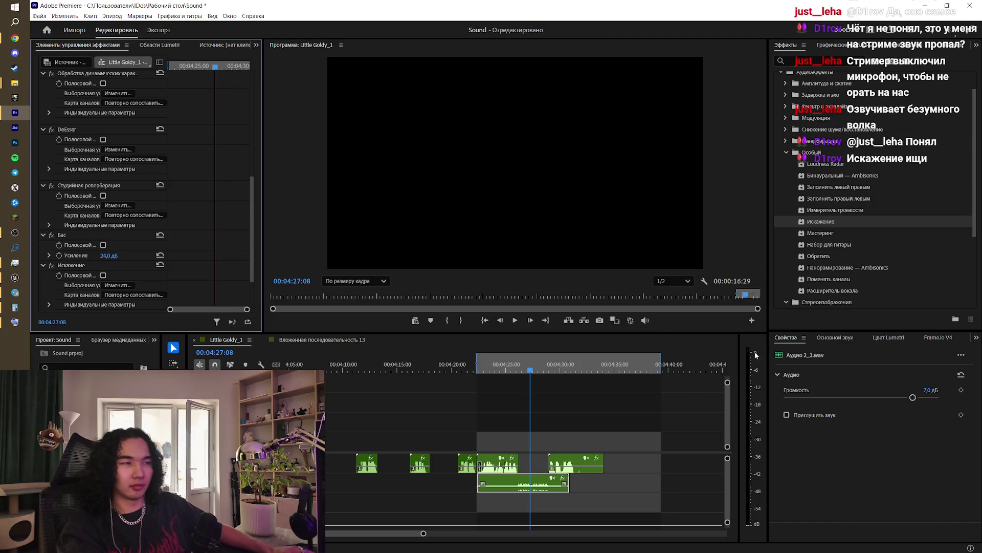
Step: Drag Аудио 2_2.wav's Volume slider from 7.0 dB to 0.9 dB, replaying from about 04:25
left_click(504, 369)
key("space")
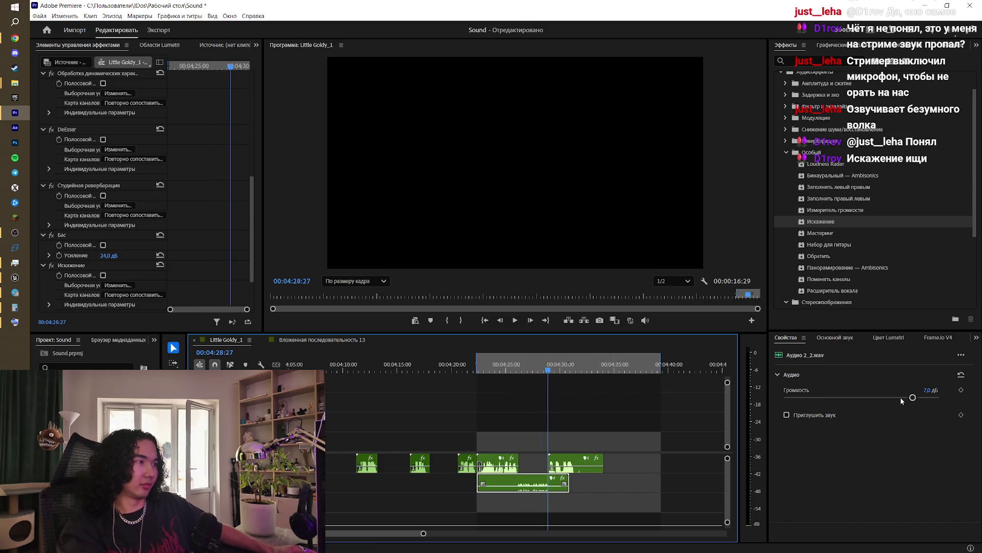
left_click_drag(901, 397, 882, 397)
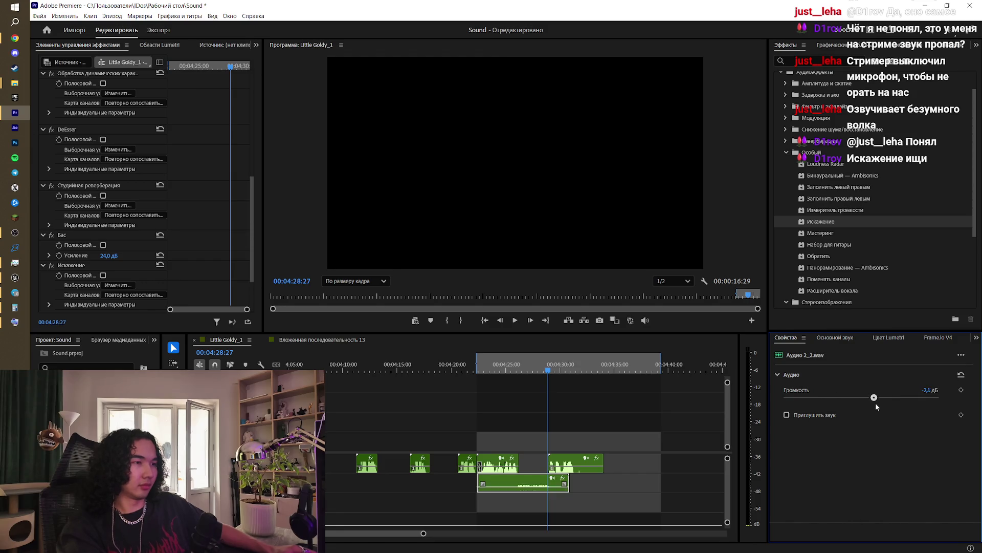
key("space")
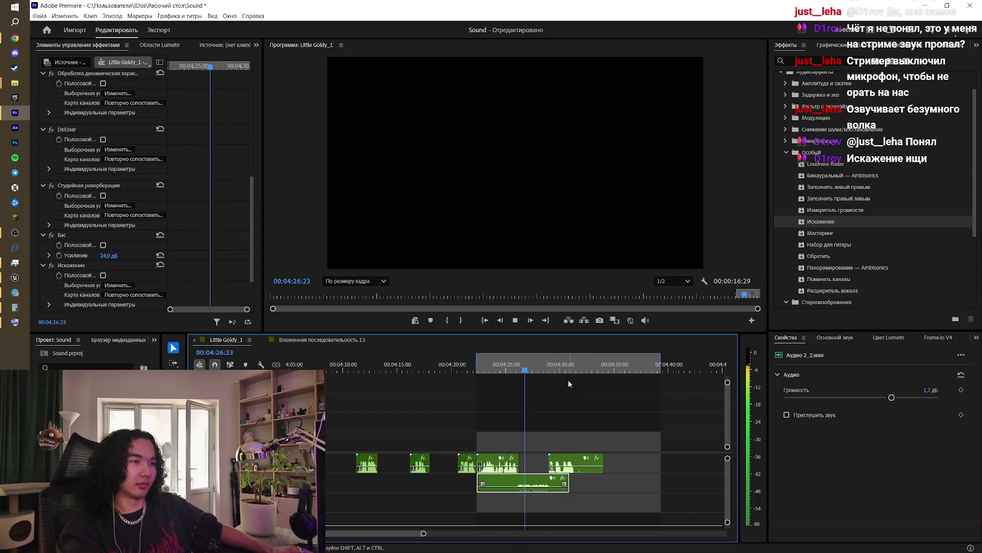
left_click(892, 398)
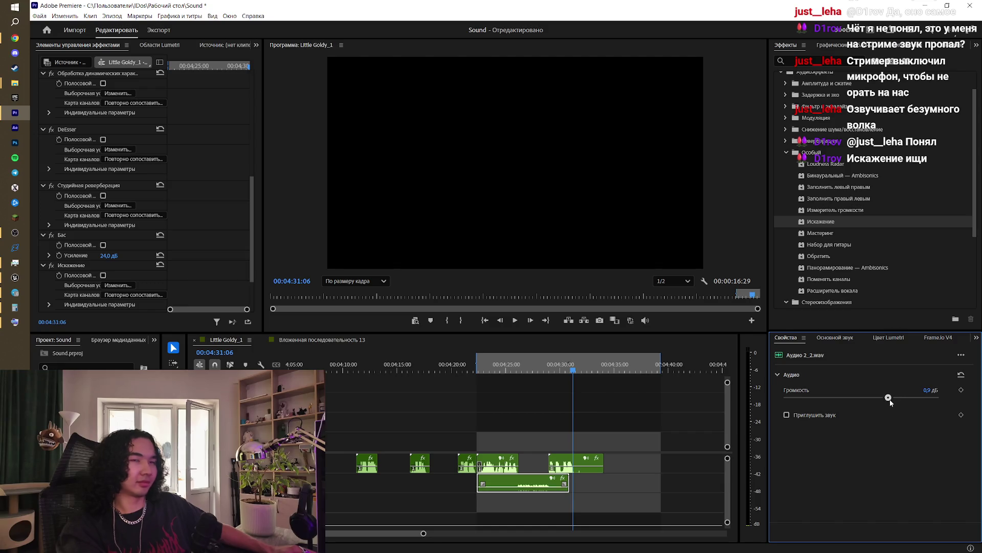
left_click(501, 369)
key("space")
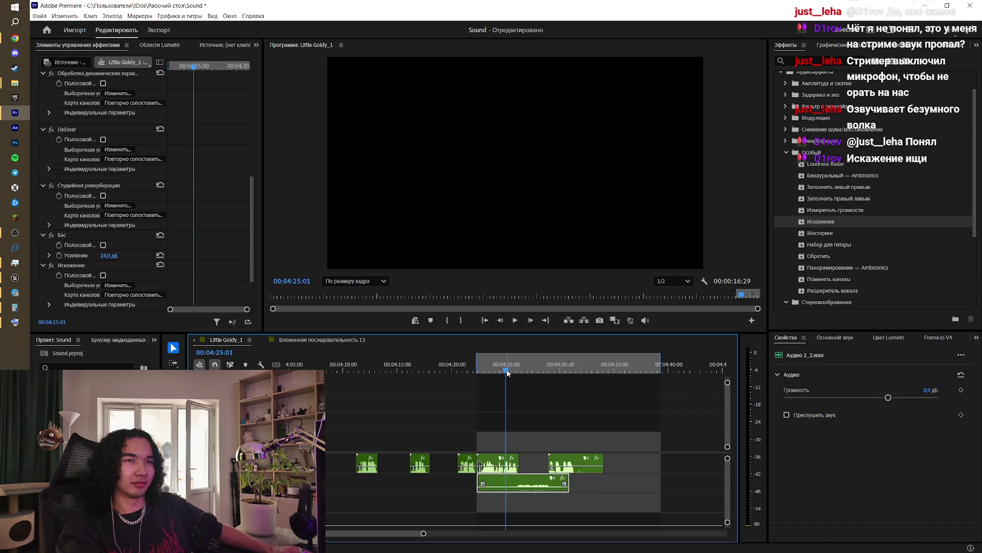
Step: Preview the Ultimate Failure and Knickerbocker-Angus distortion presets on the voice clip
left_click(118, 285)
left_click(429, 177)
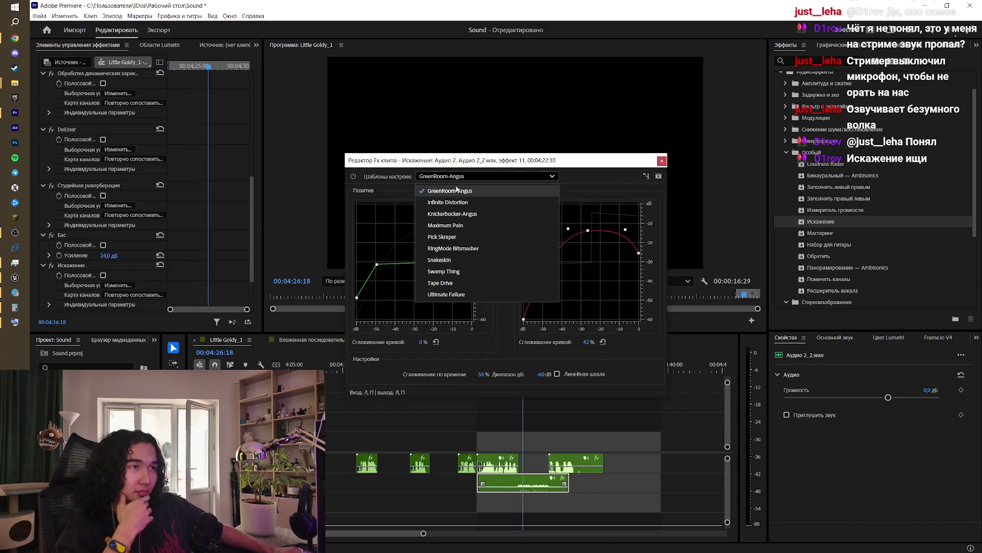
left_click(466, 293)
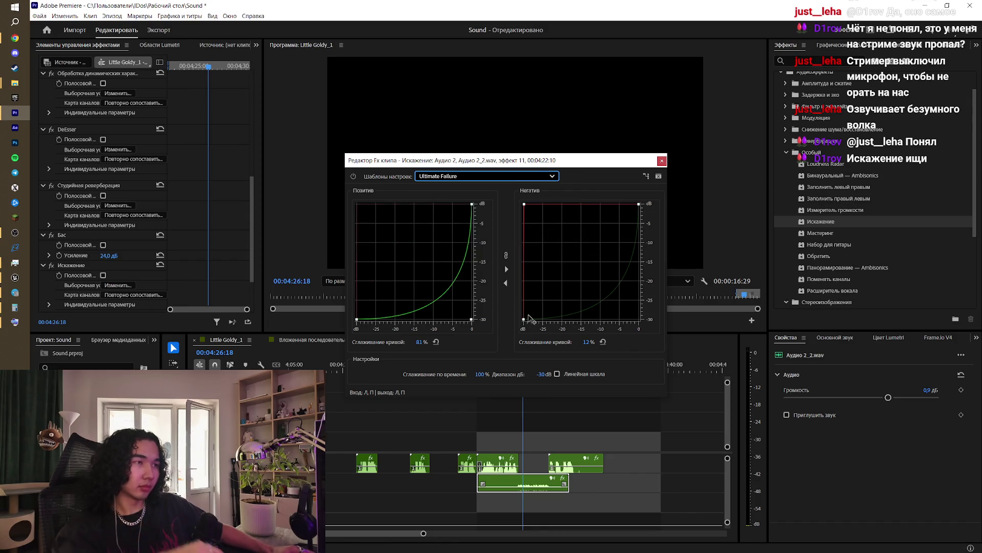
left_click_drag(546, 156, 339, 182)
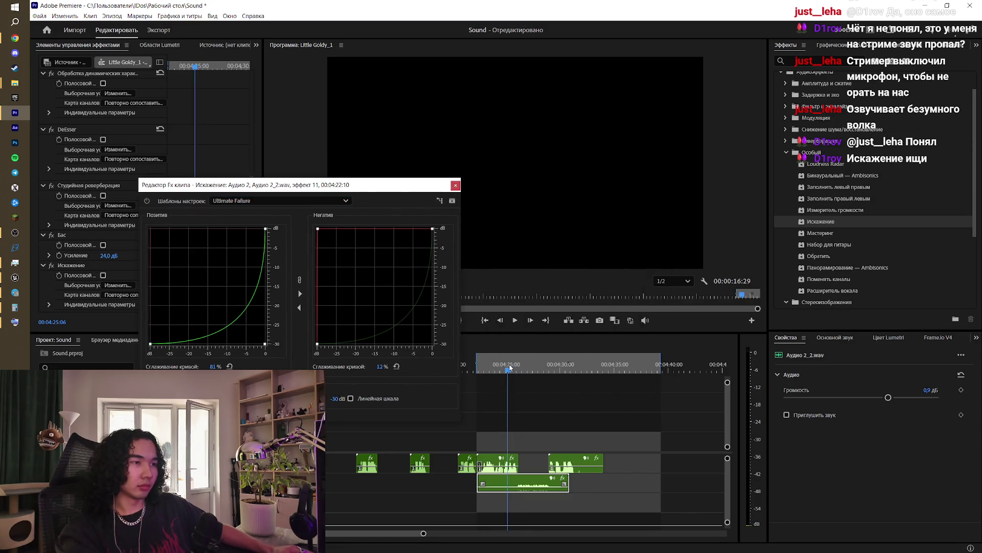
left_click(510, 367)
key("space")
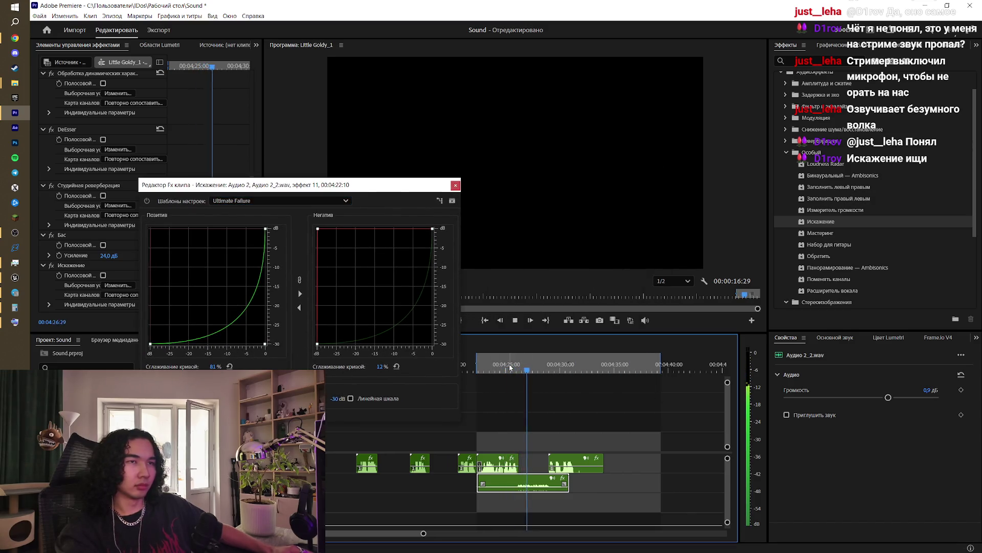
left_click(233, 200)
left_click(268, 239)
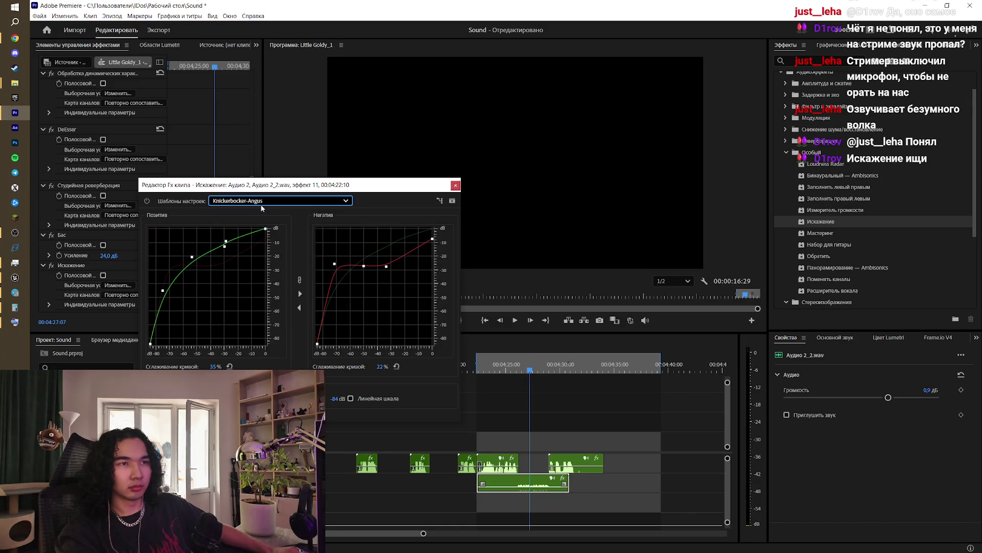
left_click(513, 365)
key("space")
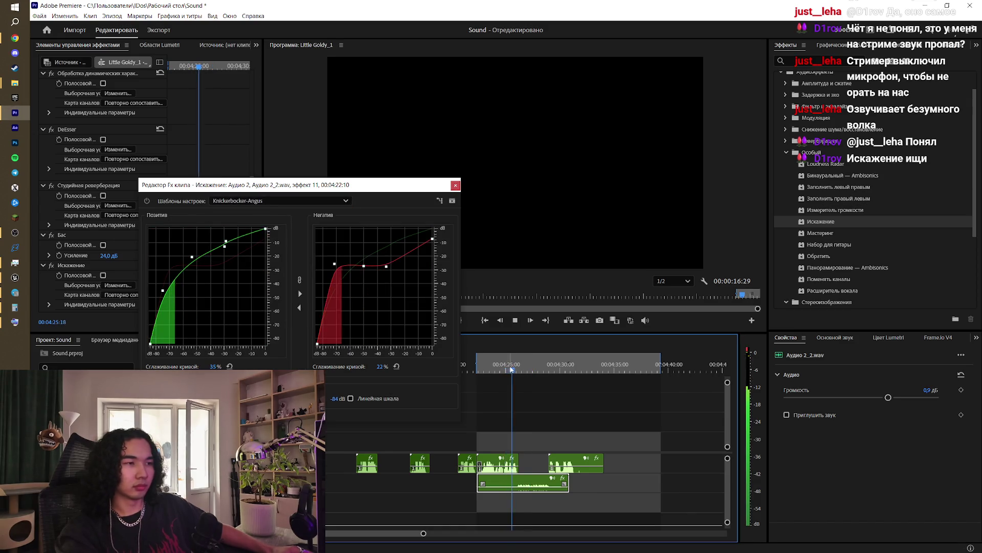
Step: Preview the Pick Skraper and Infinite Distortion presets from about 00:04:25
left_click(272, 200)
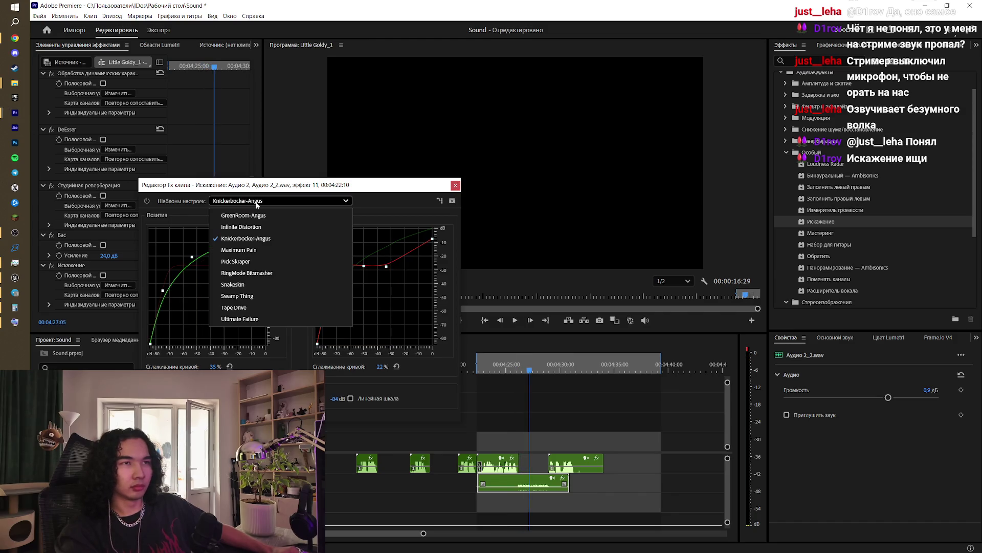
left_click(273, 261)
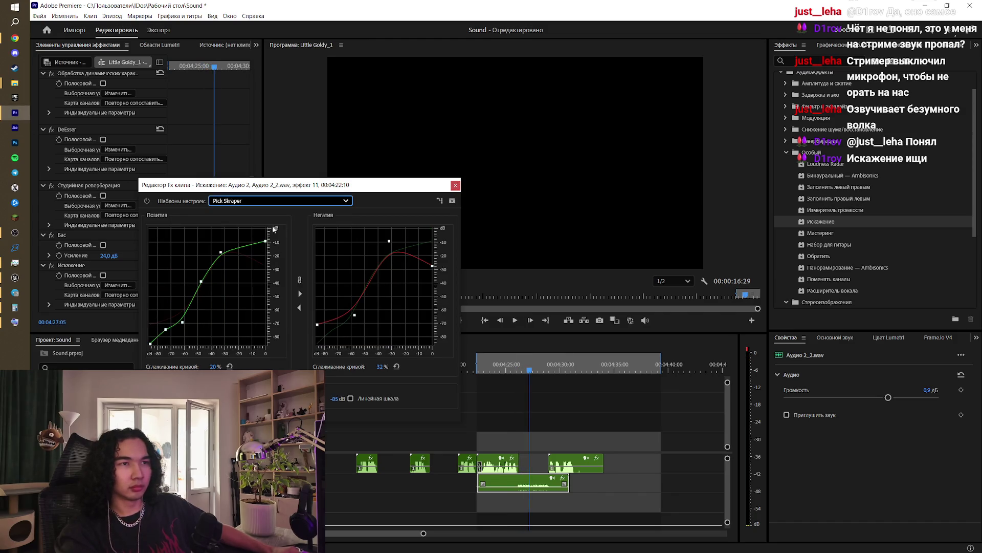
left_click(519, 365)
key("space")
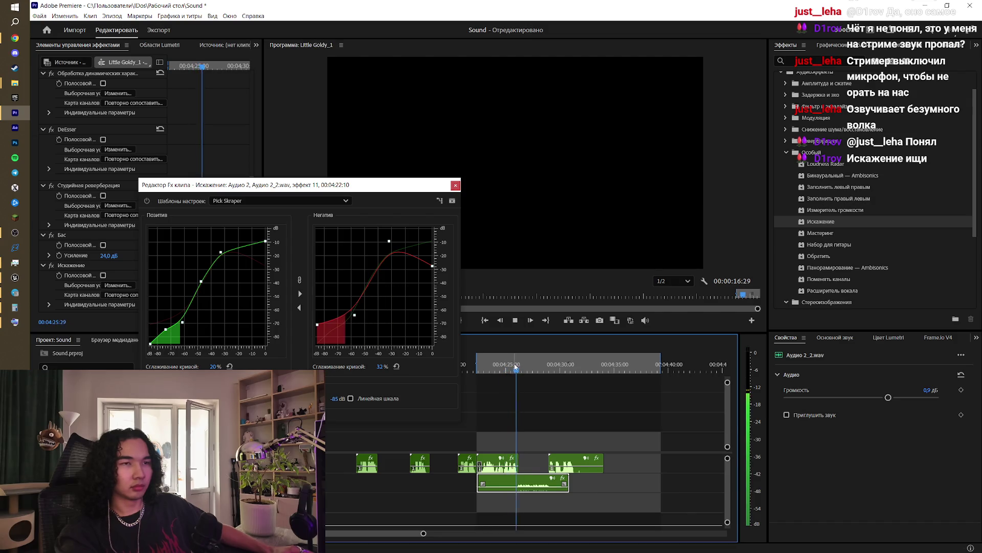
key("space")
left_click(266, 201)
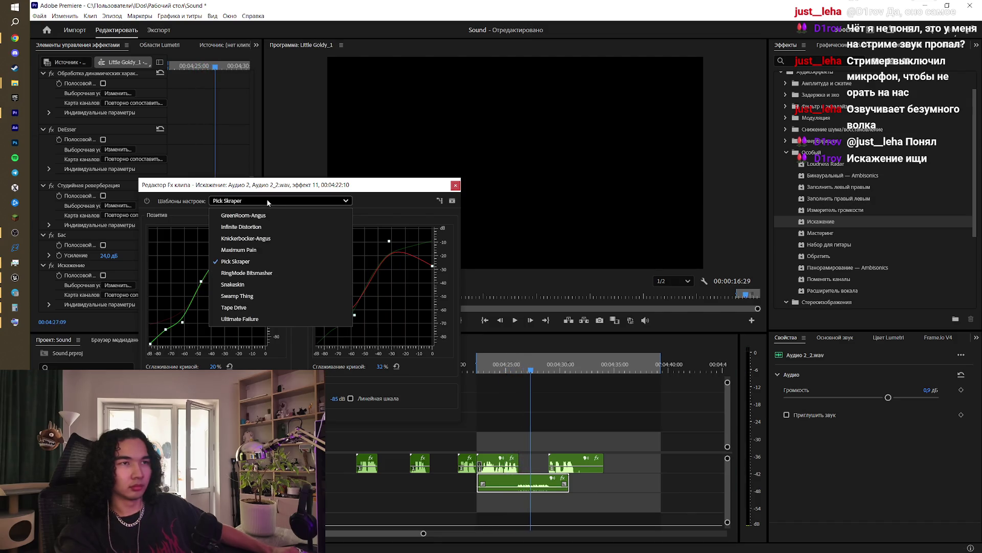
left_click(266, 228)
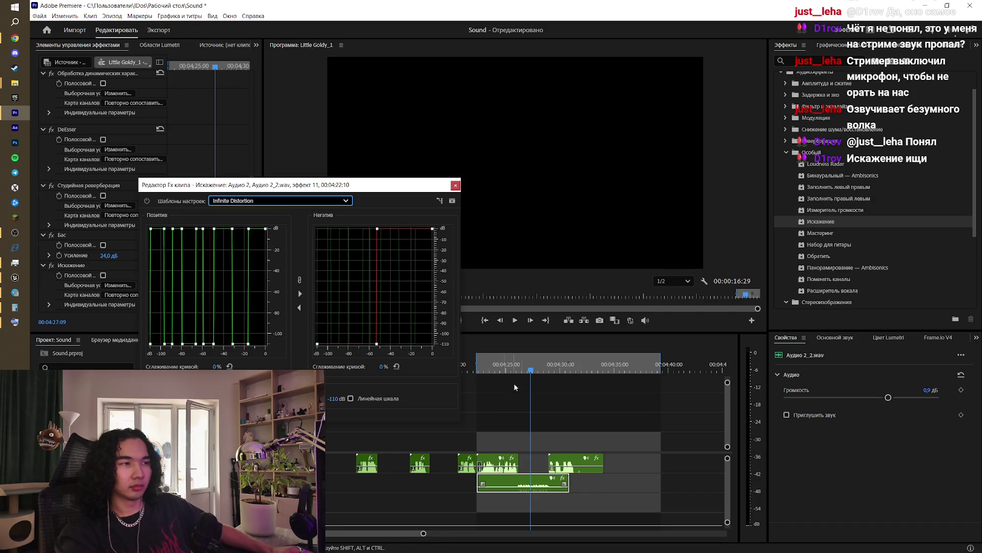
left_click(507, 365)
key("space")
key("space")
Step: Try GreenRoom-Angus, then settle on the Tape Drive preset and play it
left_click(264, 201)
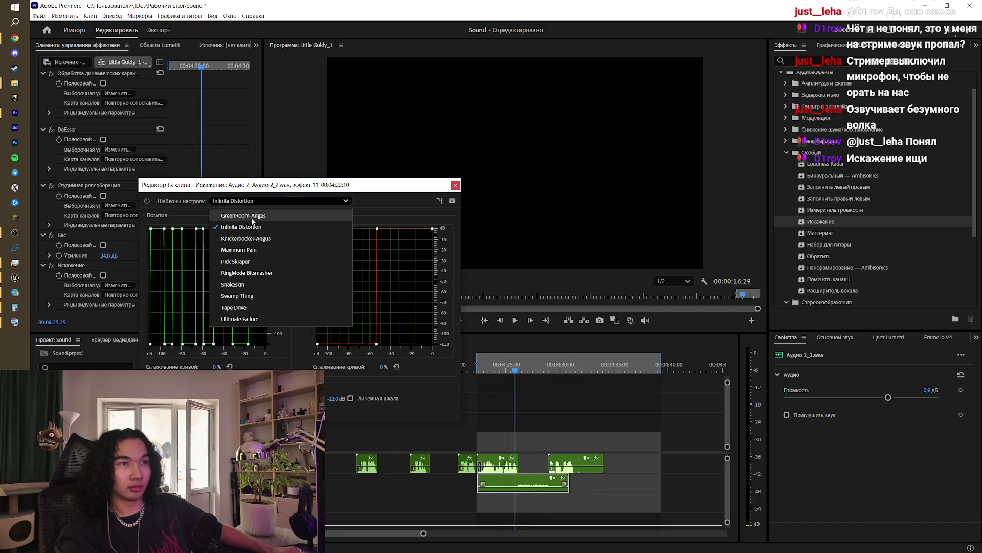
left_click(265, 216)
left_click(274, 201)
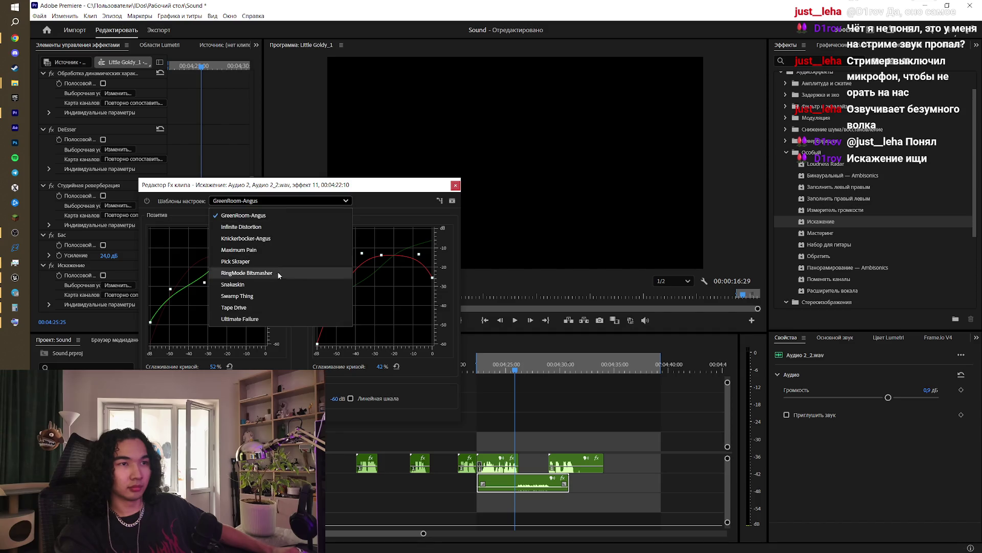
left_click(269, 308)
left_click(507, 374)
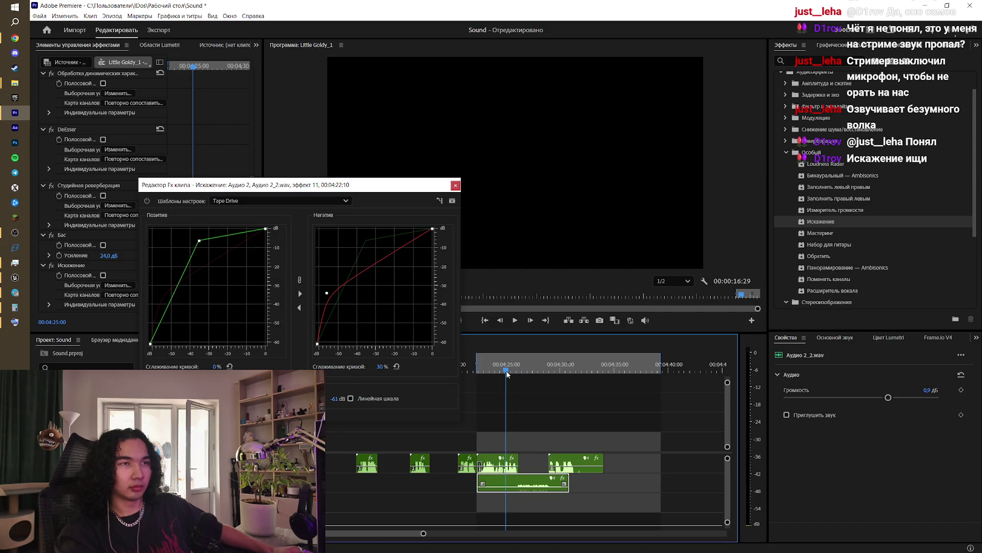
key("space")
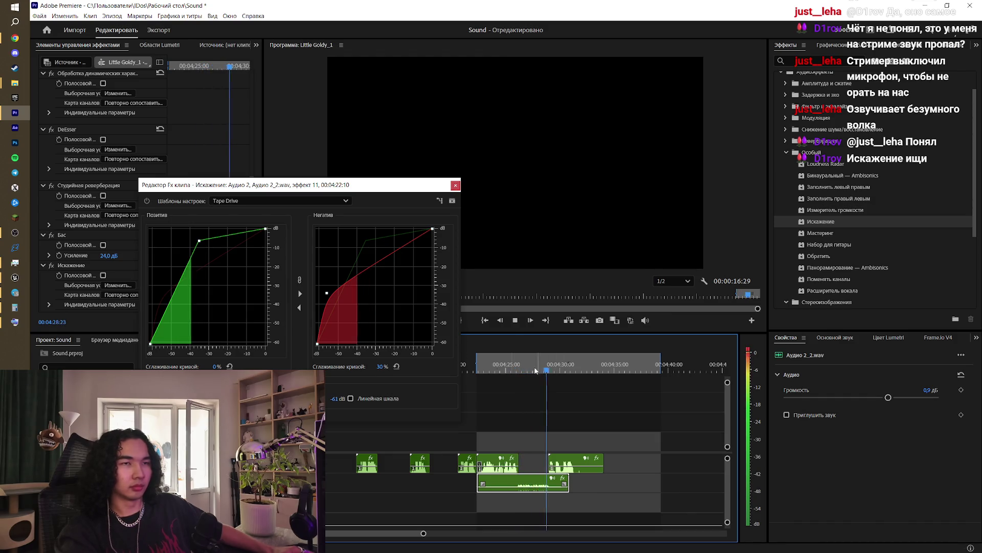
Step: Reshape the Tape Drive positive curve by adding and adjusting its lower and upper points, previewing from 4:26
key("space")
left_click_drag(178, 300, 189, 317)
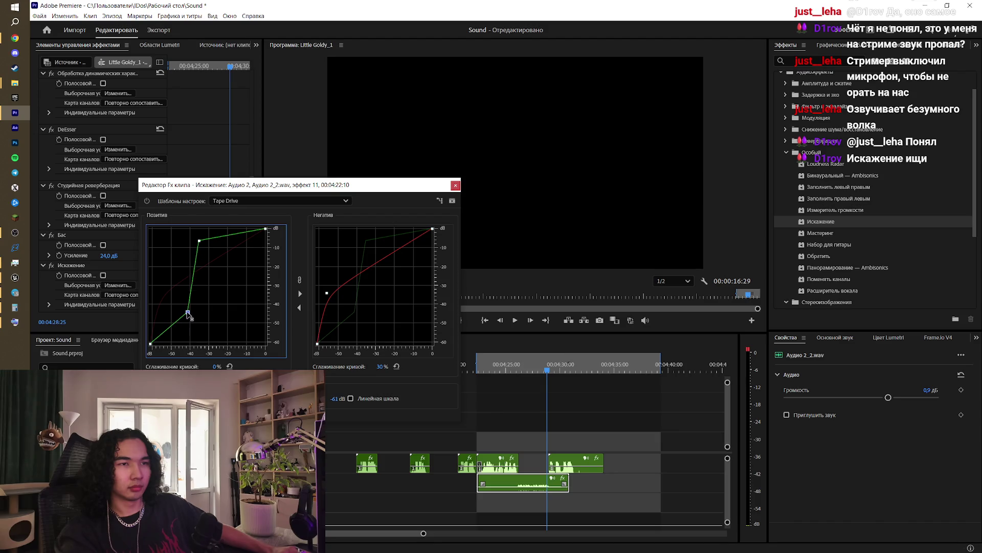
left_click(505, 365)
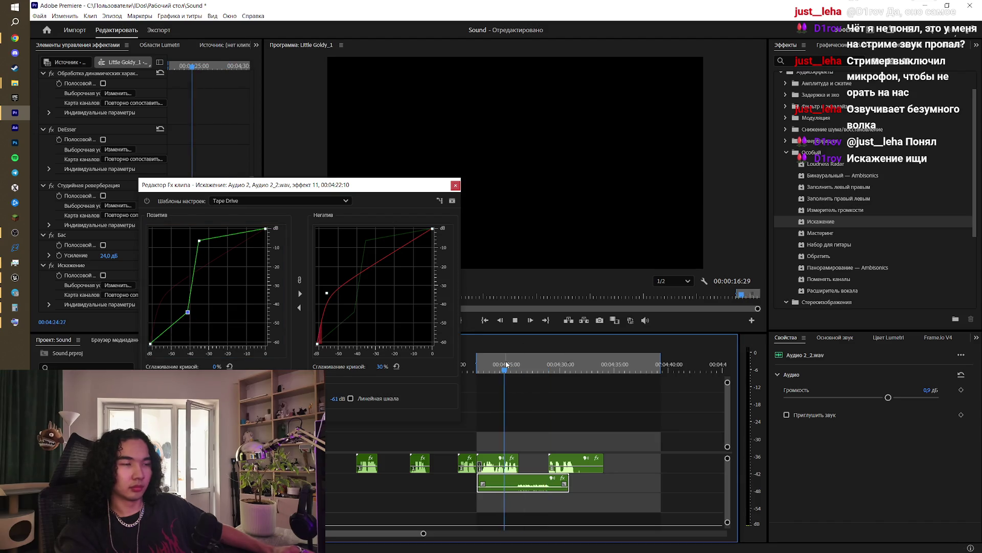
key("space")
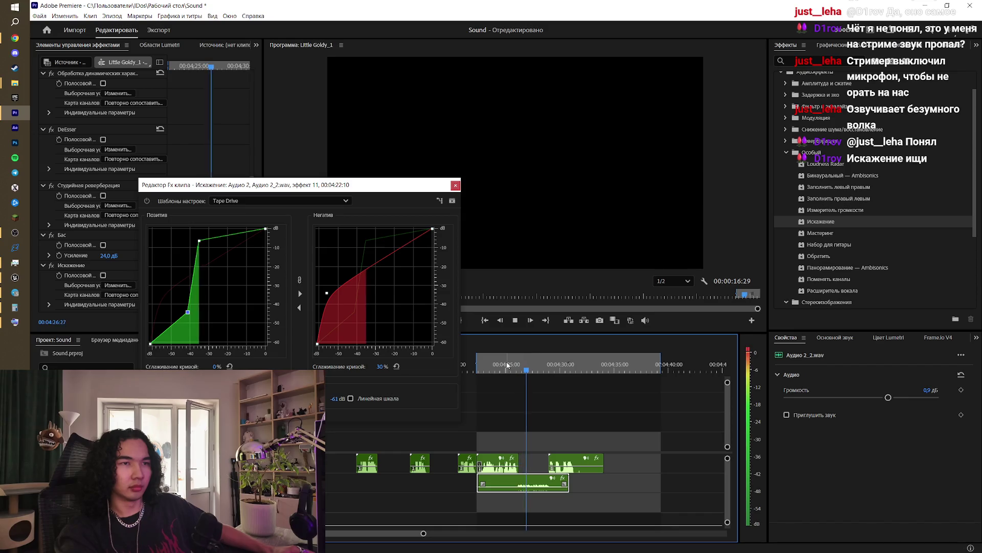
key("space")
left_click(189, 312)
left_click_drag(188, 313, 170, 304)
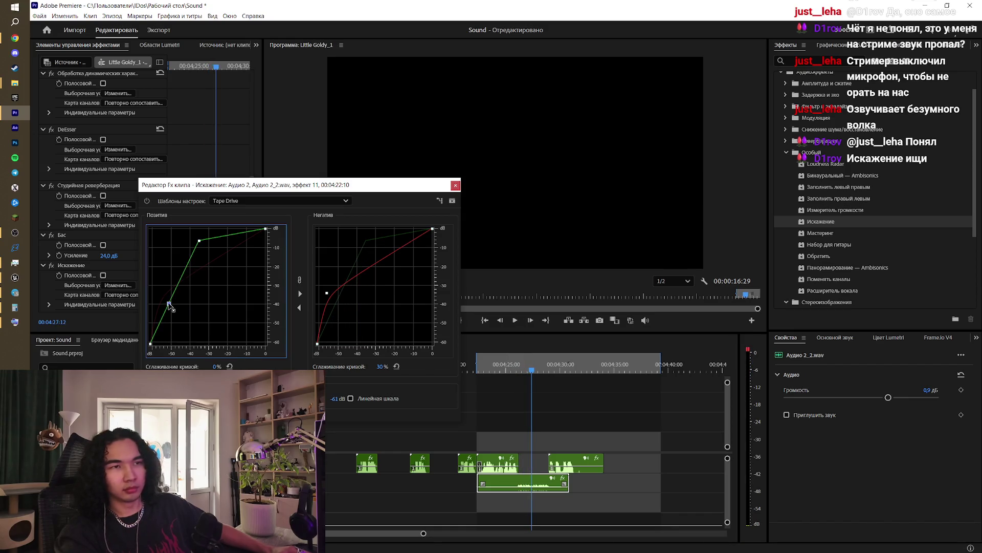
left_click_drag(199, 240, 230, 276)
left_click_drag(175, 302, 173, 299)
left_click(527, 364)
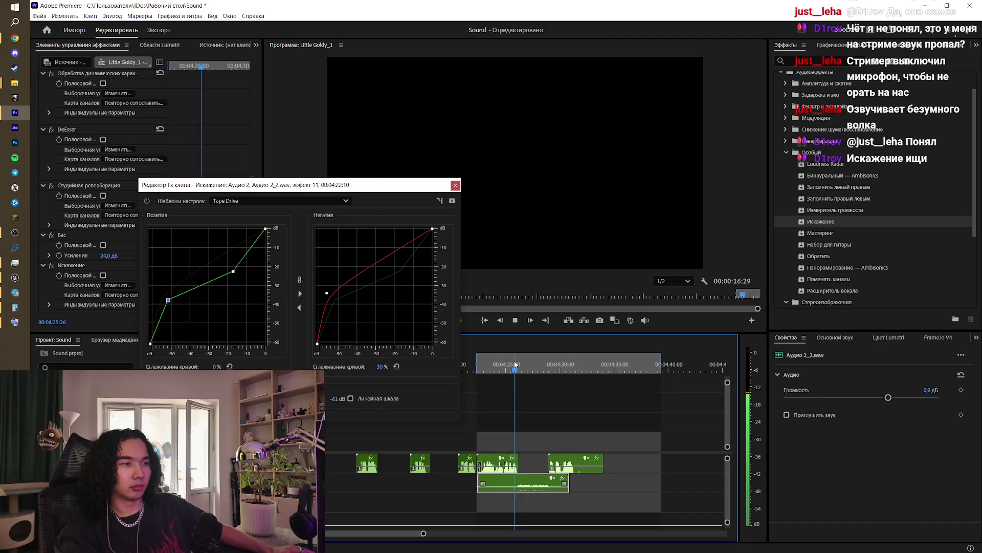
Step: Close the Distortion curve settings and switch to the YouTube tutorial in the browser
key("alt")
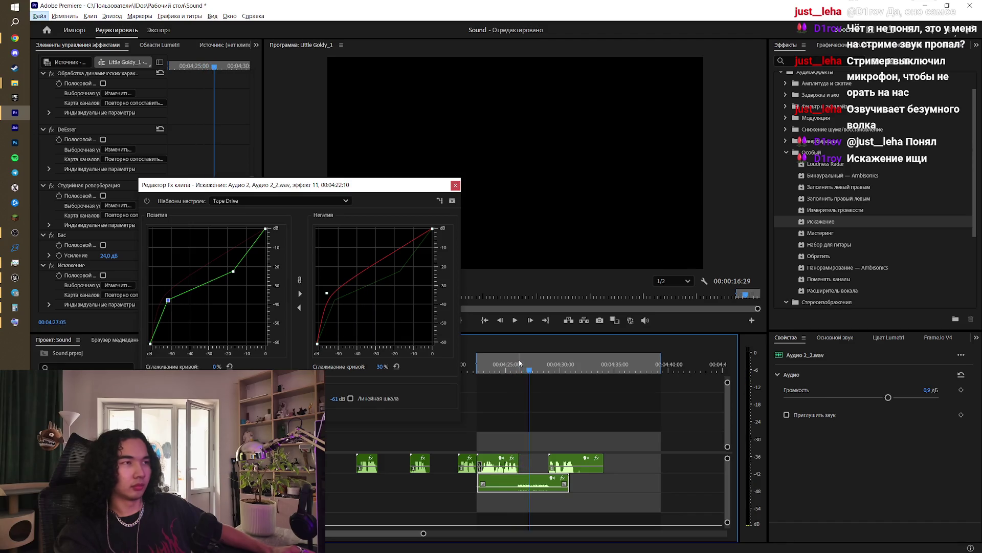
left_click(455, 185)
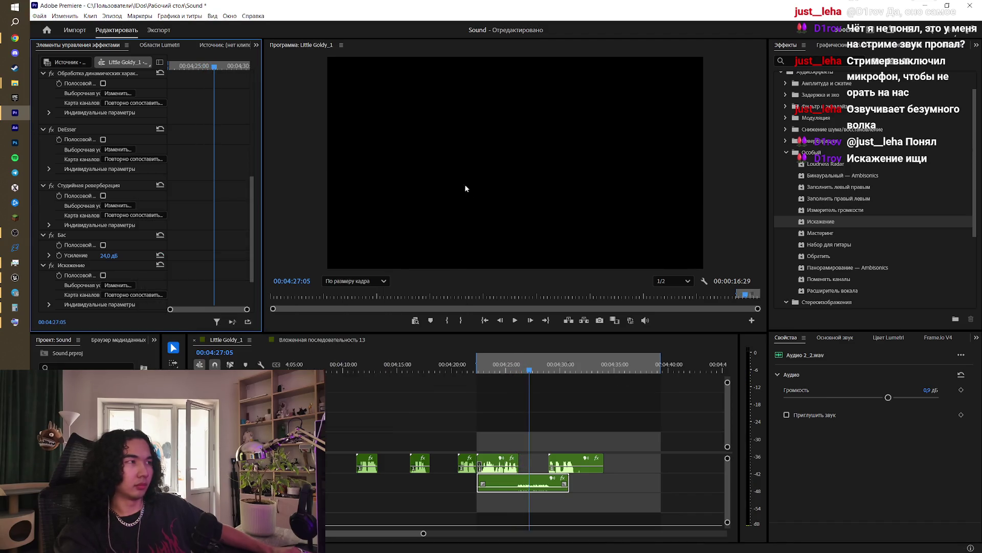
key("alt+Tab")
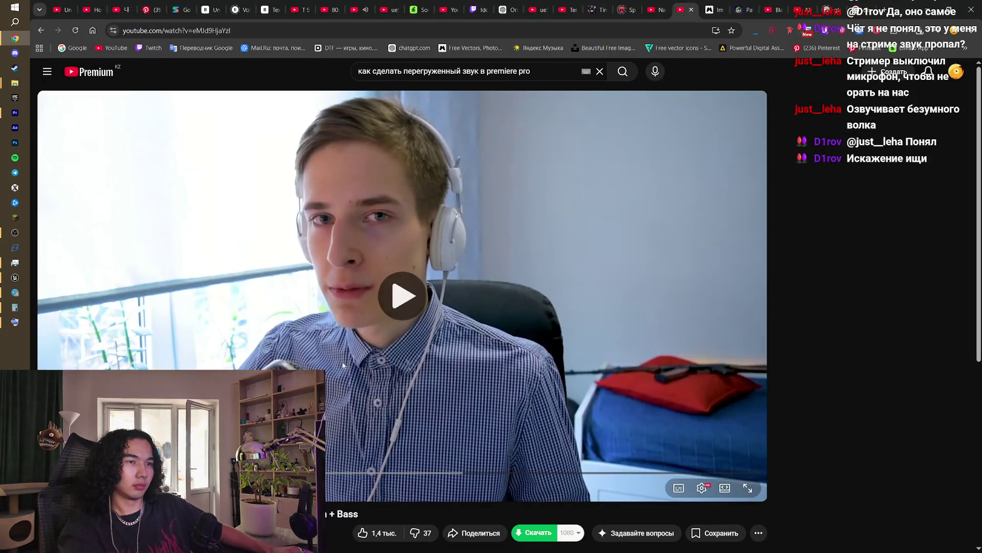
Step: Play the overloaded-sound tutorial, seek to its Distortion curve demonstration, and pause there
left_click(328, 416)
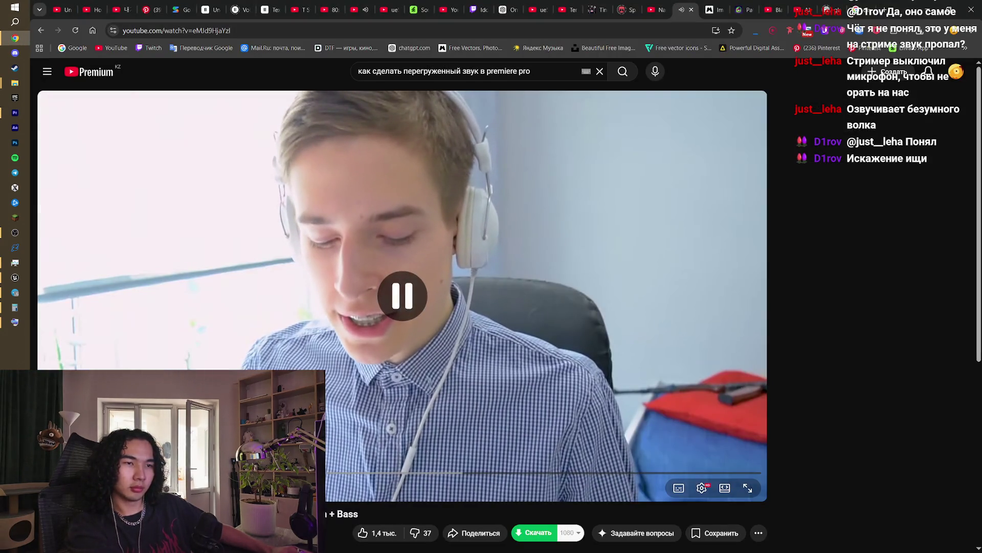
left_click(328, 415)
left_click(328, 415)
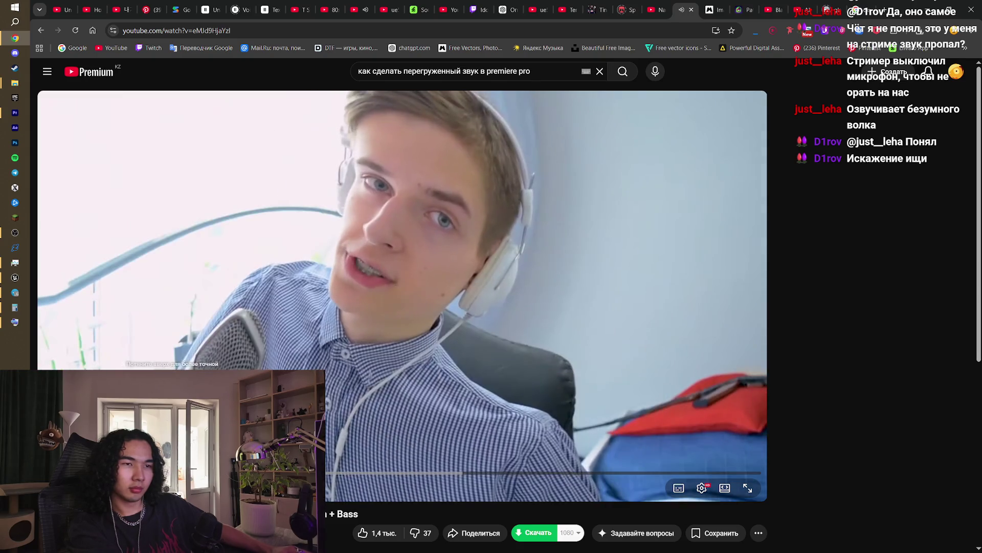
key("Left")
key("Left")
key("Left")
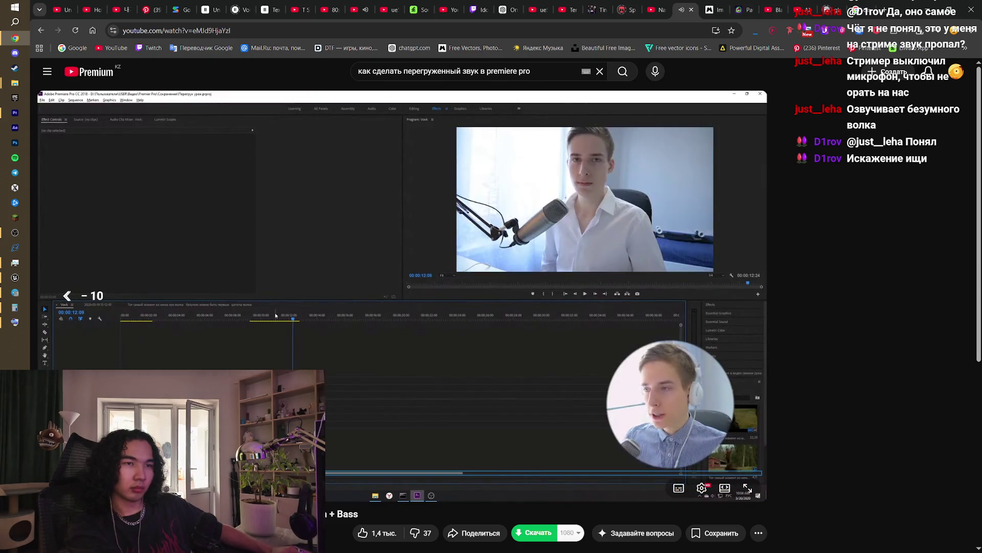
key("Right")
key("Right")
key("Right")
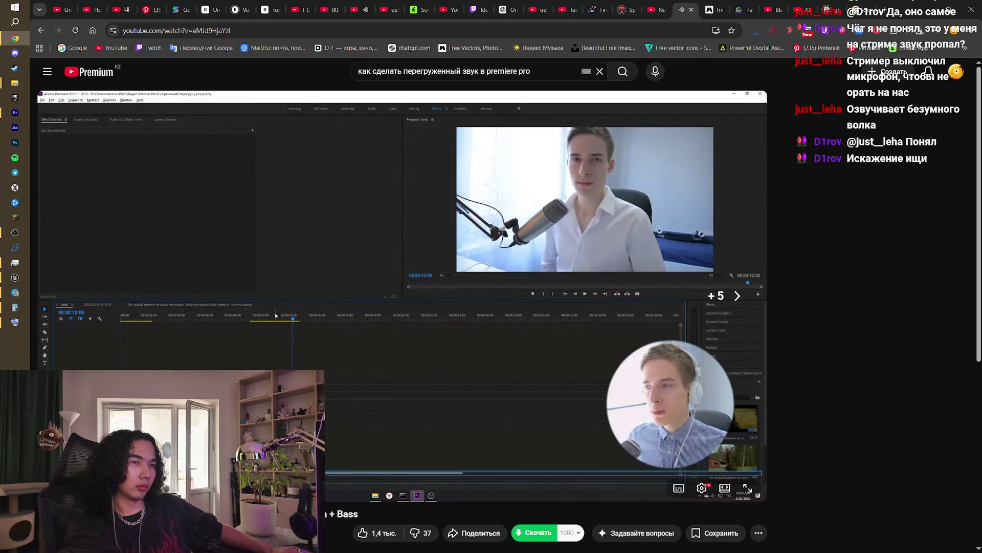
key("Right")
key("Right")
key("Right")
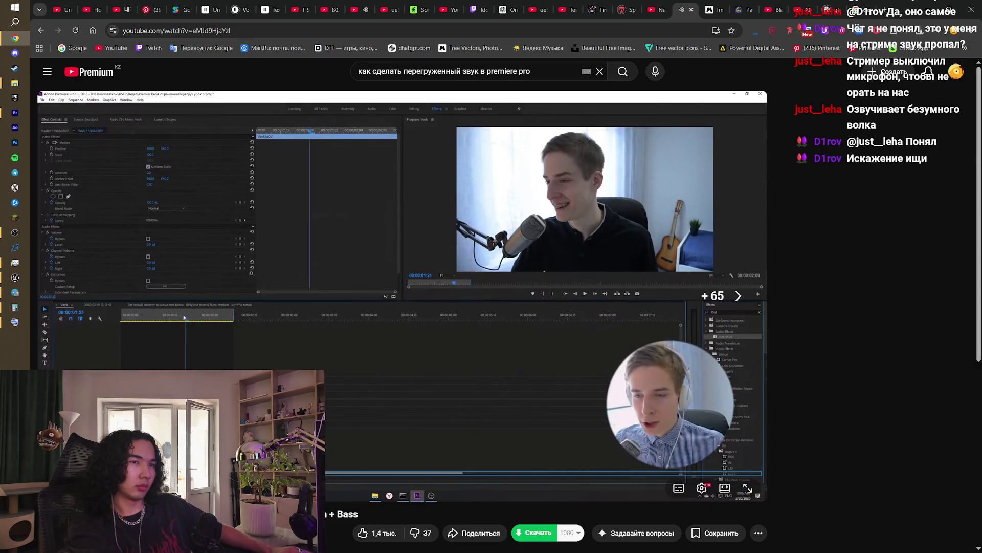
key("Right")
key("Right")
key("Right")
key("Right")
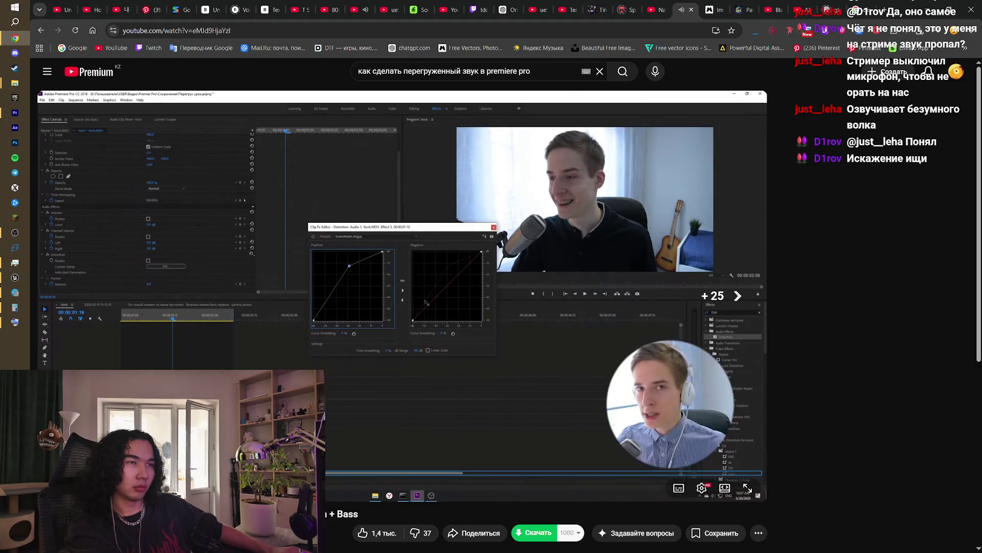
key("Right")
key("Right")
key("Right")
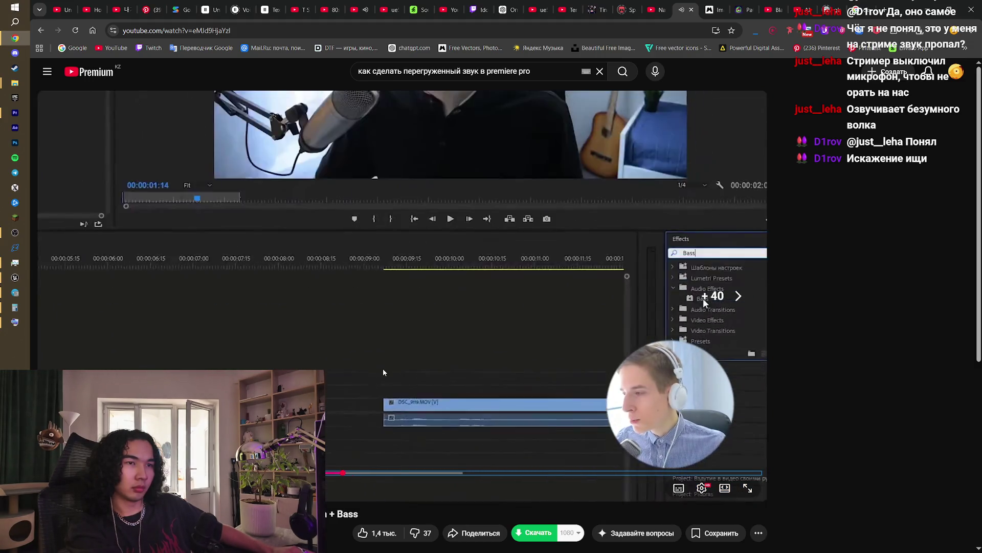
key("Right")
key("Right")
key("Right")
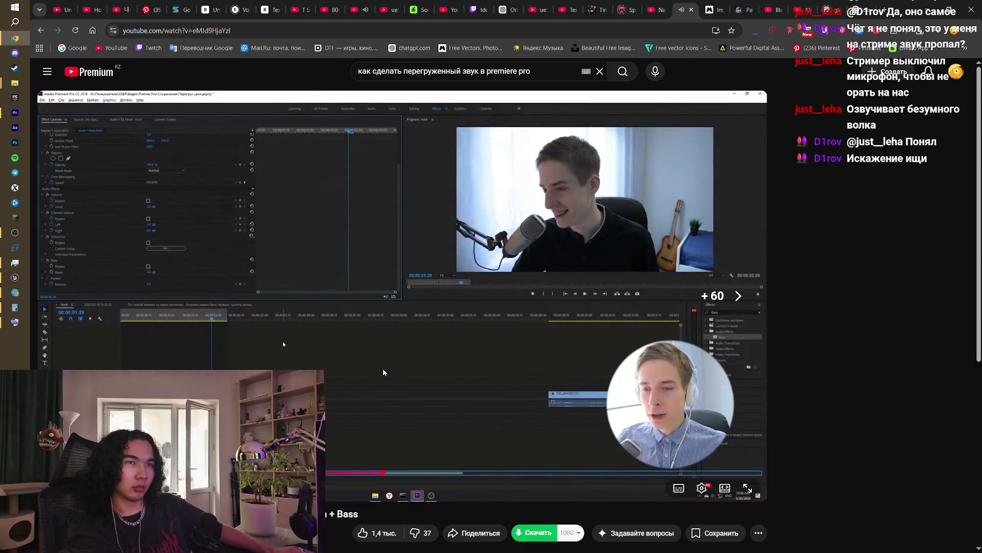
key("Right")
key("Left")
key("Left")
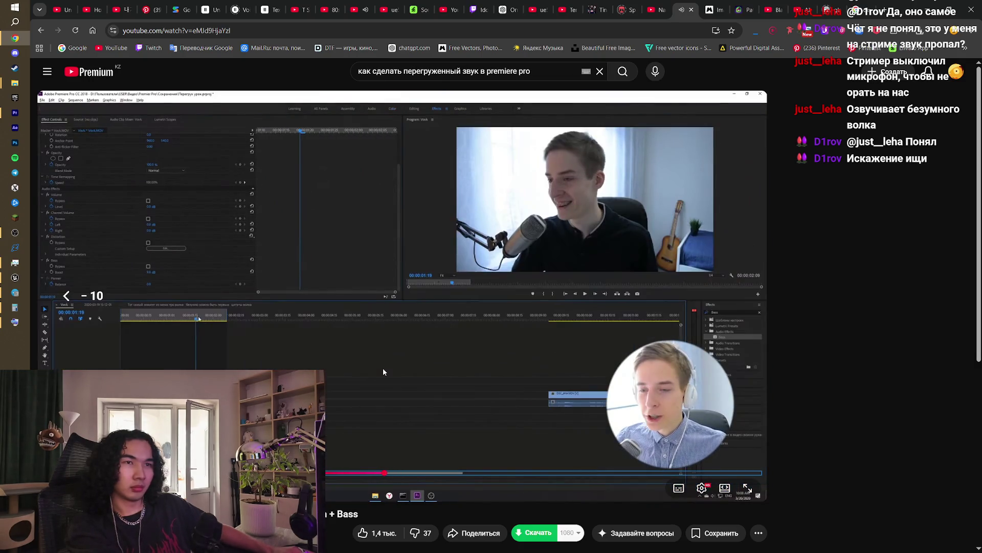
key("Left")
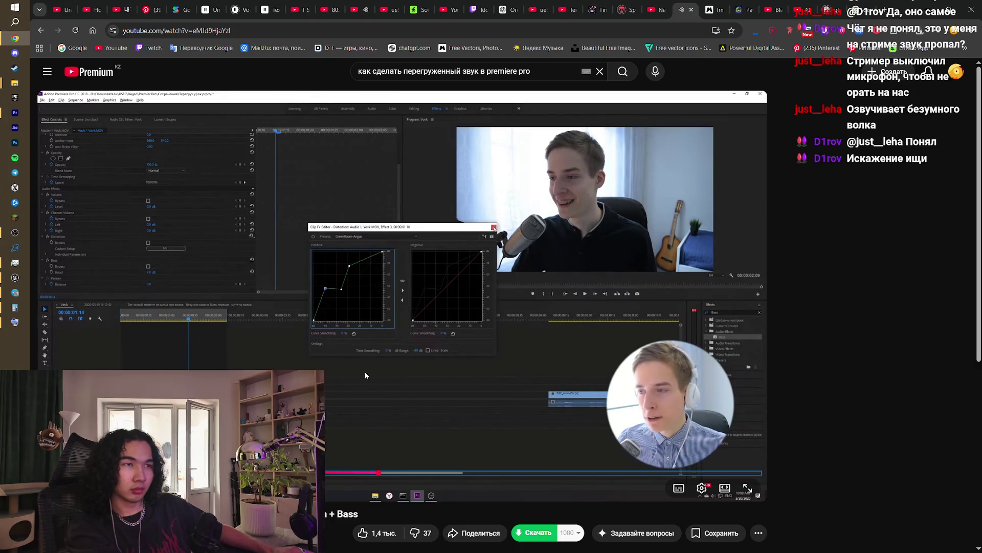
key("space")
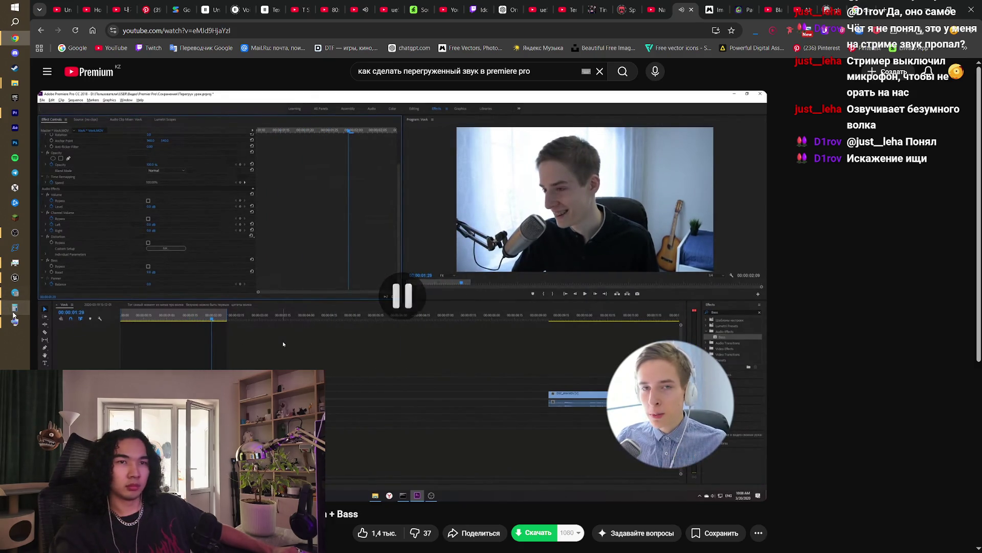
Step: Switch from the browser back to the Premiere Pro project
left_click(28, 279)
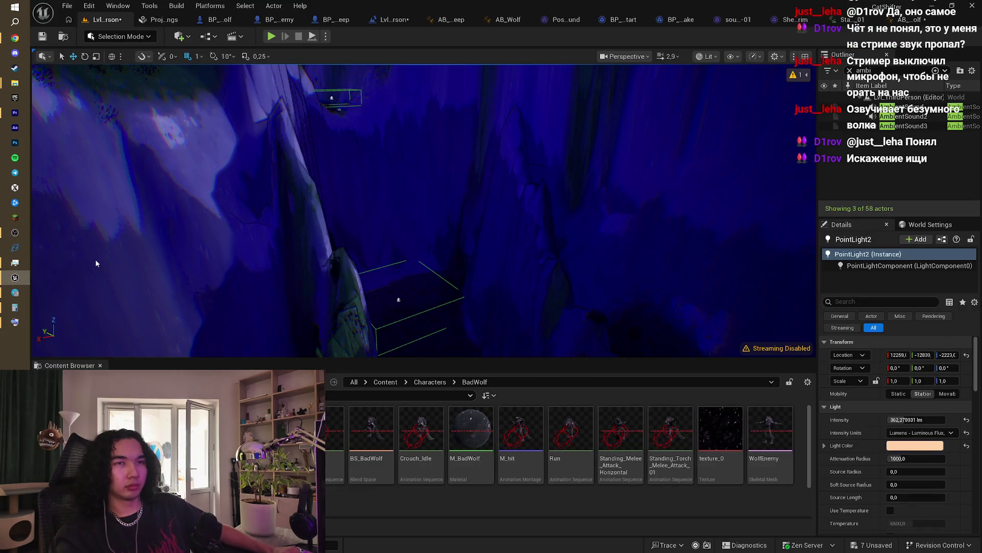
mouse_move(22, 232)
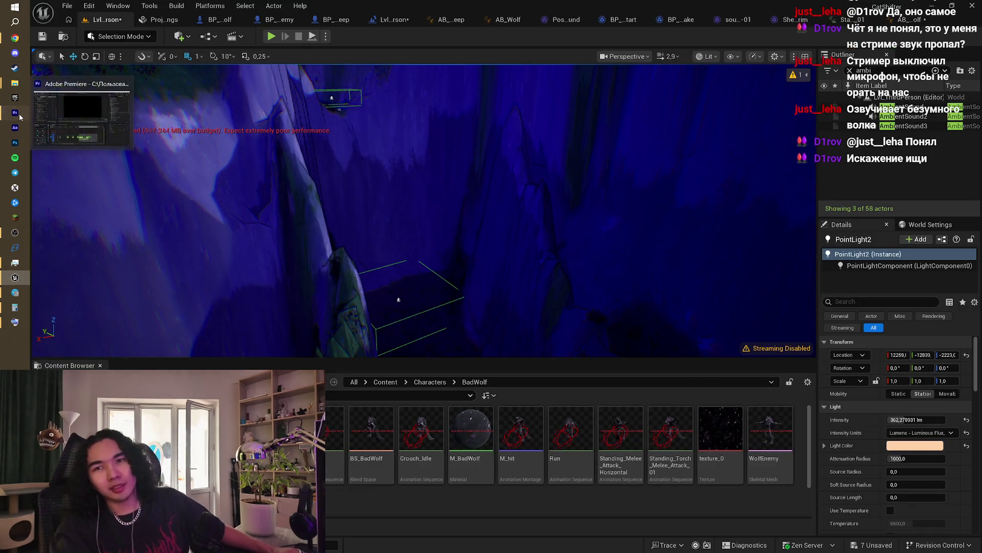
left_click(15, 112)
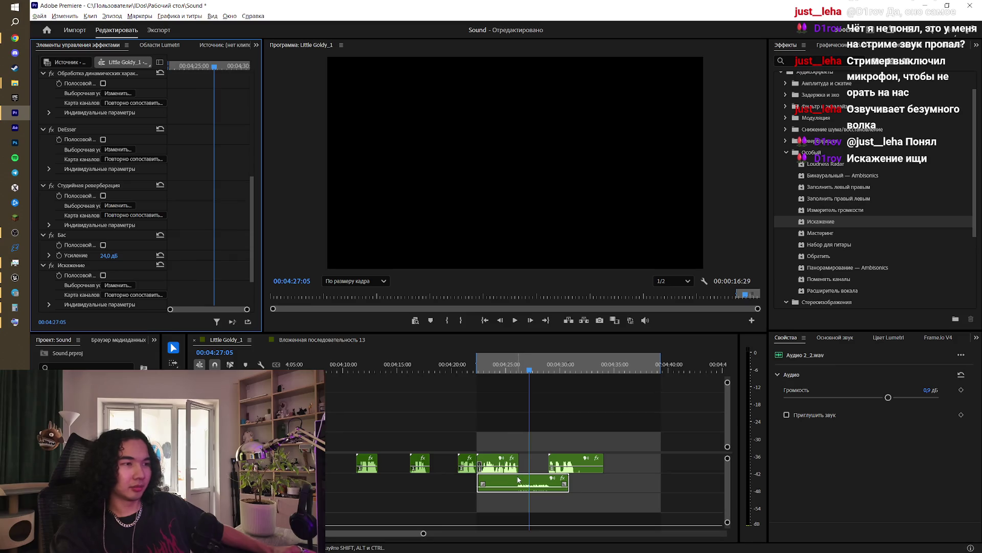
Step: Nudge the positive Distortion curve points on Аудио 2_2.wav and play to hear them
left_click(121, 285)
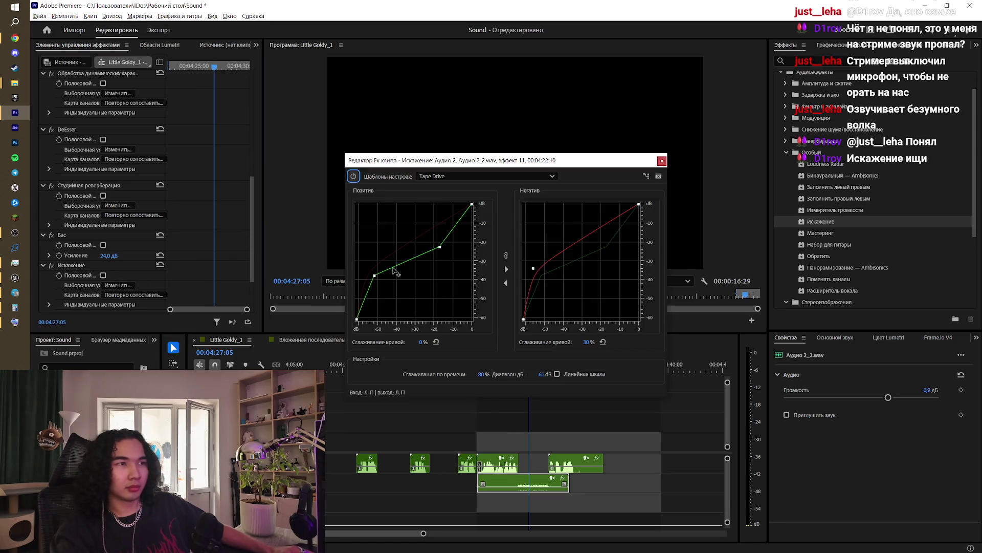
left_click_drag(374, 276, 381, 274)
left_click_drag(440, 247, 433, 257)
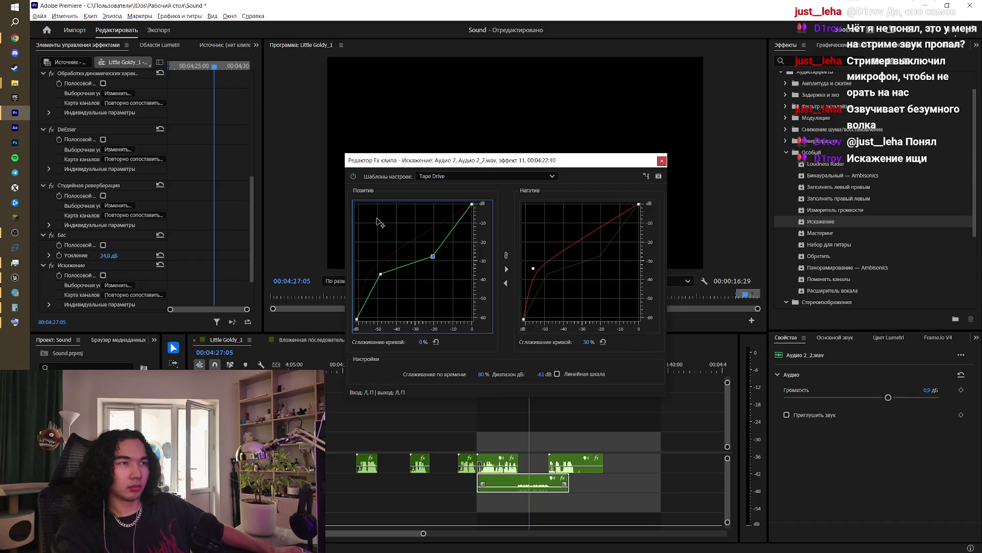
key("space")
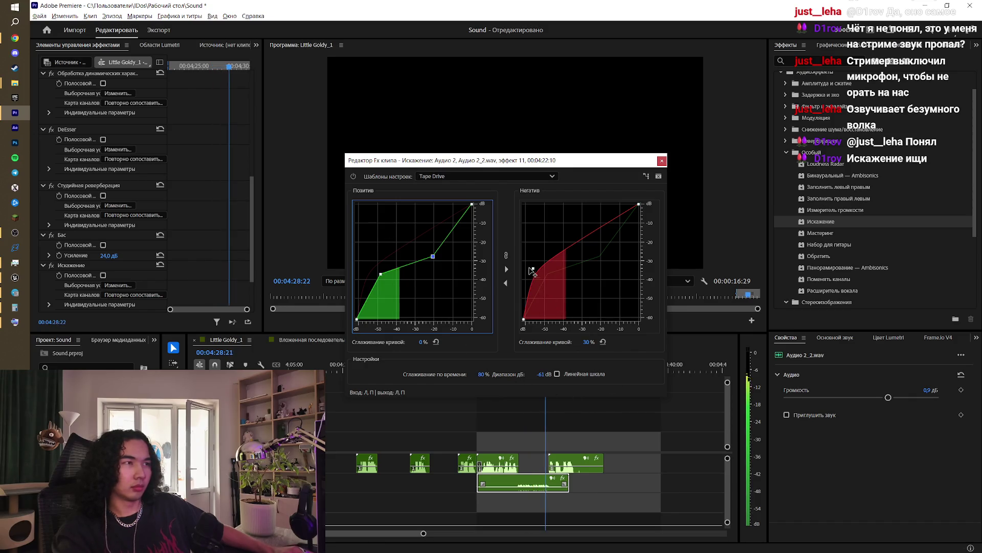
Step: Reshape the negative Distortion curve point so the Tape Drive curve bows upward
mouse_move(533, 268)
left_mouse_down()
mouse_move(534, 205)
mouse_move(573, 220)
mouse_move(605, 290)
left_mouse_up()
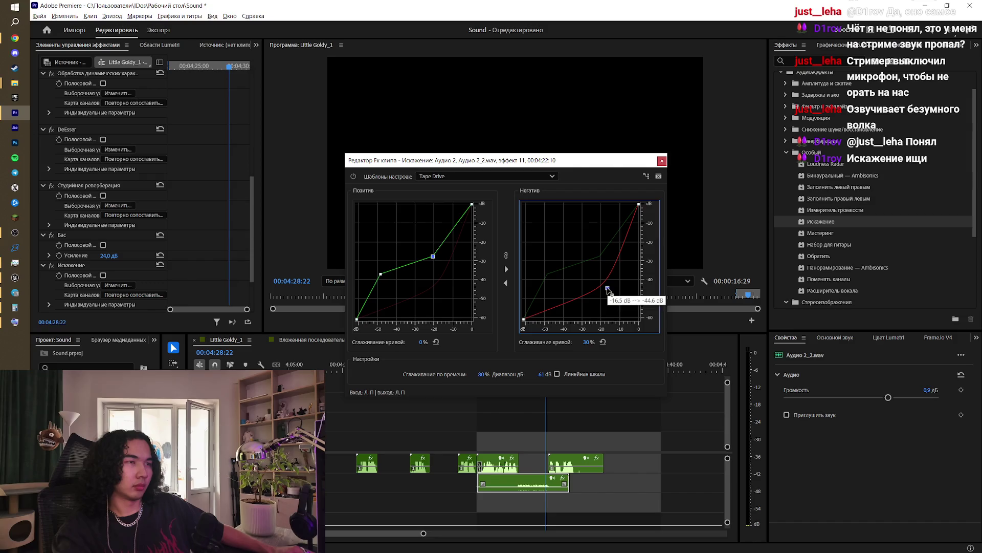
left_click(523, 416)
left_click(518, 368)
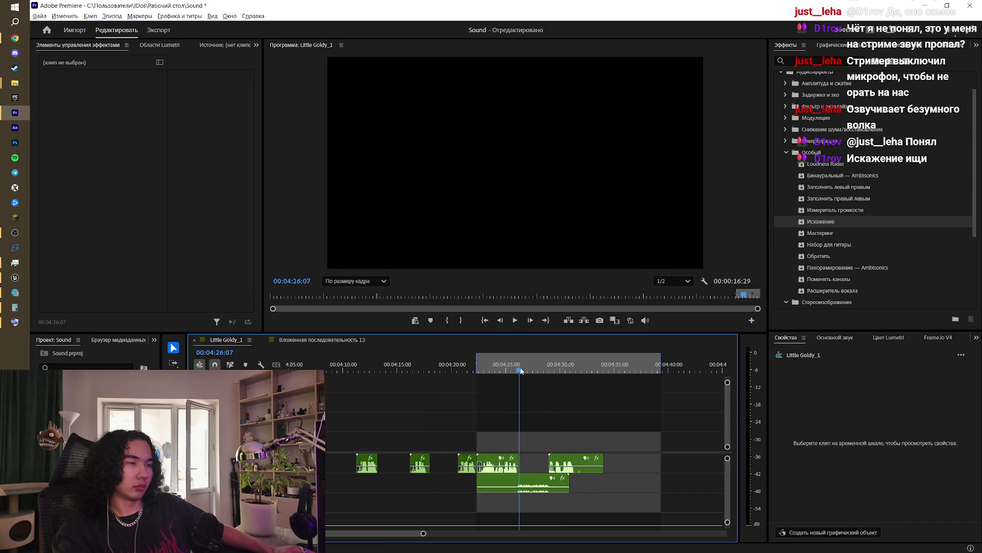
left_click(512, 484)
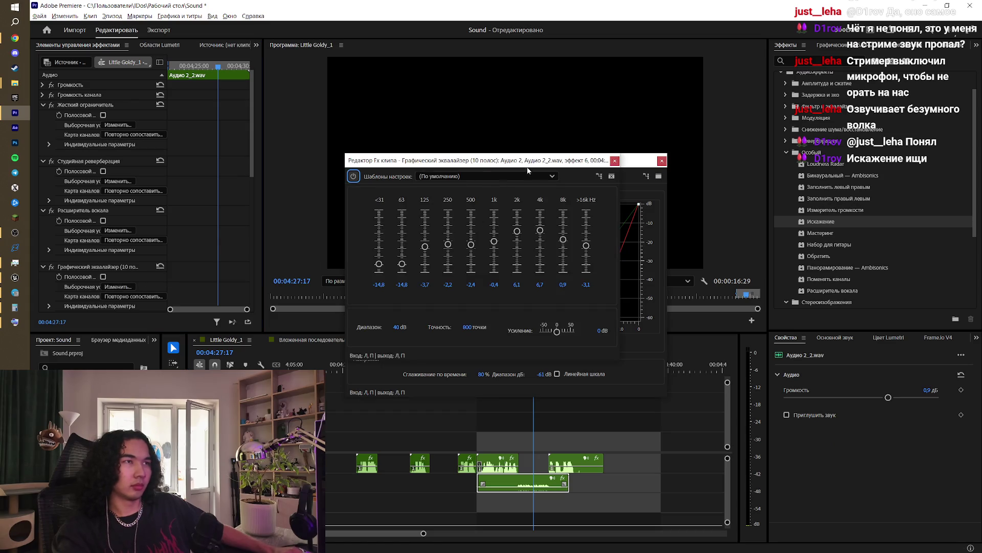
left_click(615, 161)
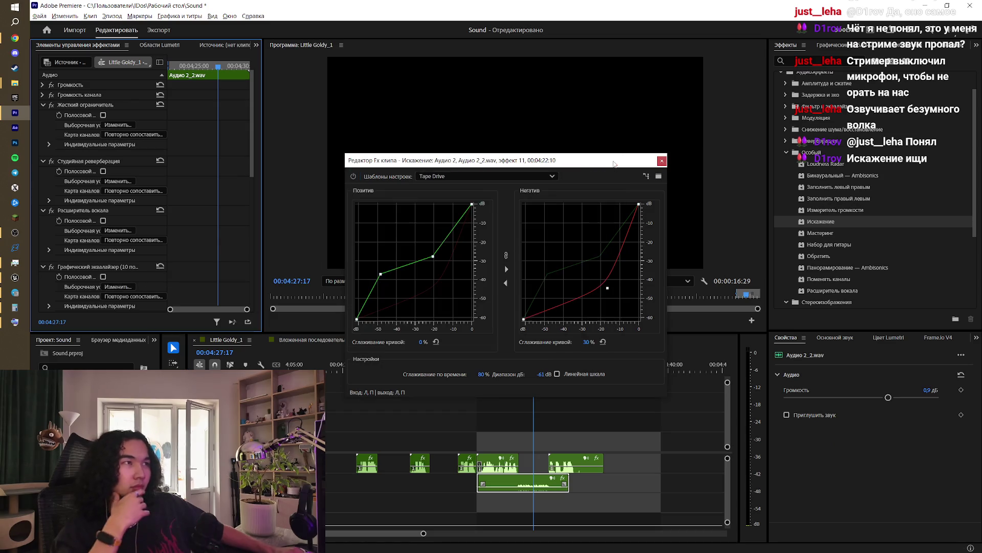
mouse_move(607, 288)
left_mouse_down()
mouse_move(573, 239)
mouse_move(564, 245)
left_mouse_up()
mouse_move(514, 160)
left_mouse_down()
mouse_move(532, 98)
mouse_move(640, 35)
left_mouse_up()
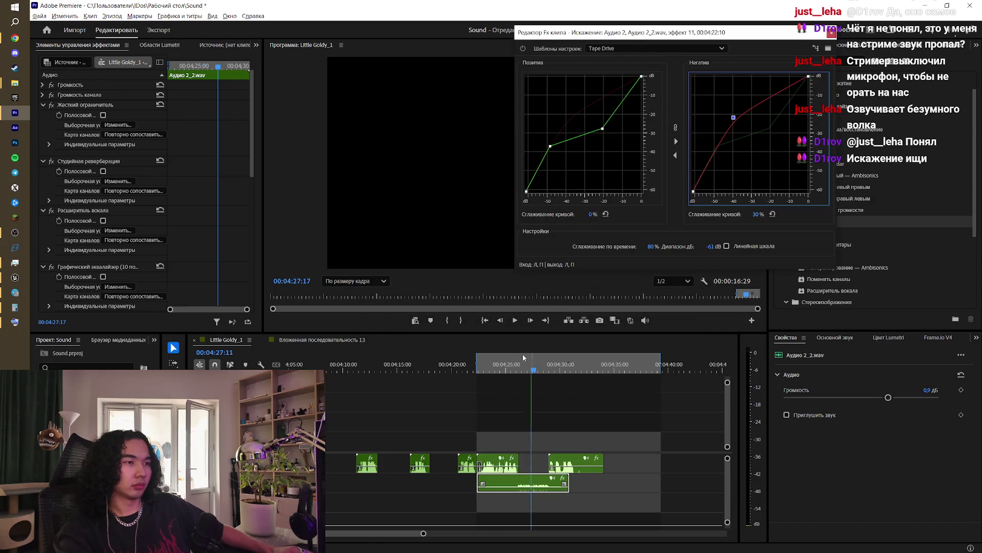
Step: Replay the voice clip to preview the new distortion, then close the curve editor
left_click(502, 359)
key("space")
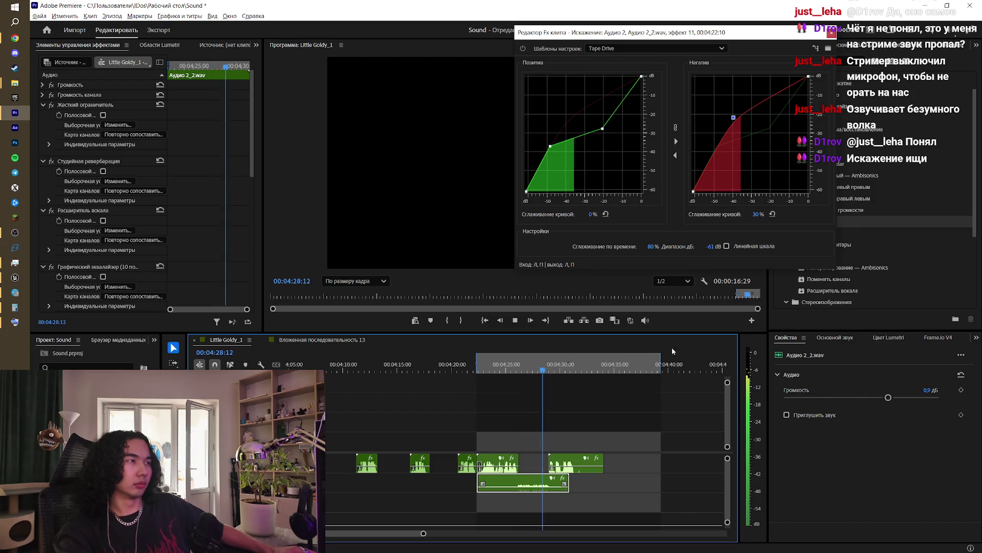
key("space")
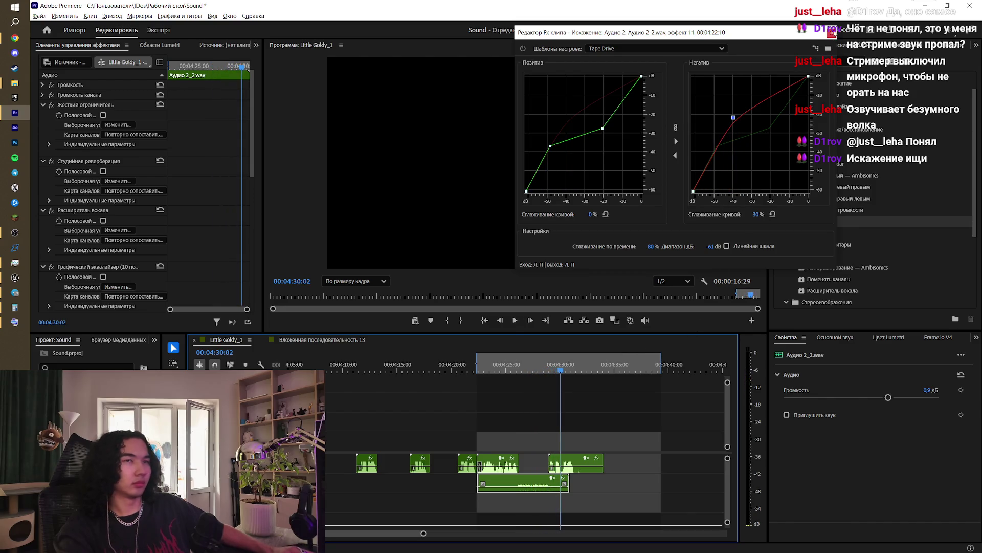
left_click(832, 33)
left_click(124, 230)
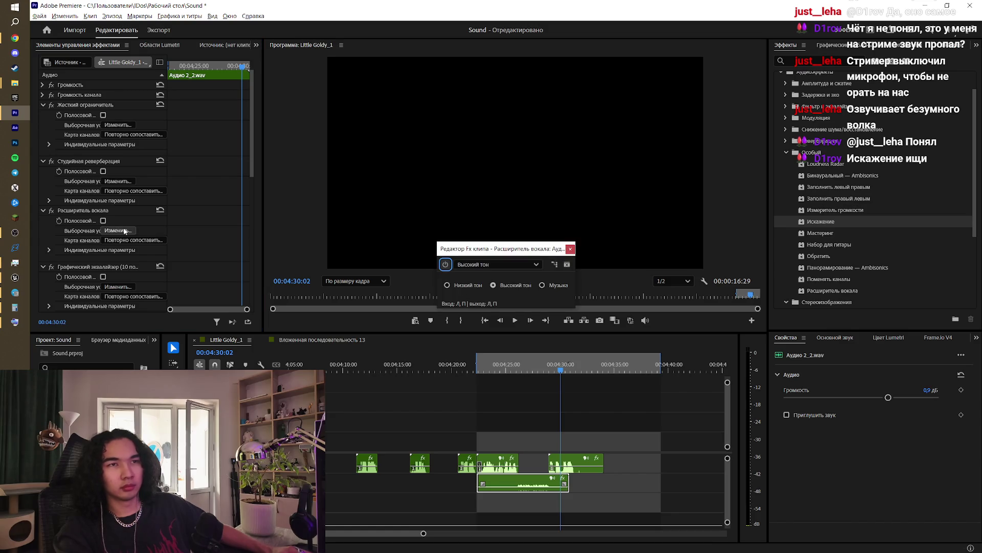
left_click(494, 264)
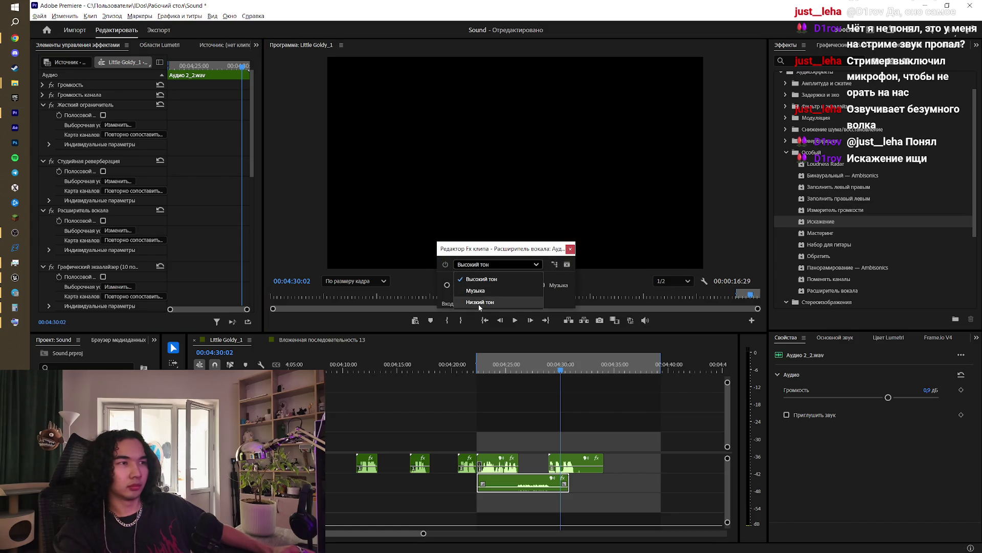
left_click(478, 304)
left_click(571, 250)
scroll(139, 219, "down", 5)
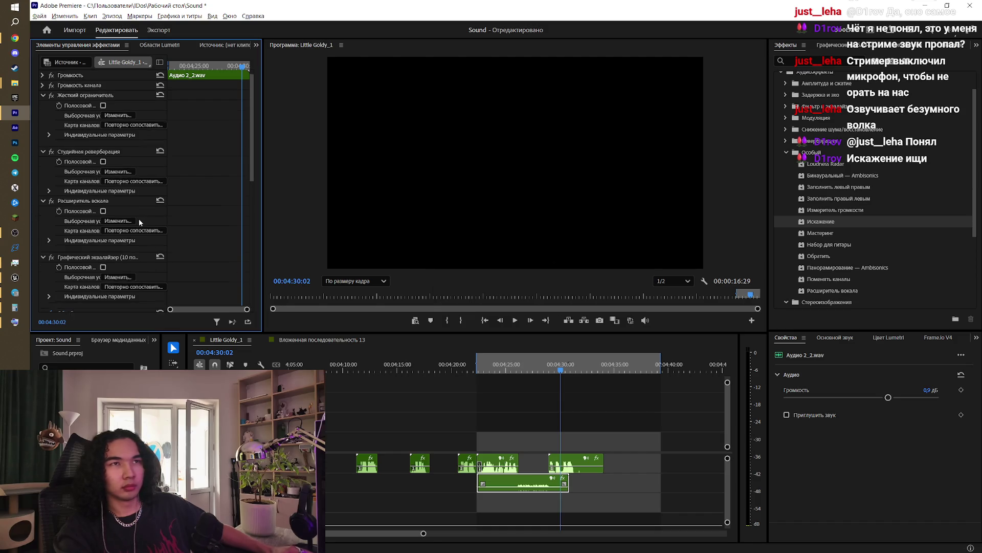
scroll(143, 216, "down", 10)
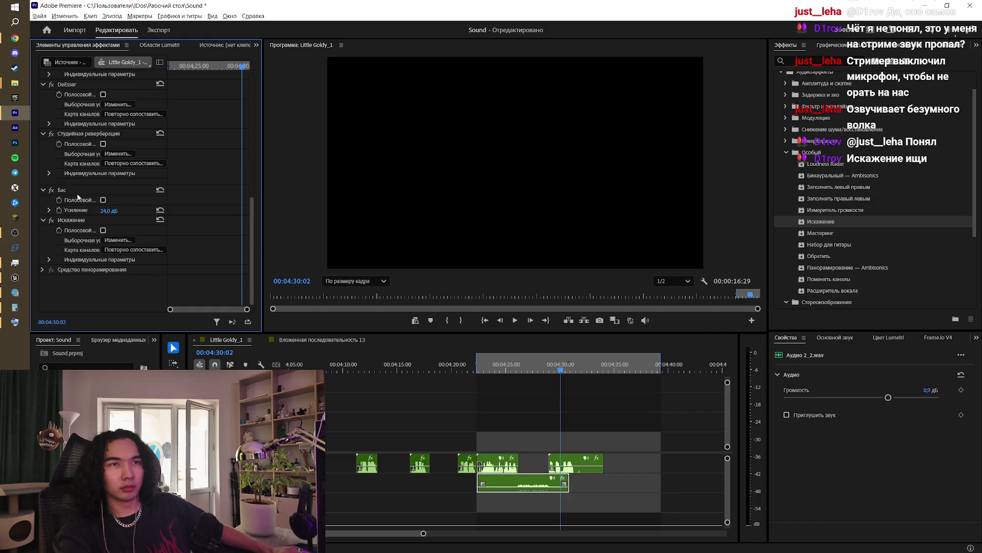
left_click(66, 192)
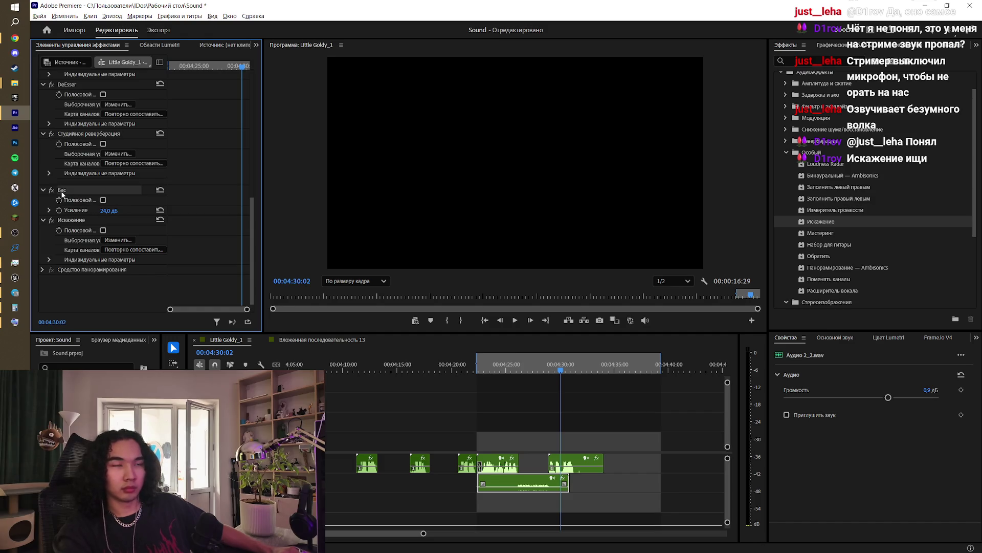
scroll(83, 223, "up", 2)
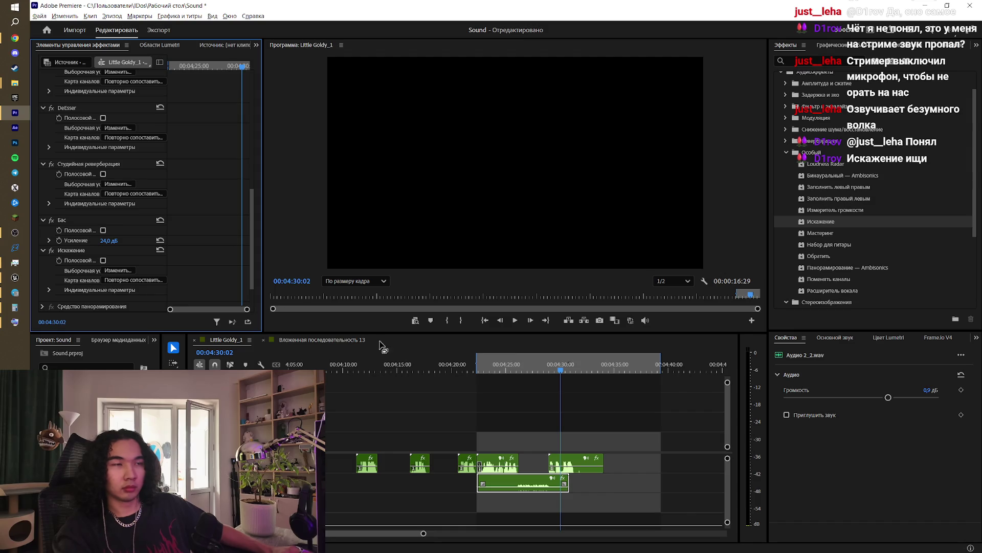
left_click(504, 367)
key("space")
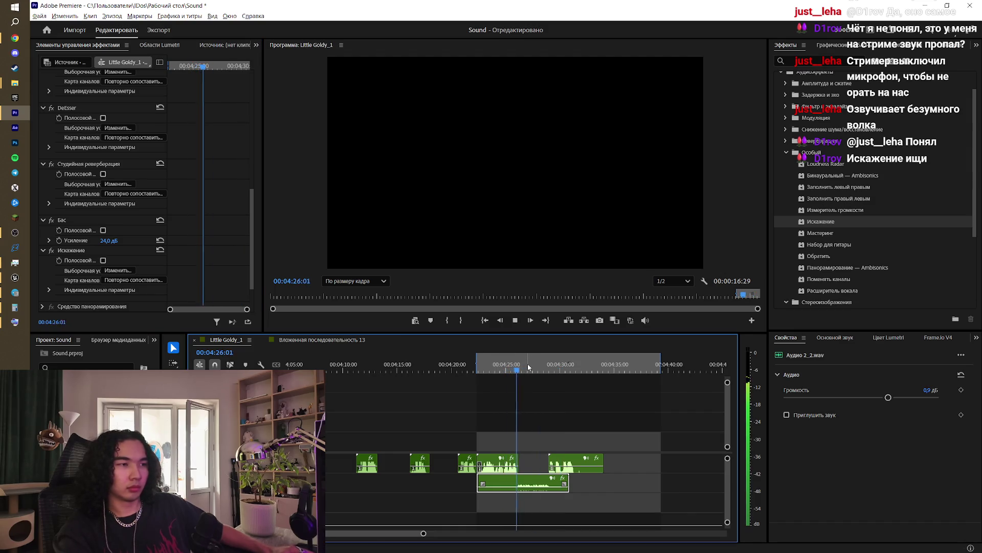
key("space")
scroll(102, 229, "up", 3)
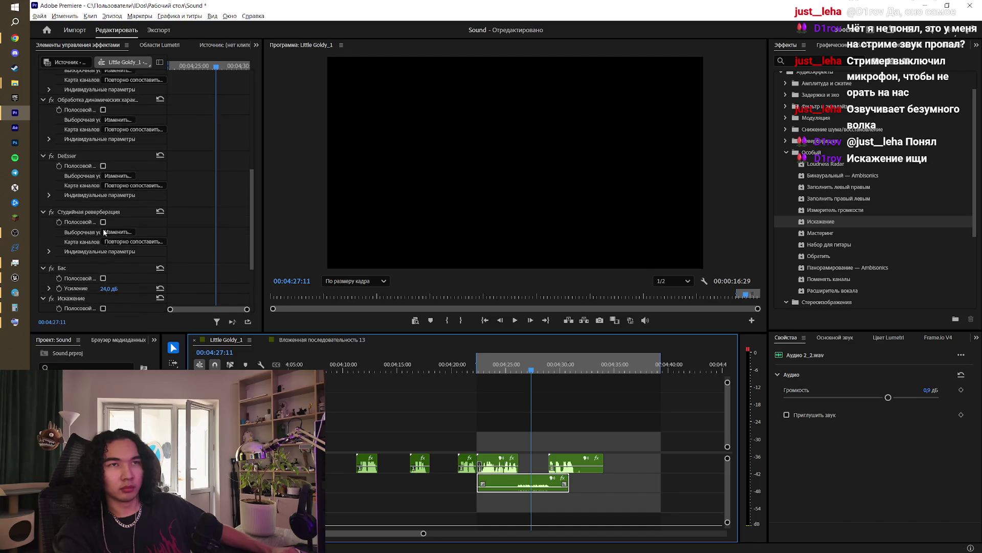
scroll(103, 229, "up", 5)
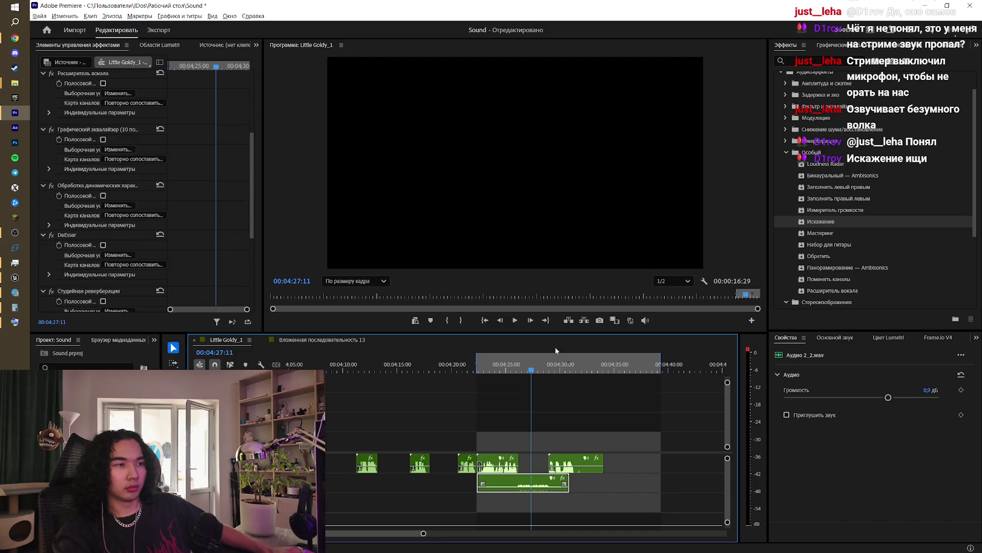
left_click(511, 367)
key("space")
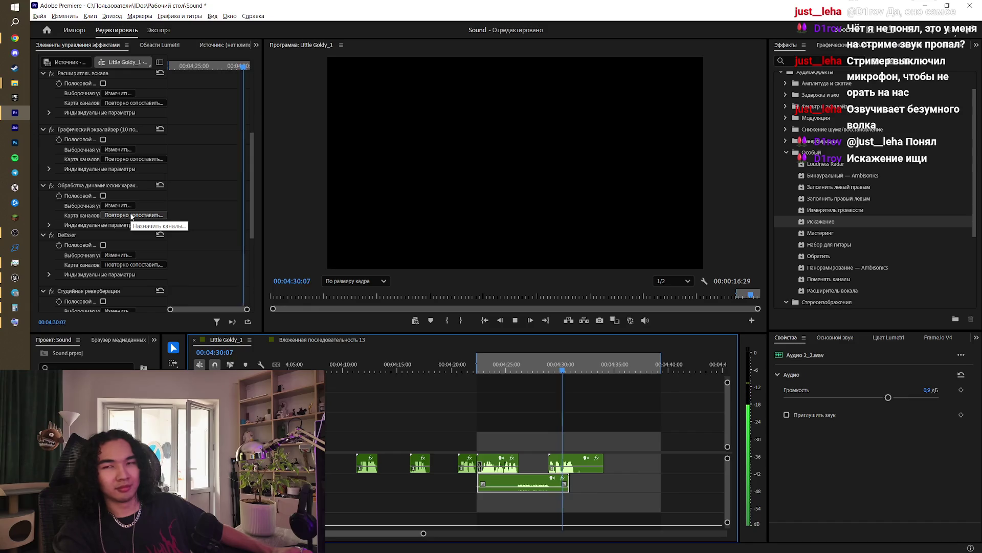
key("space")
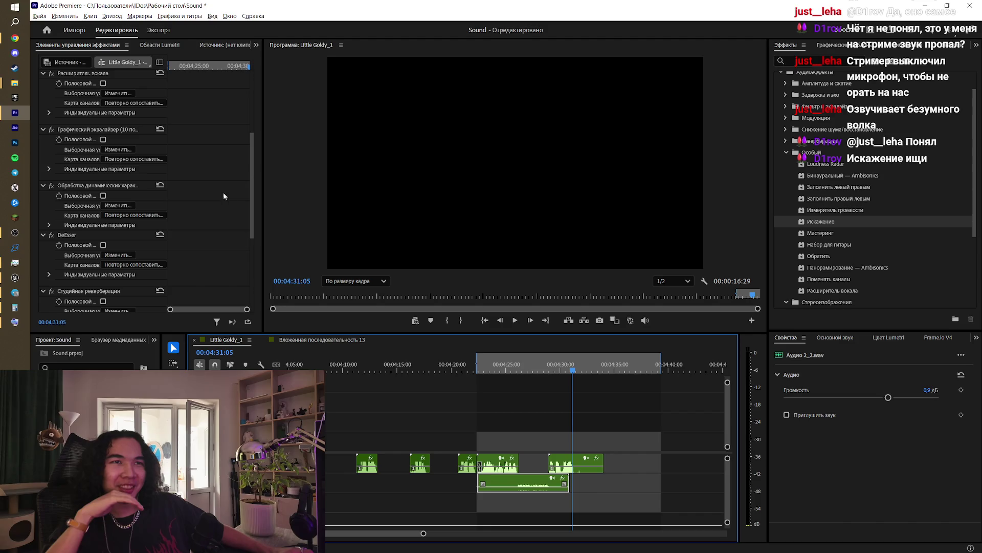
left_click(247, 202)
scroll(251, 179, "up", 5)
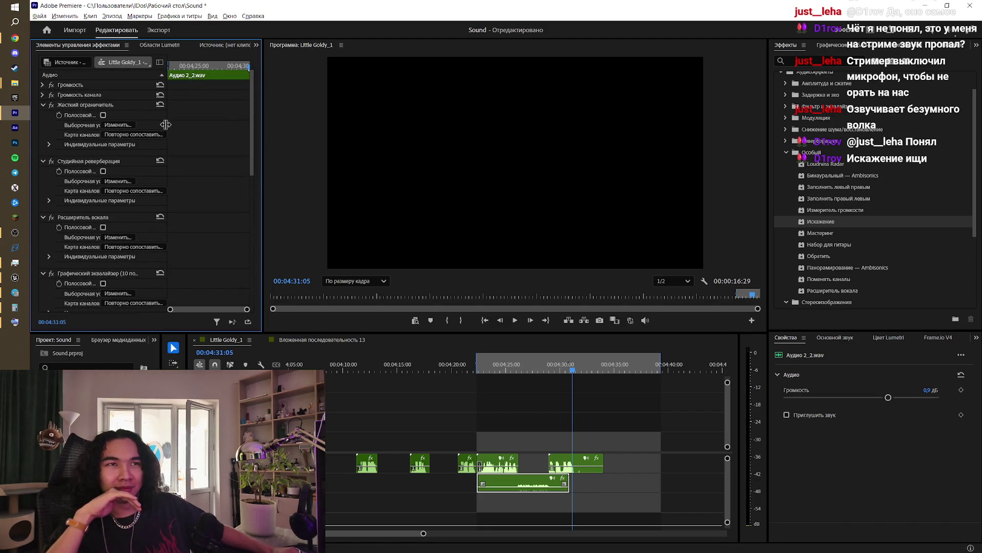
left_click(118, 125)
Step: Check the Hard Limiter presets, keep the default, and close its editor
left_click(519, 222)
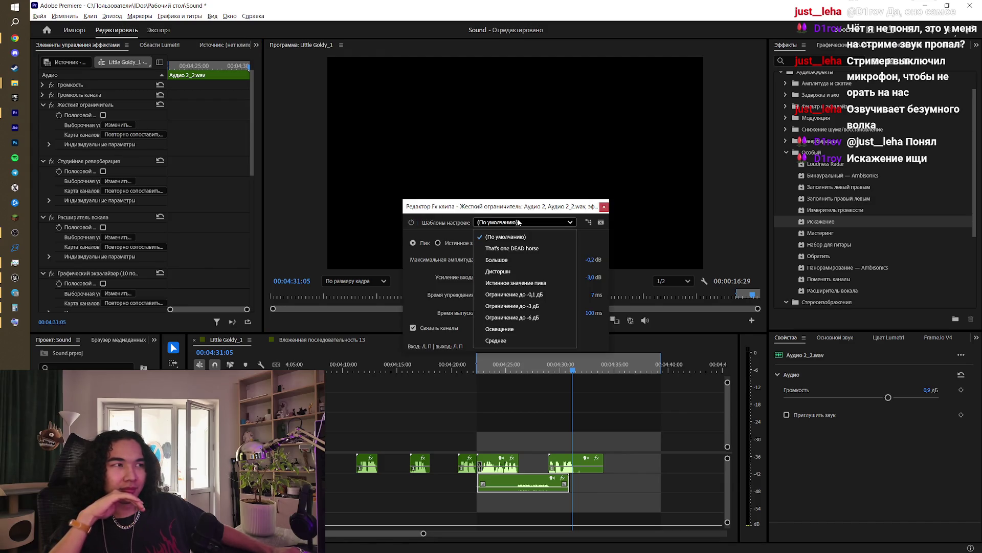
left_click(518, 223)
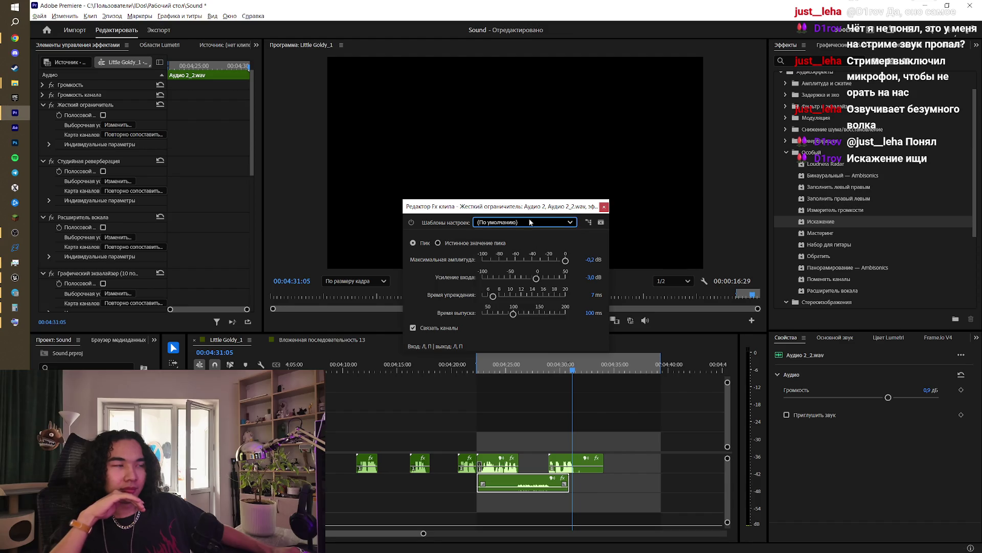
left_click(606, 207)
Step: Open the DeEsser editor from Effect Controls for Аудио 2_2.wav
scroll(217, 205, "down", 10)
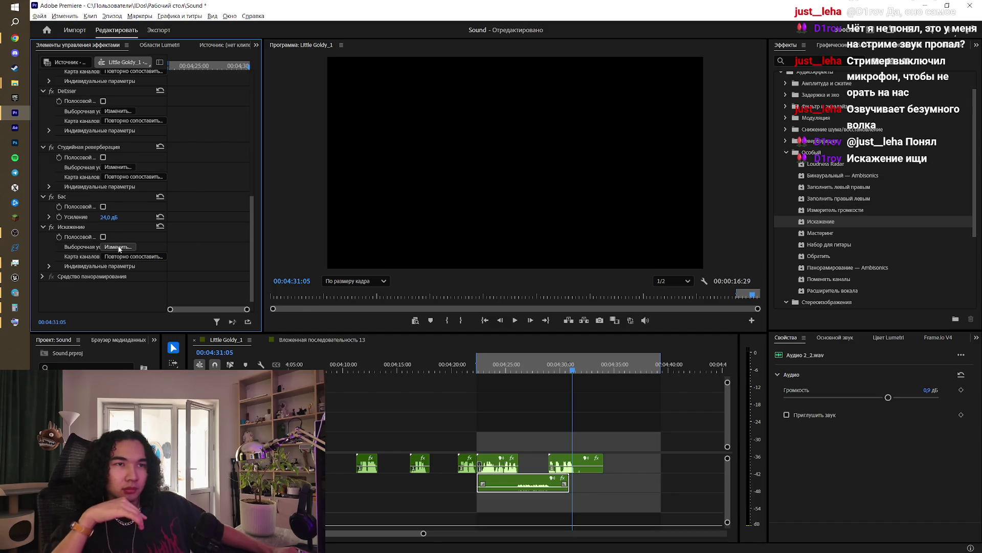
scroll(210, 233, "up", 4)
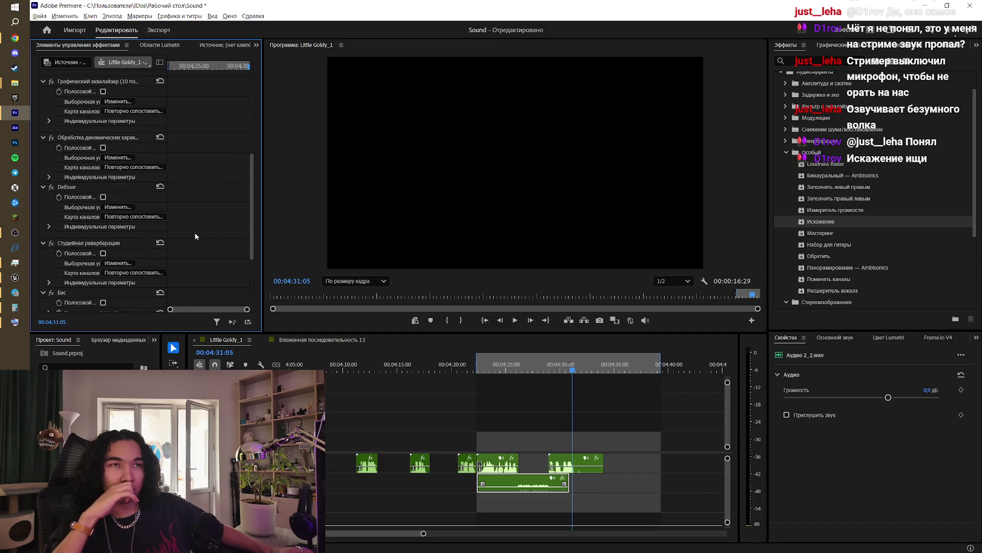
scroll(195, 236, "up", 1)
left_click(118, 236)
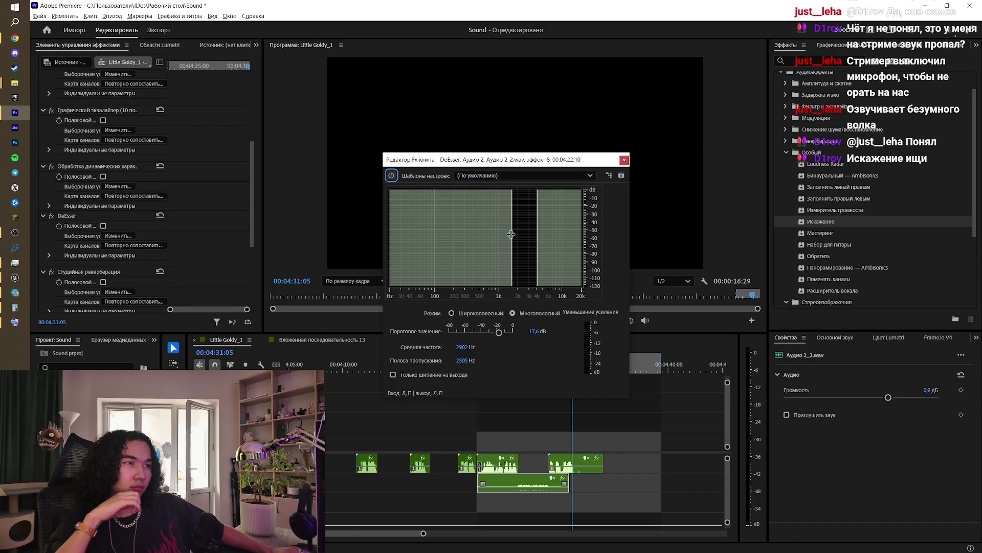
Step: Widen the DeEsser band toward lower frequencies and play the clip to watch its spectrum
mouse_move(511, 233)
left_mouse_down()
mouse_move(463, 244)
mouse_move(443, 225)
left_mouse_up()
left_click_drag(512, 159, 351, 162)
left_click(530, 365)
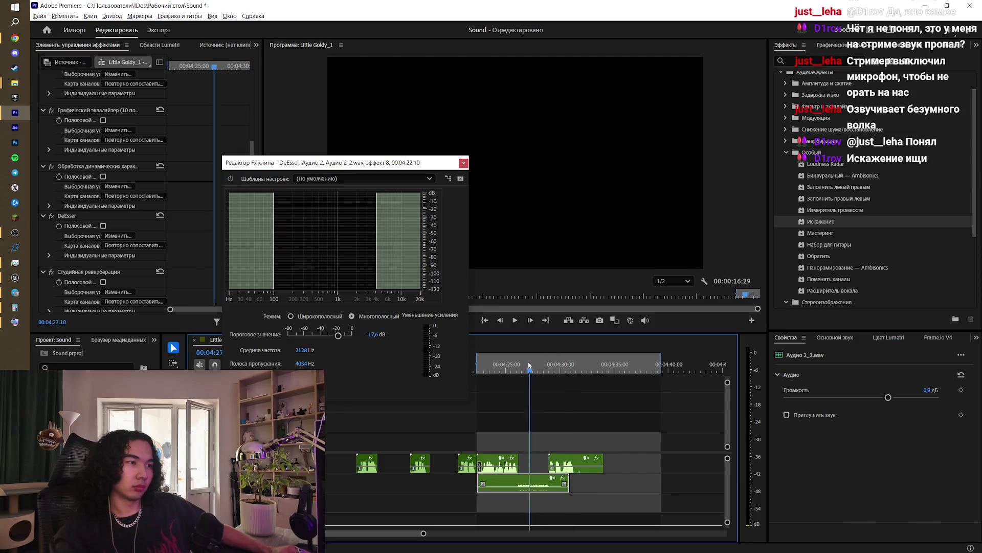
left_click(511, 363)
key("space")
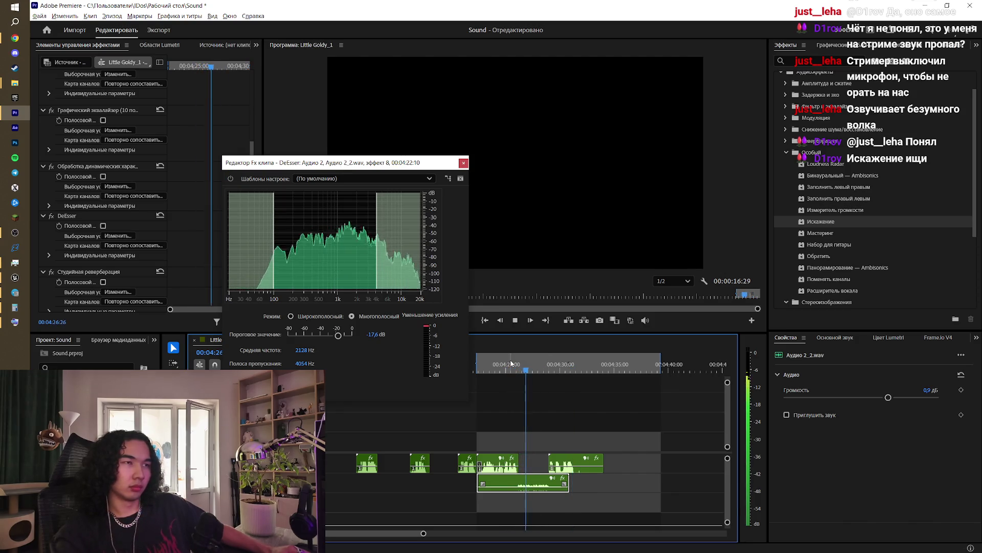
key("space")
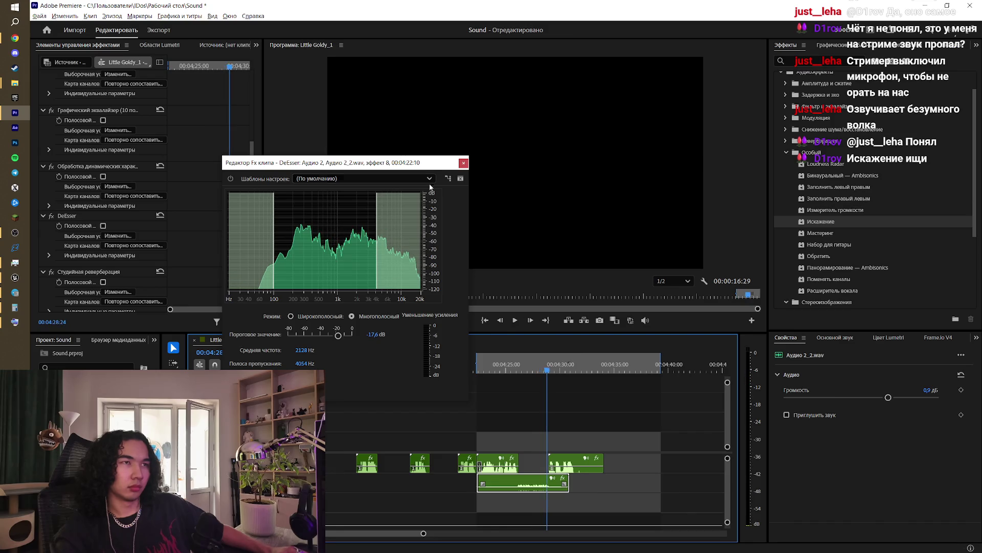
Step: Apply the Низкий голос DeEsser preset (−24 dB, 4700 Hz), preview it, and close the editor
left_click(349, 179)
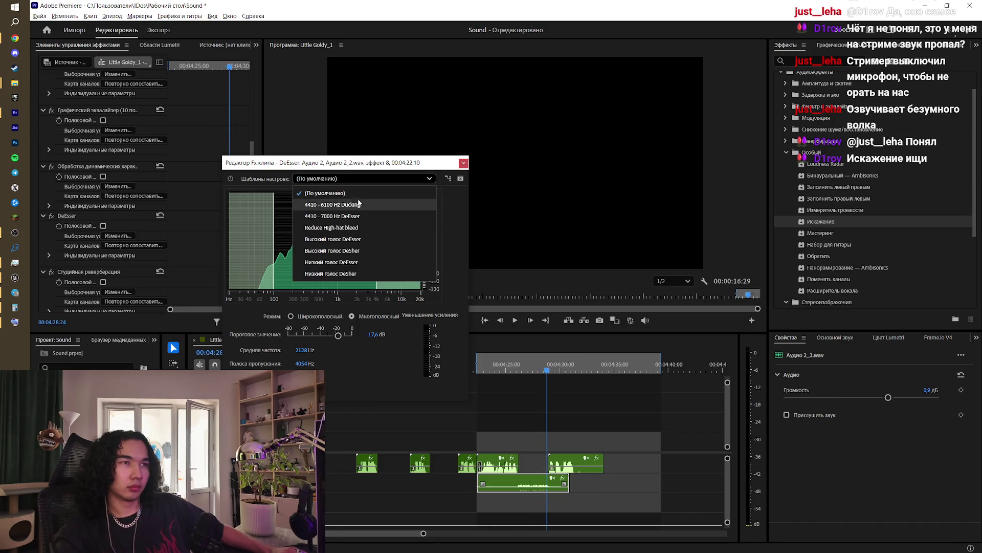
left_click(361, 263)
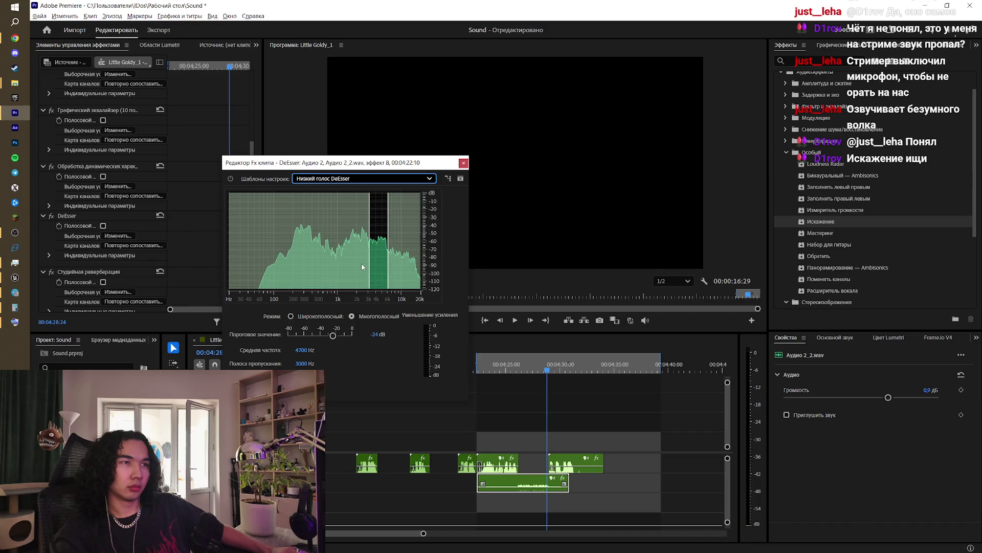
left_click(502, 360)
key("space")
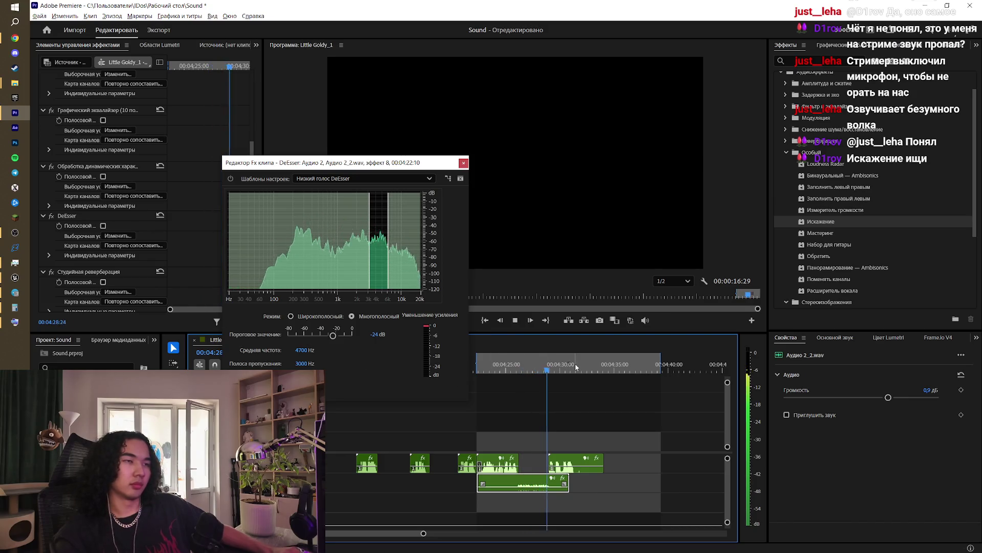
key("space")
left_click(464, 163)
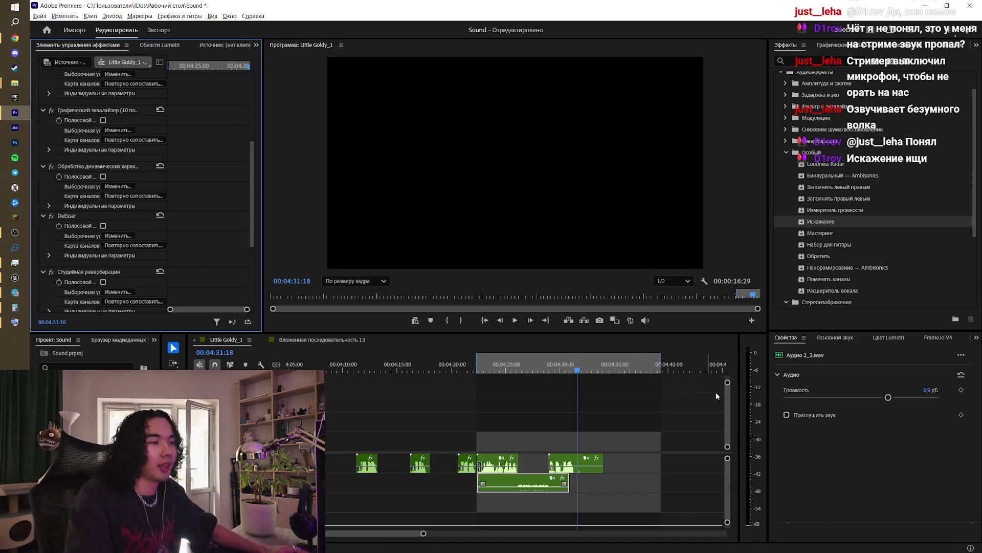
Step: Put the playhead at 00:04:28:28 and drag the work area to span about 4:32–4:48
left_click(572, 364)
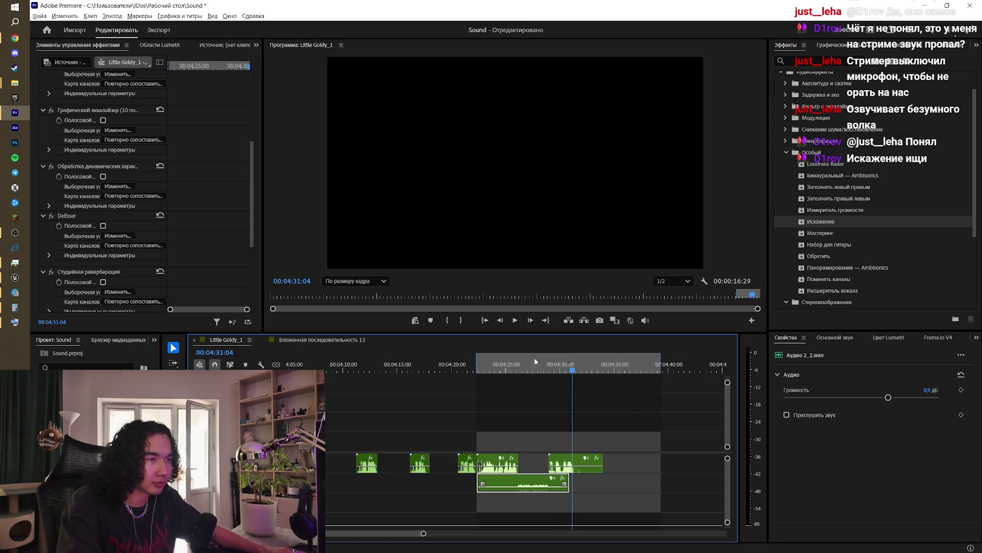
left_click(549, 364)
scroll(399, 473, "right", 5)
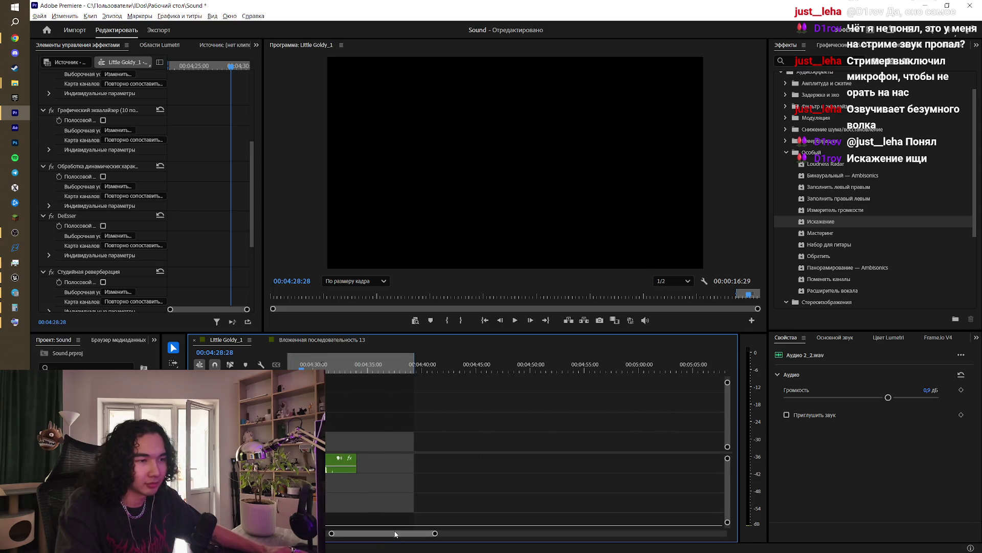
scroll(392, 502, "left", 4)
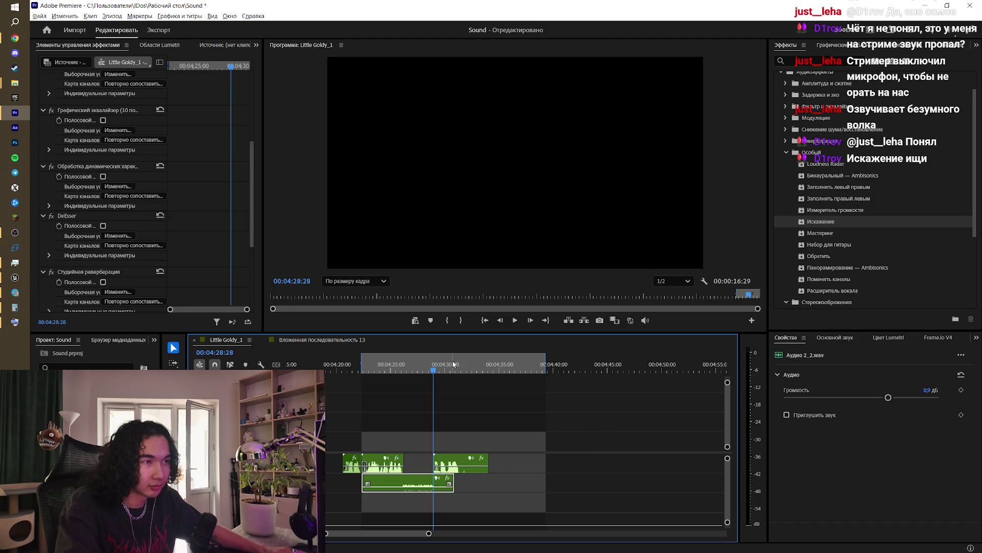
left_click_drag(455, 362, 556, 374)
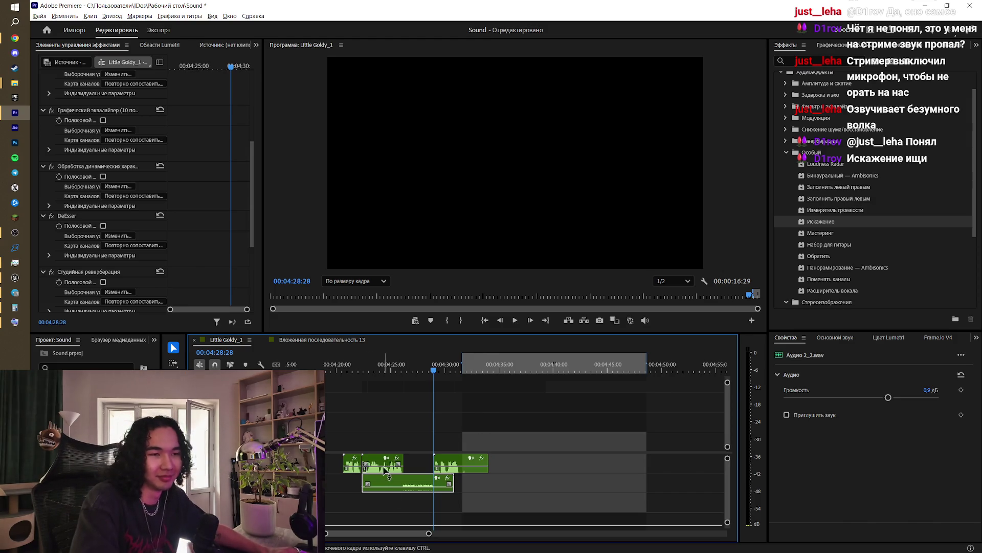
mouse_move(393, 477)
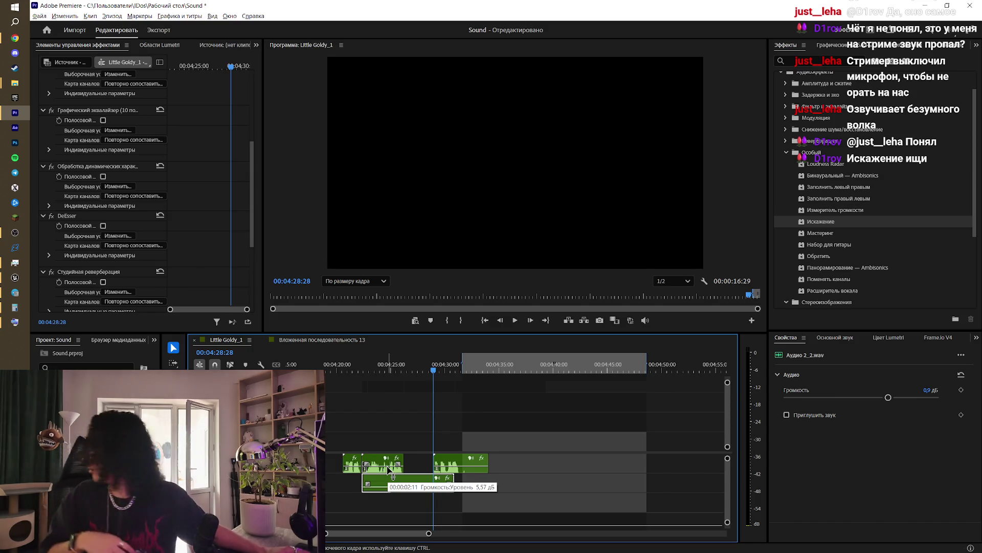
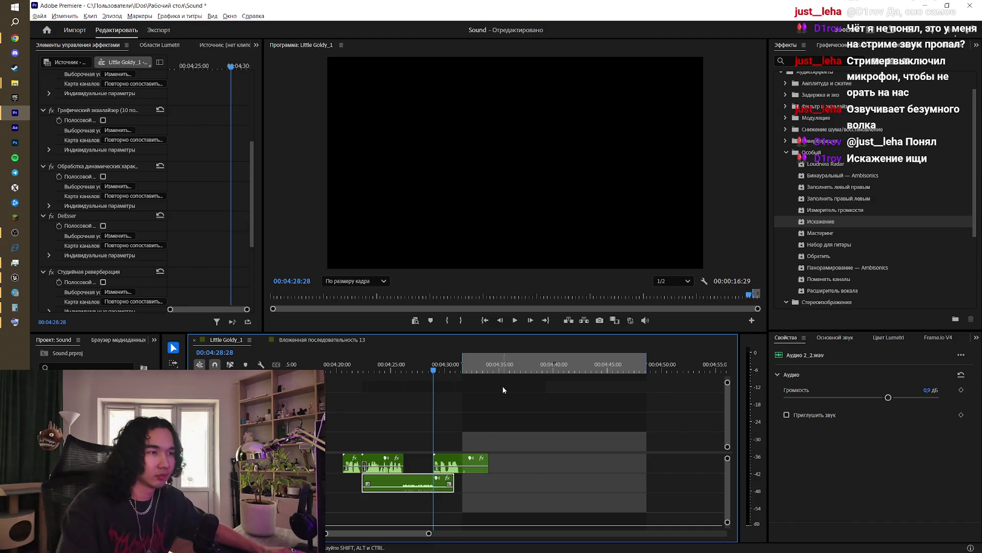
Step: Move the in point slightly earlier and record the Аудио 2_3.wav voice clip after the earlier one
left_click_drag(462, 364, 455, 362)
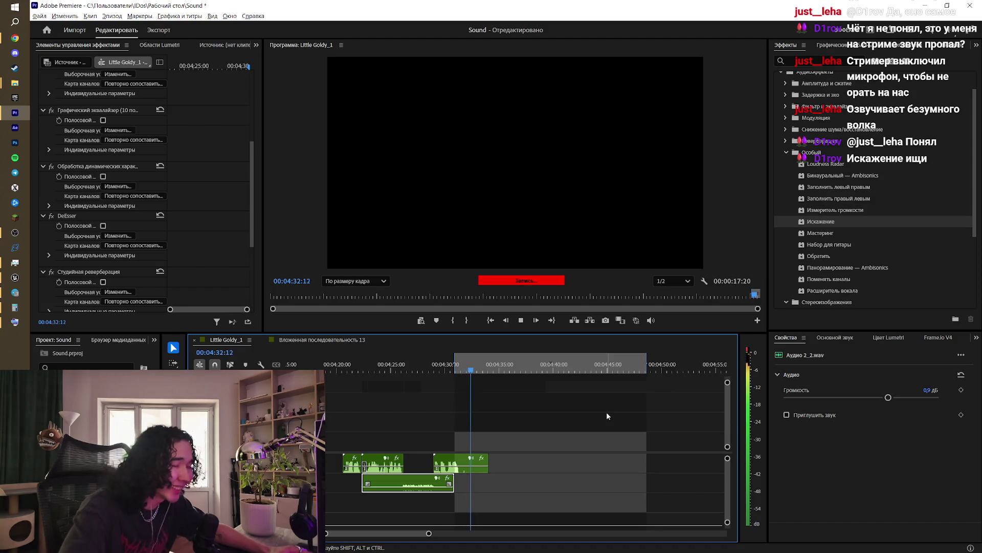
left_click(521, 319)
left_click(513, 387)
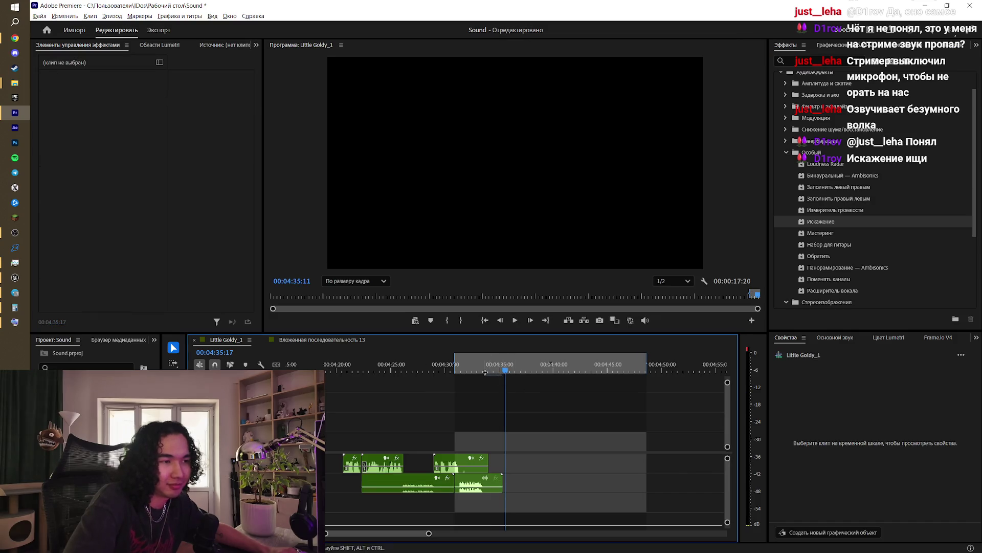
Step: Play back the new recording from 04:28:20, then select all effects on Аудио 2_2.wav
left_click_drag(499, 361, 432, 353)
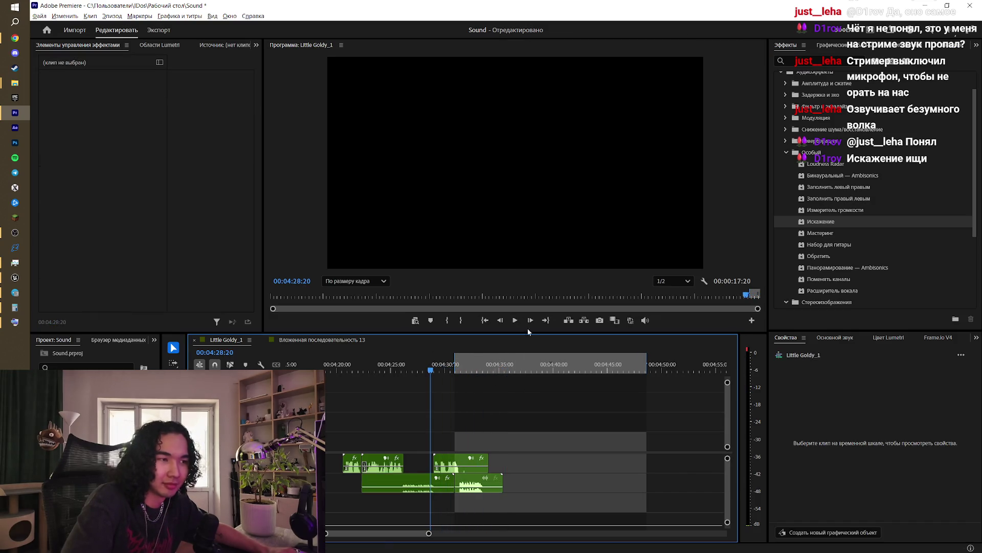
left_click(515, 320)
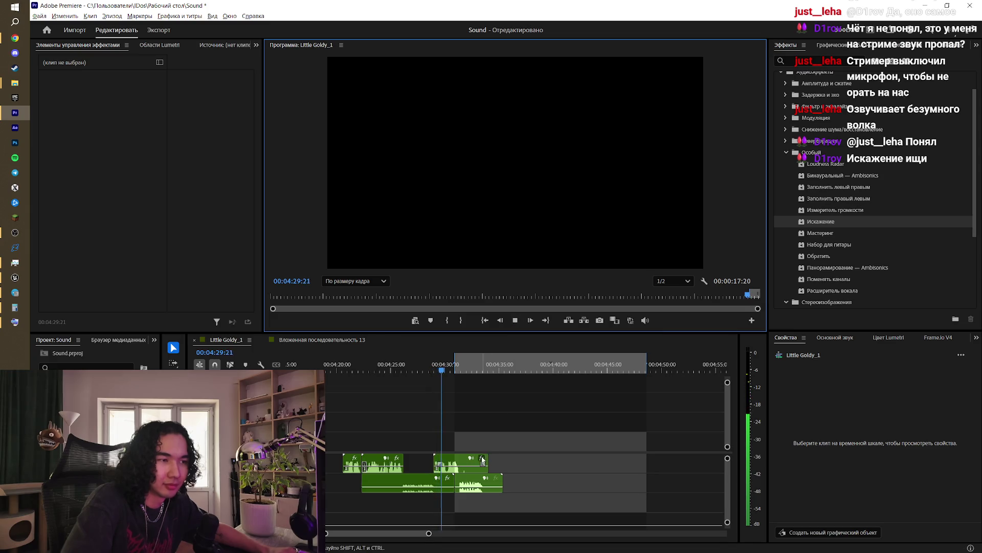
left_click(444, 481)
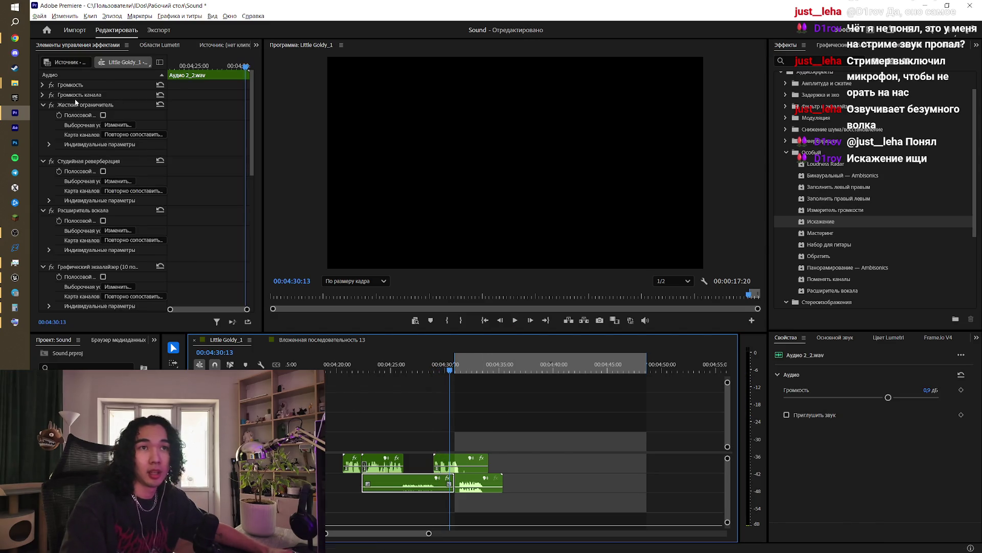
left_click(79, 96)
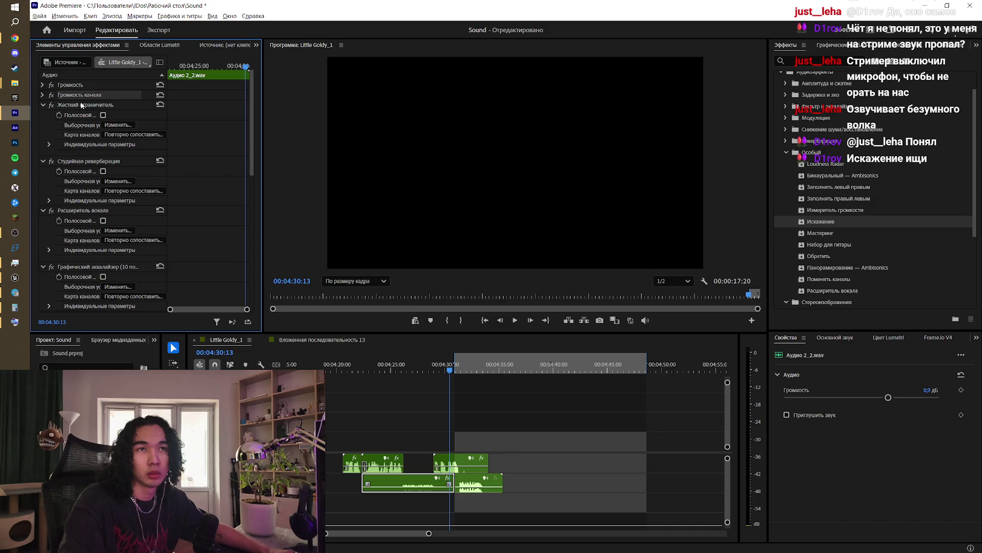
key("ctrl+a")
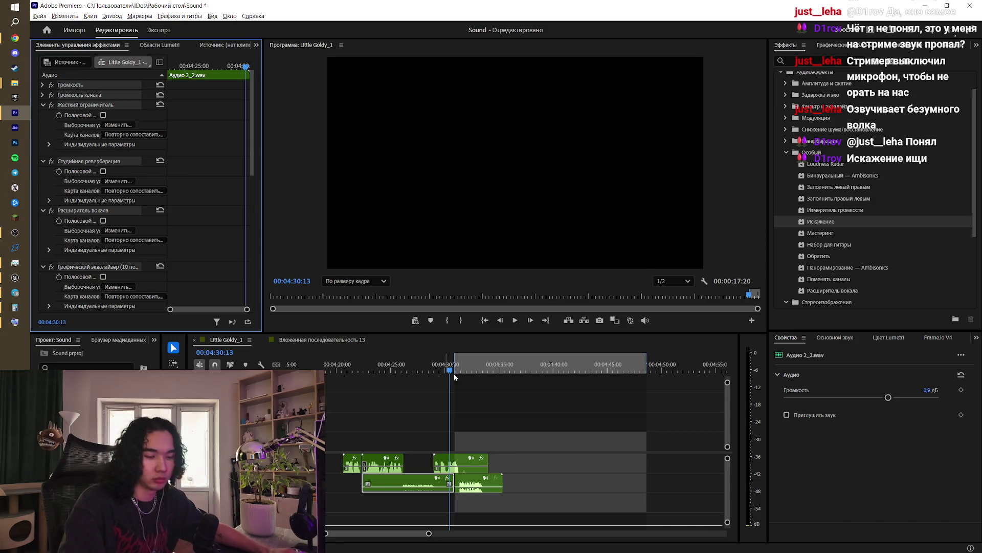
Step: Select Аудио 2_3.wav and replay the passage from around 04:28 to review it
left_click(458, 371)
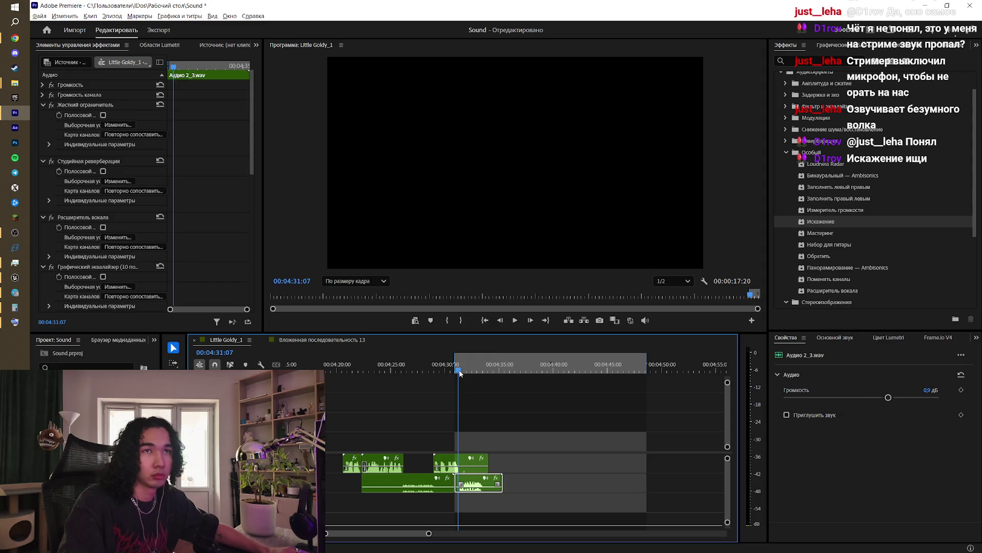
left_click(429, 369)
key("space")
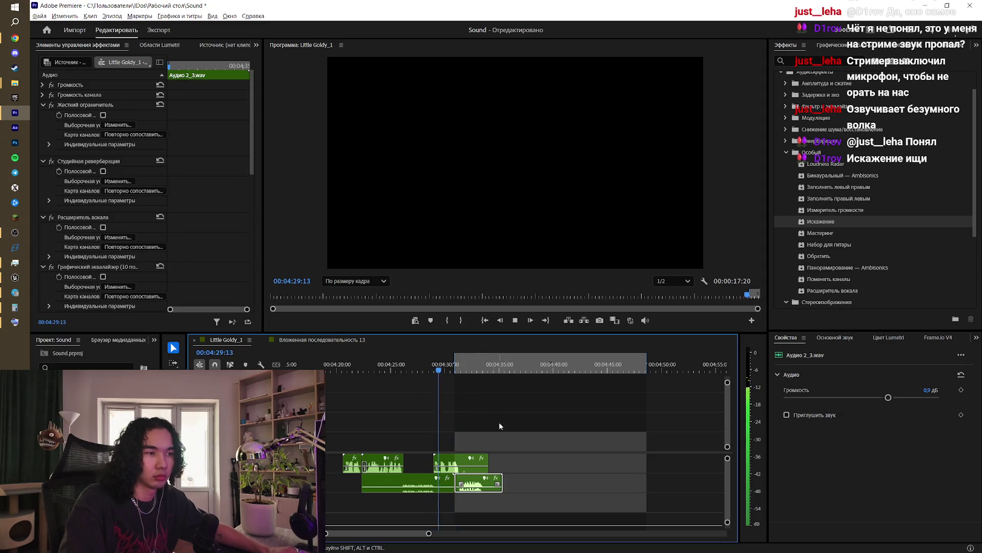
left_click(509, 412)
left_click(478, 483)
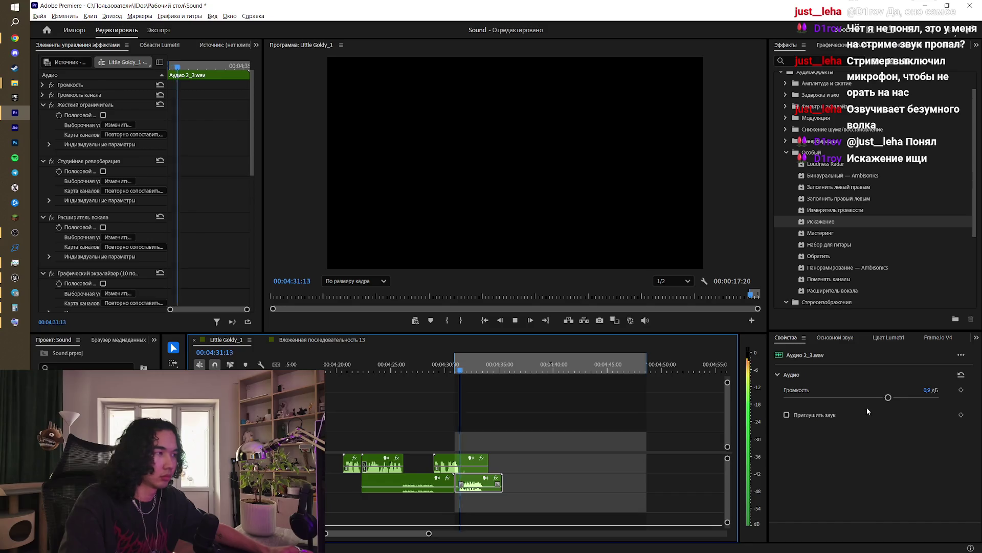
key("space")
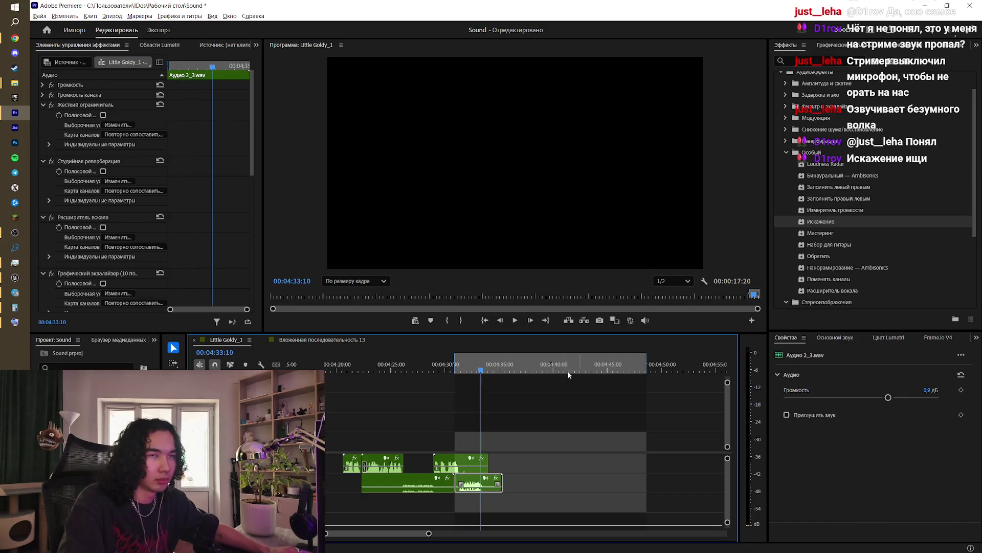
left_click(418, 480)
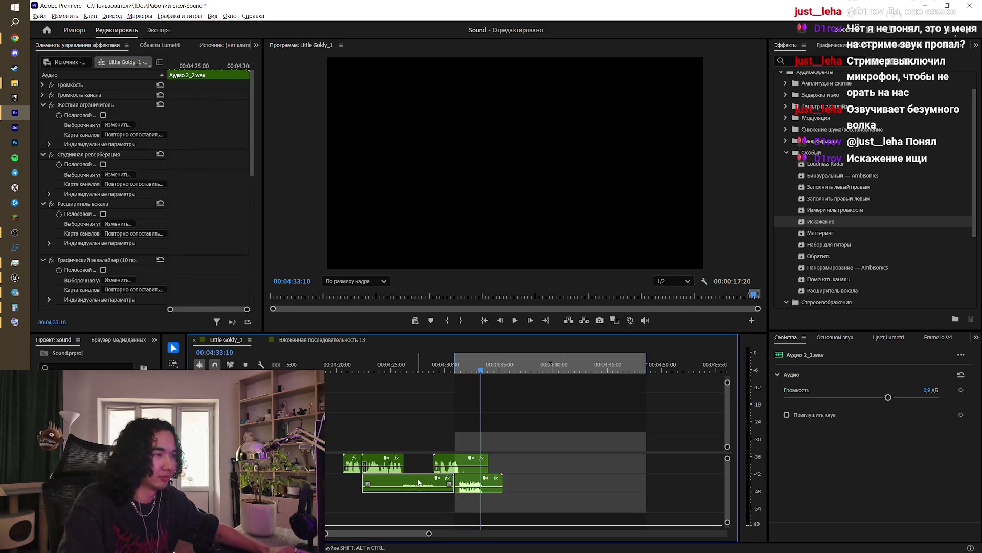
left_click(472, 484)
scroll(139, 189, "down", 5)
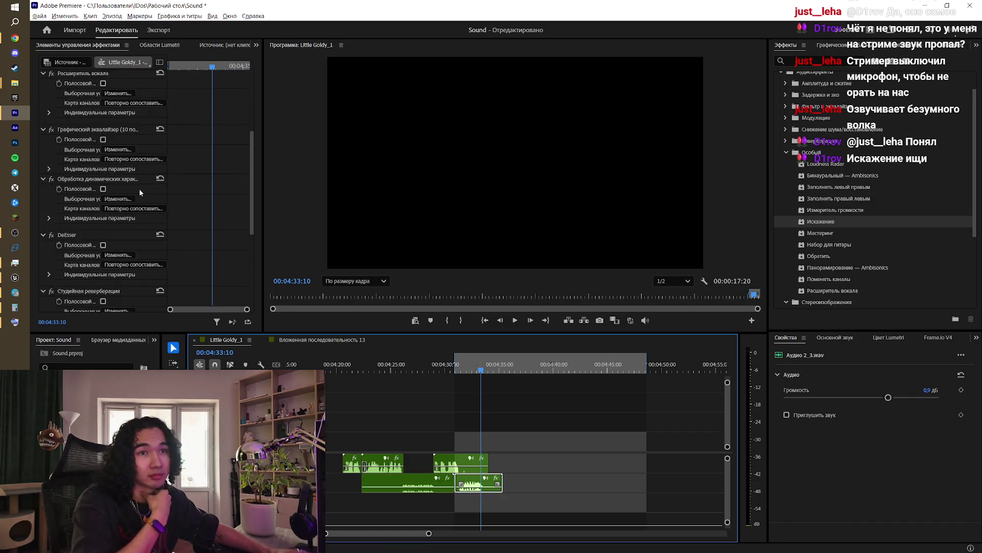
Step: Expand the Громкость and Громкость канала effect settings of Аудио 2_3.wav
left_click_drag(253, 262, 253, 128)
left_click(42, 95)
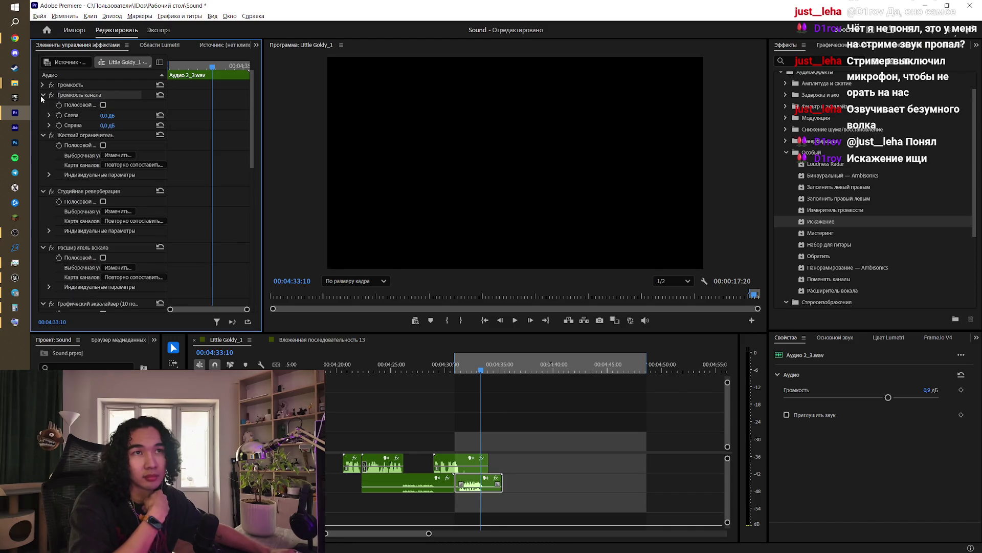
left_click(43, 85)
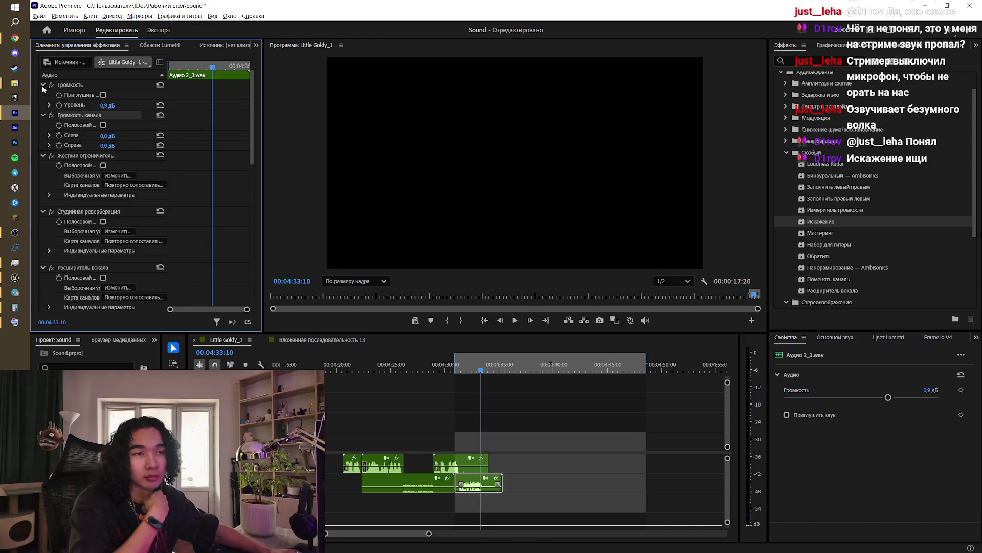
scroll(118, 182, "down", 10)
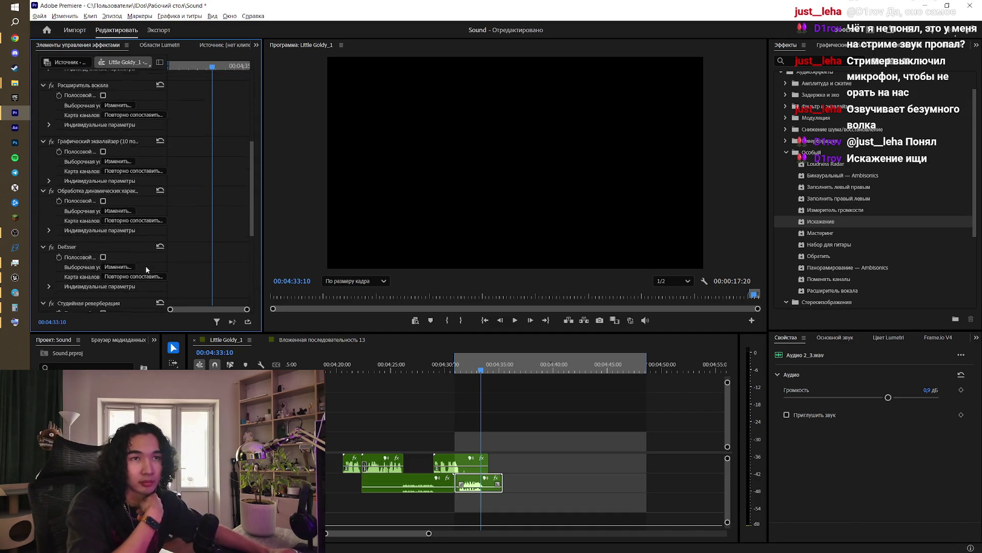
Step: Replay the passage from about 04:28–04:30 to hear the levels
left_click(431, 390)
left_click(432, 483)
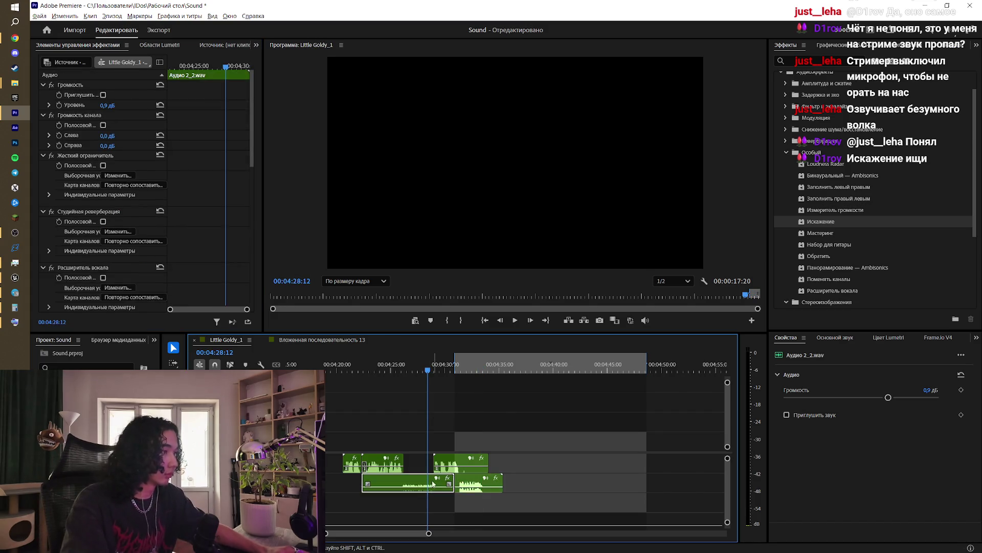
left_click(445, 367)
key("space")
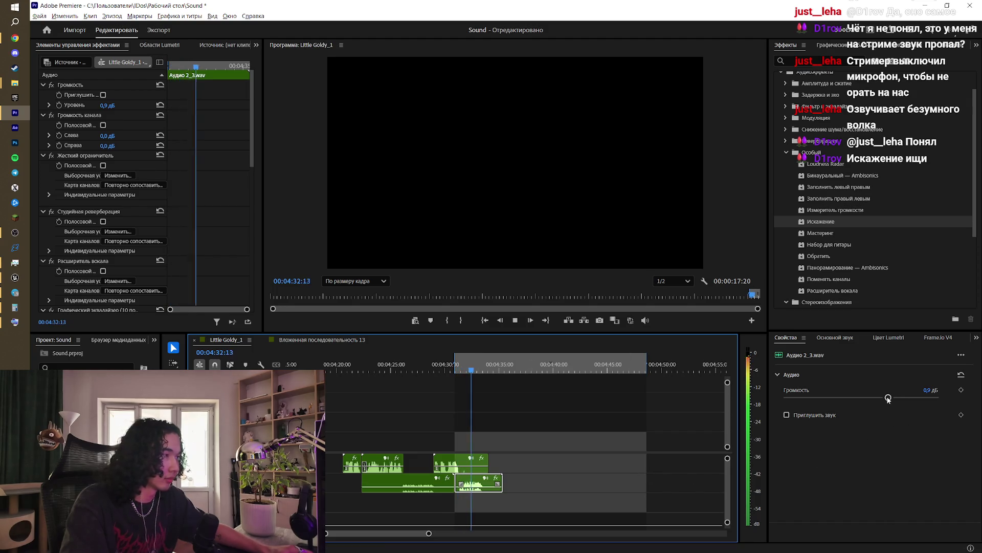
Step: Lower the Аудио 2_3.wav volume to -2.3 dB and listen to the result
left_click_drag(889, 398, 860, 401)
left_click(457, 365)
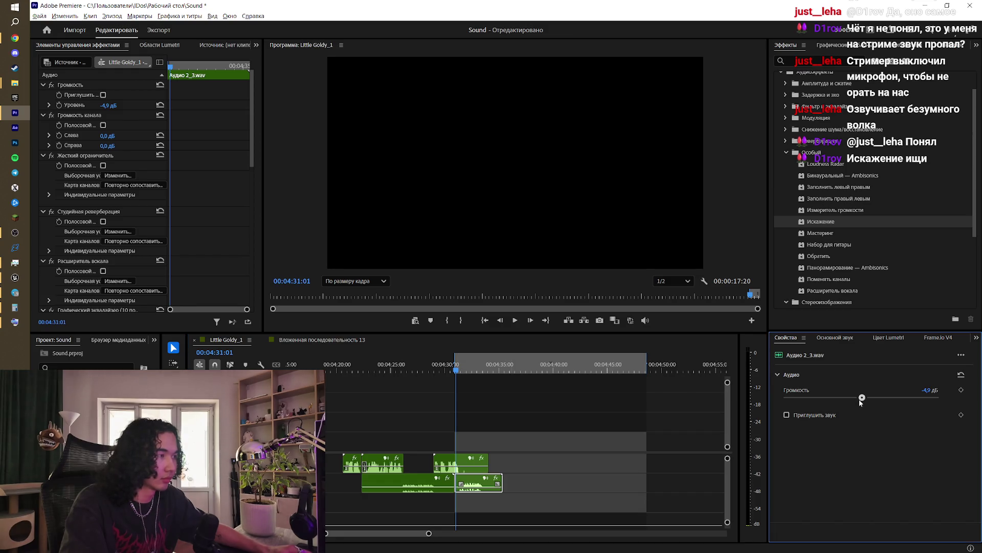
key("space")
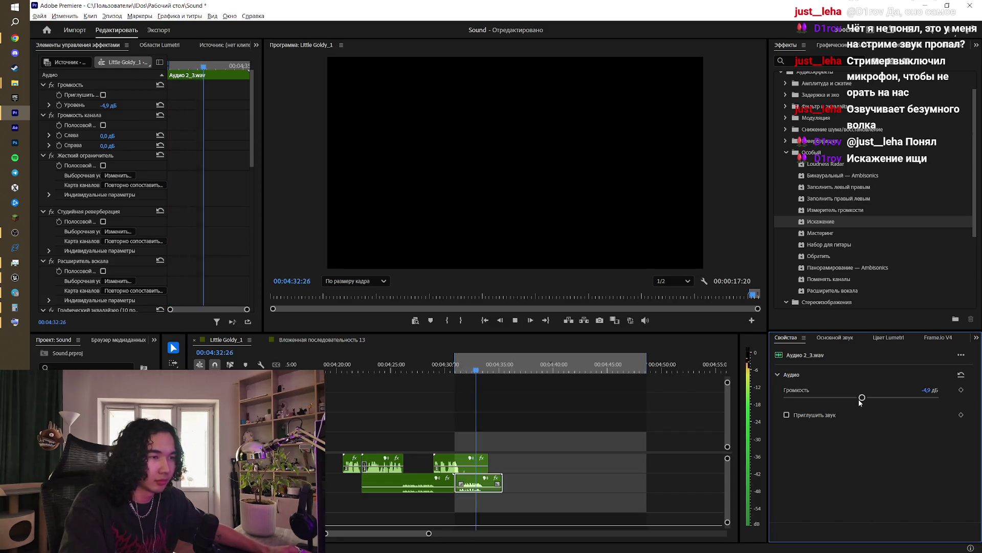
left_click(483, 369)
Step: Replay from about 04:26 and lower the clip's volume further to -5.9 dB
left_click_drag(483, 368, 406, 368)
key("space")
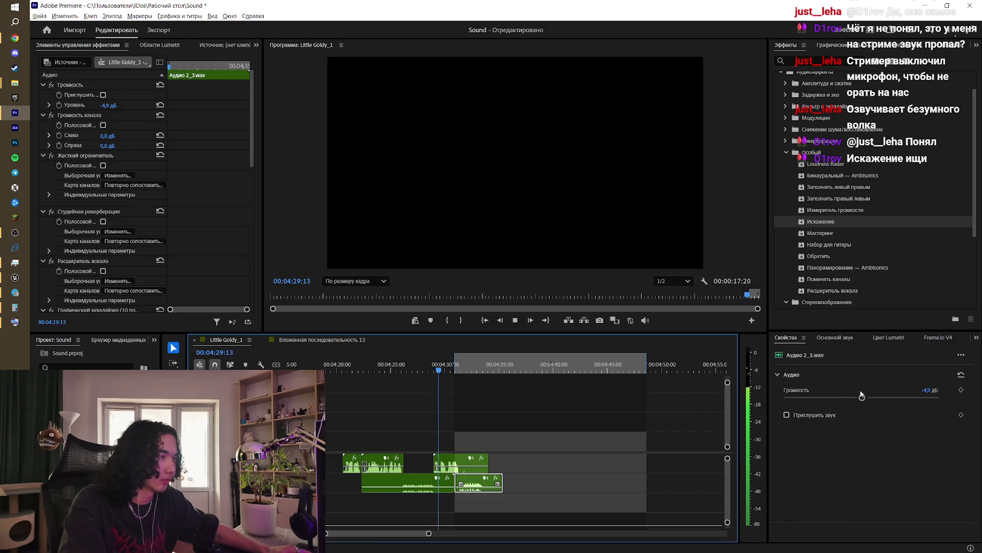
left_click_drag(863, 397, 859, 398)
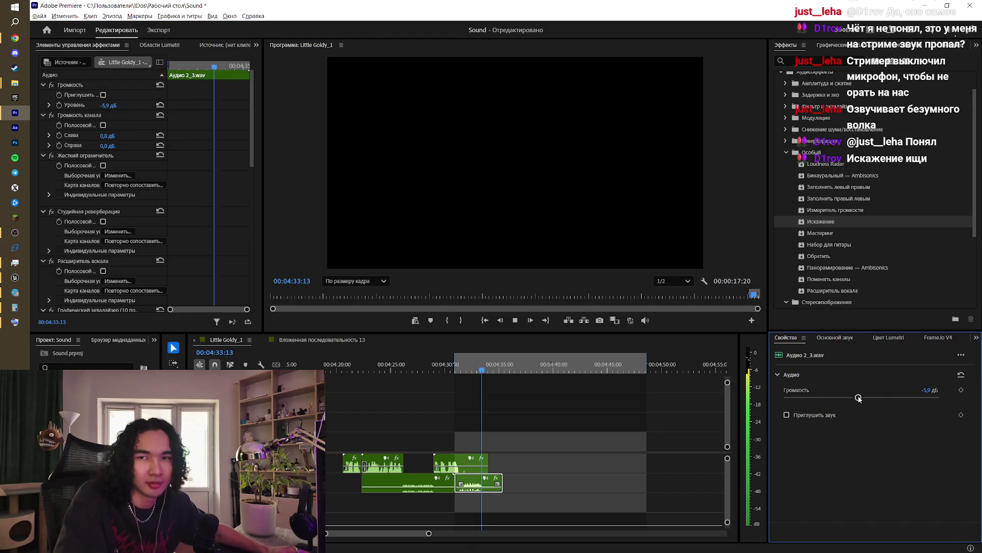
key("space")
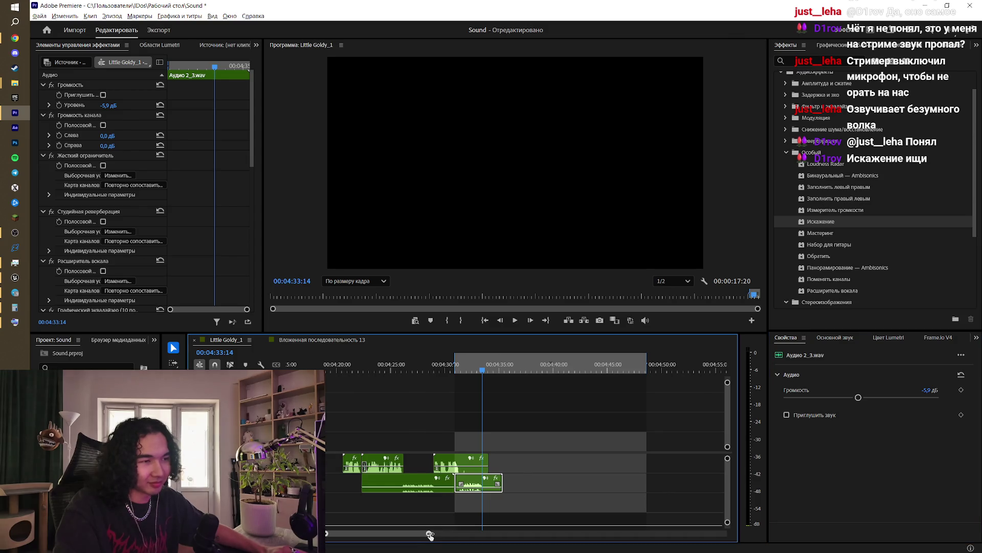
Step: Shift the lower voice clips, 18.mp3 (7 frames) and Аудио 2_3.wav slightly earlier
left_click_drag(431, 533, 403, 533)
left_click_drag(493, 477, 481, 477)
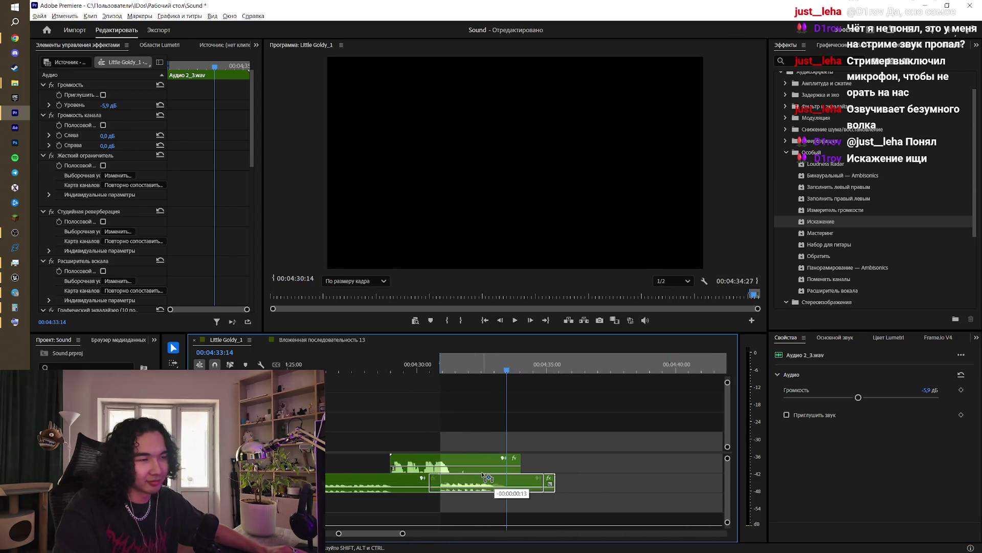
left_click_drag(497, 389, 385, 391)
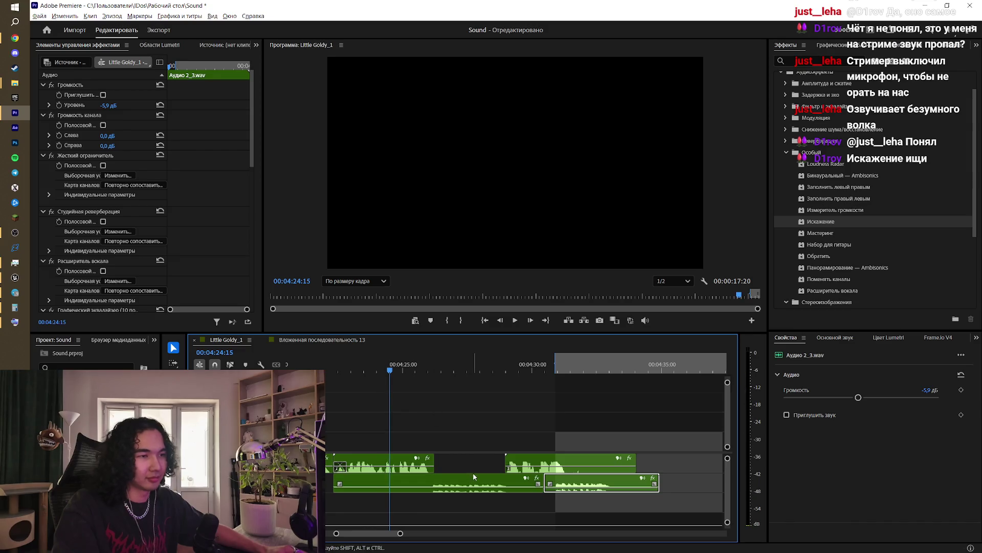
left_click_drag(465, 480, 456, 480)
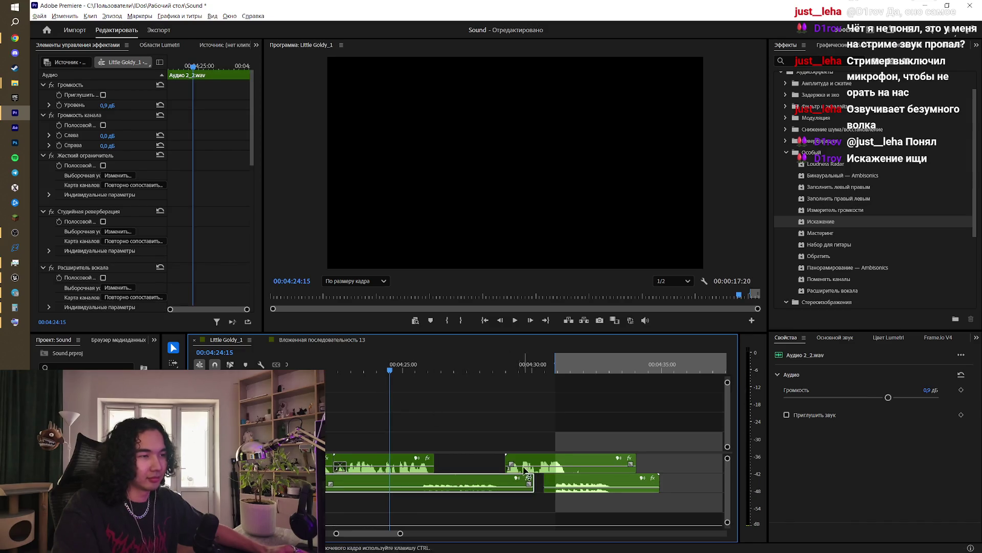
left_click_drag(533, 462, 523, 463)
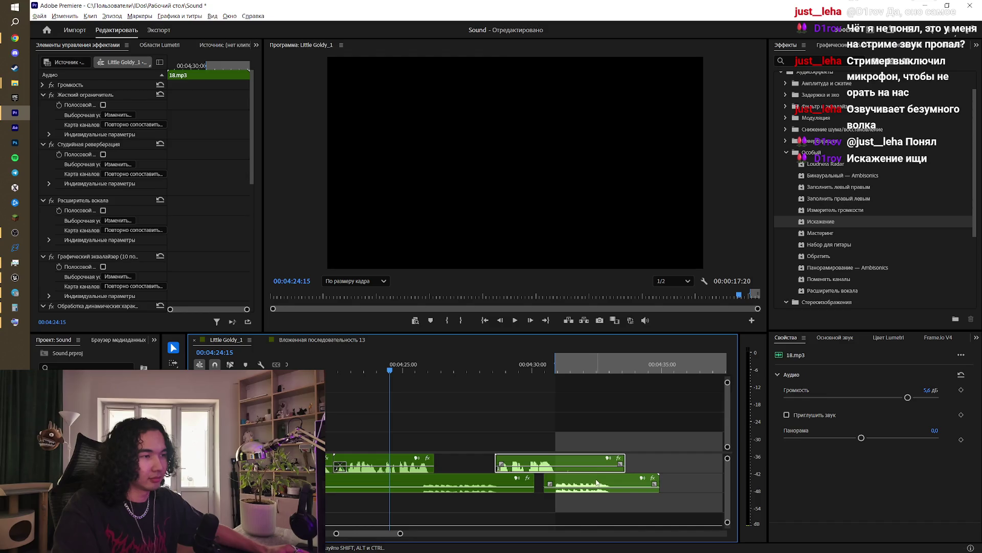
left_click_drag(597, 482, 591, 481)
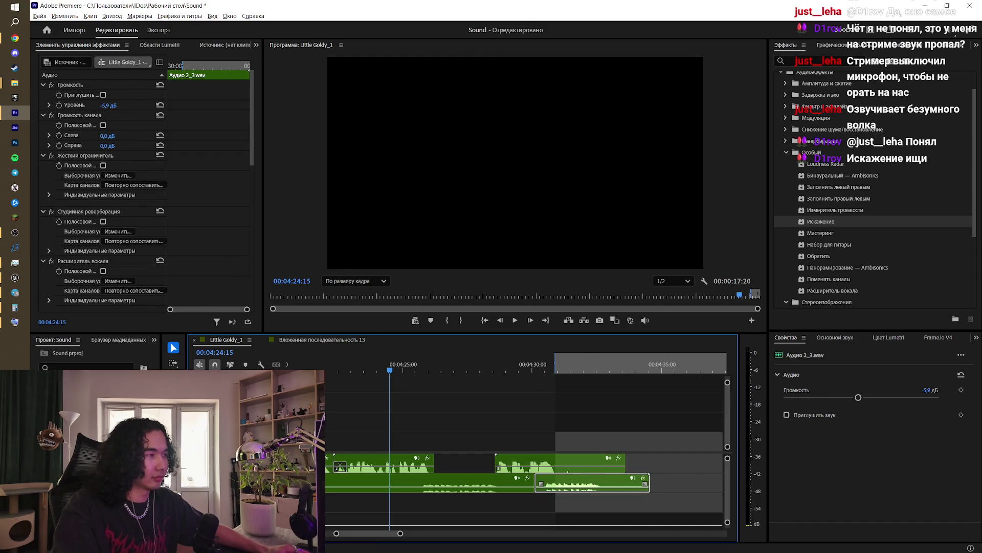
Step: Set the Аудио 2_3.wav volume to -7.3 dB and play the rearranged clips
left_click_drag(860, 397, 853, 397)
key("space")
left_click(474, 414)
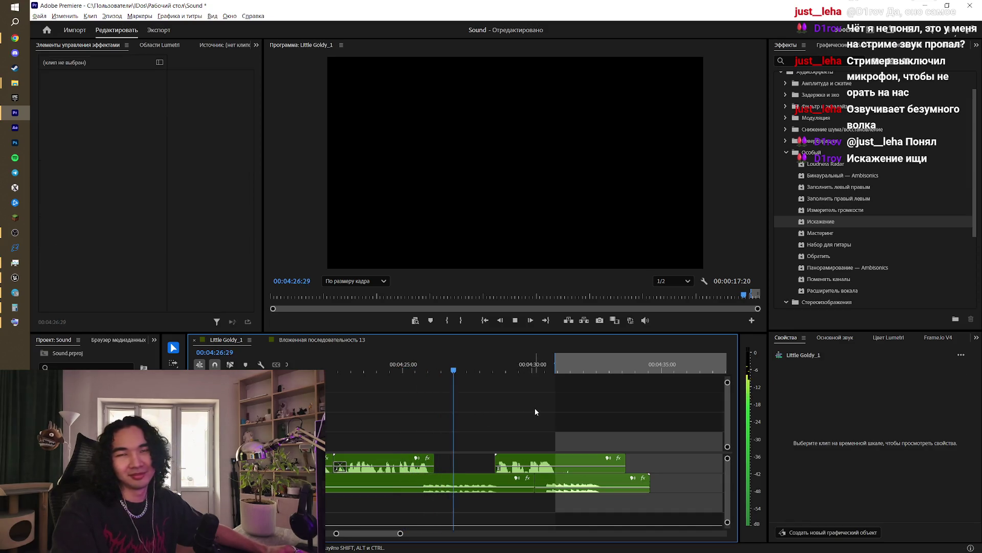
left_click(511, 484)
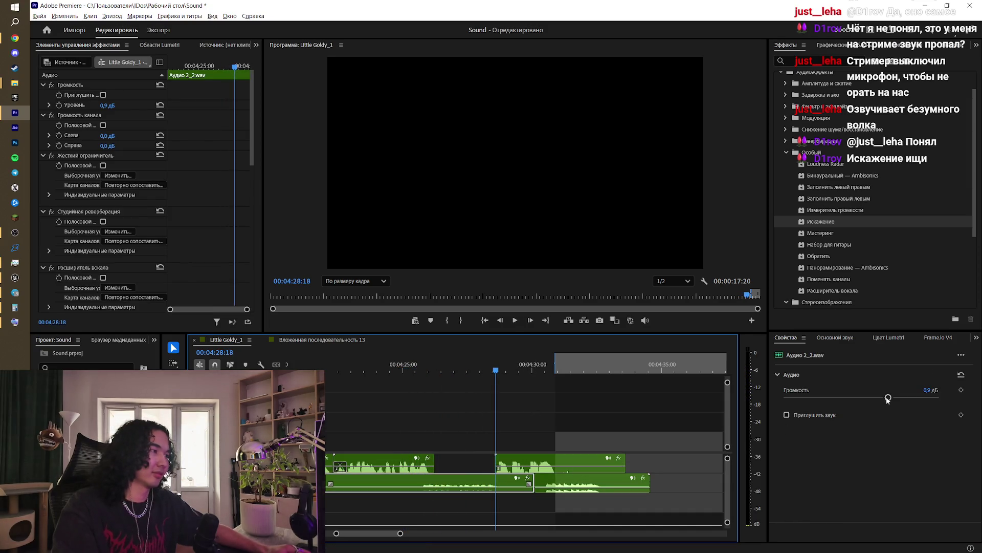
left_click_drag(888, 398, 890, 399)
left_click_drag(461, 368, 384, 372)
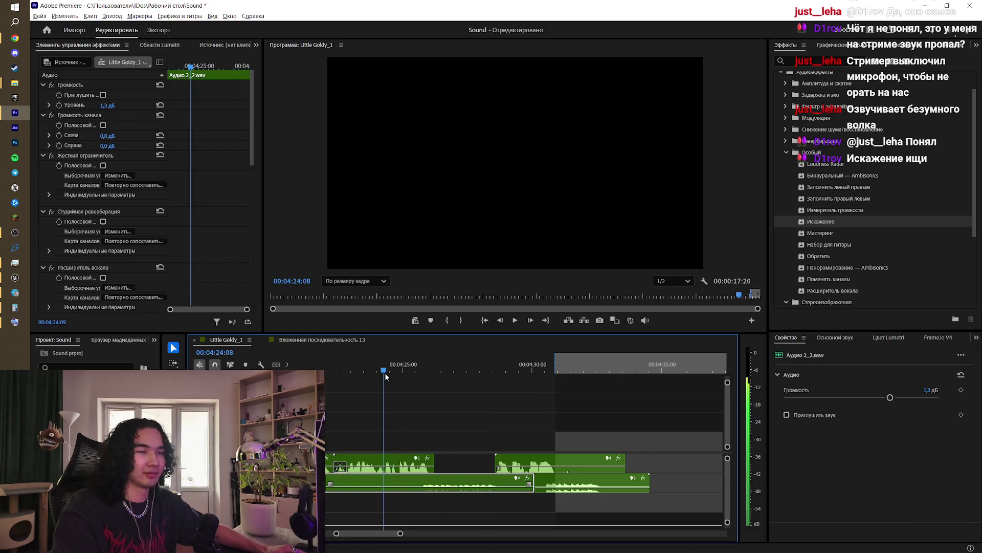
key("space")
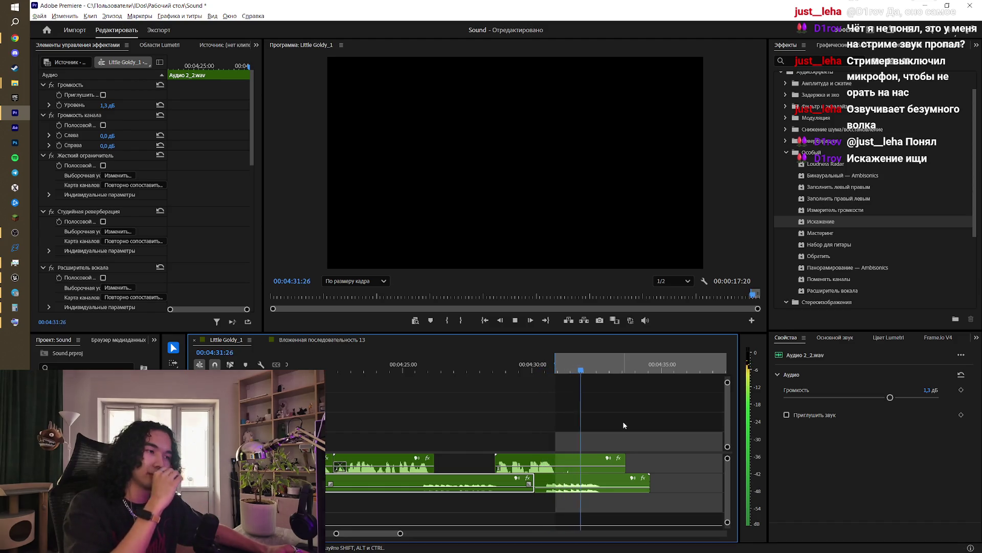
key("space")
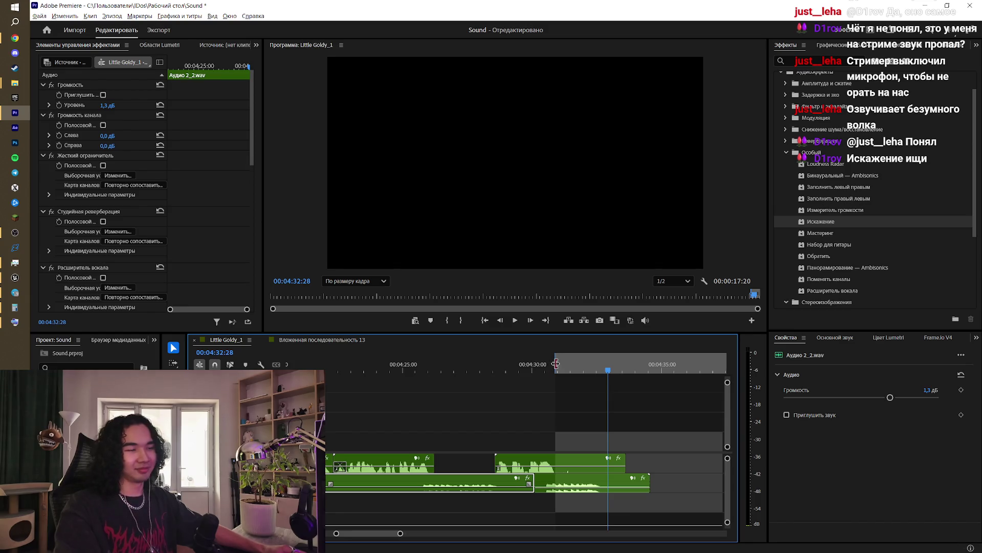
Step: Zoom the timeline out and listen to the audio from about 04:26
left_click_drag(556, 363, 330, 365)
key("minus")
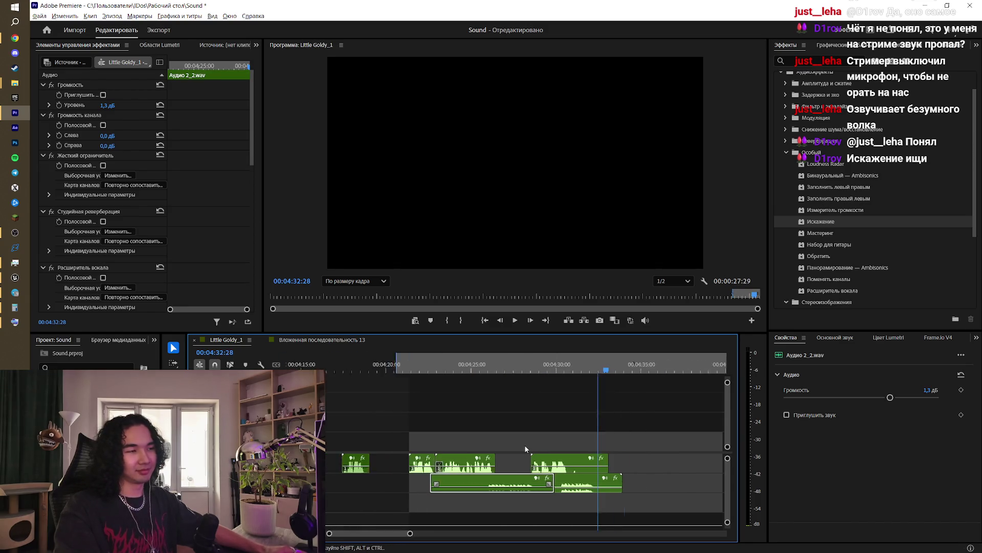
key("minus")
left_click(505, 369)
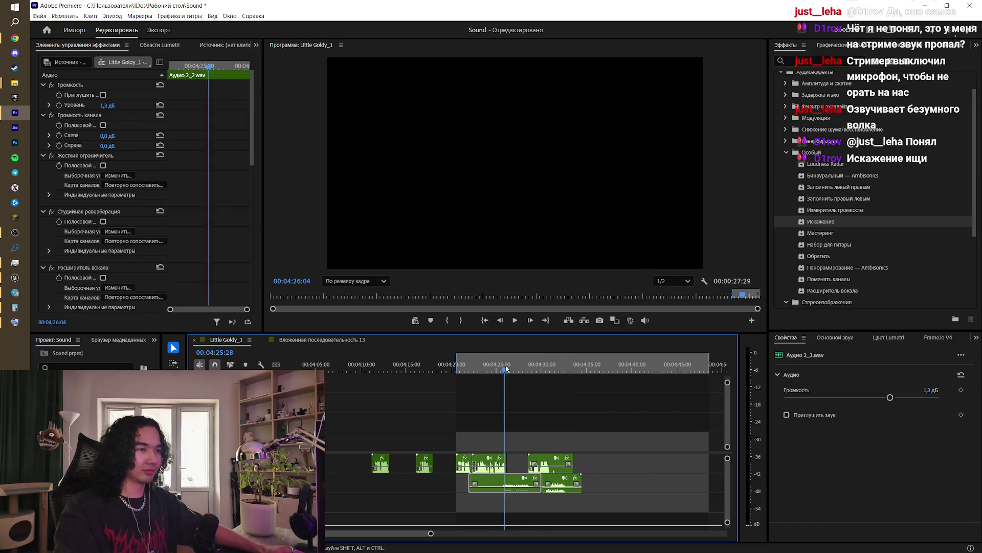
key("space")
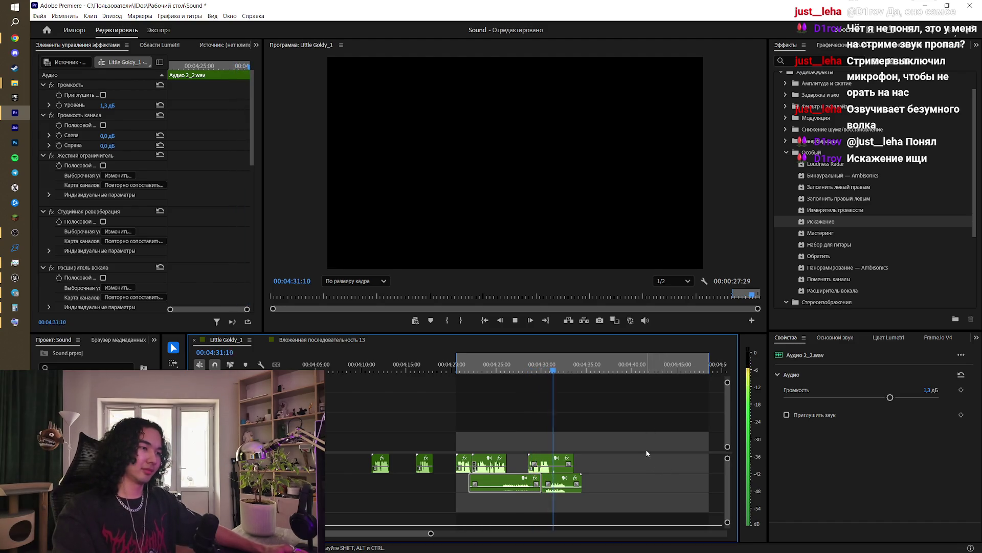
key("space")
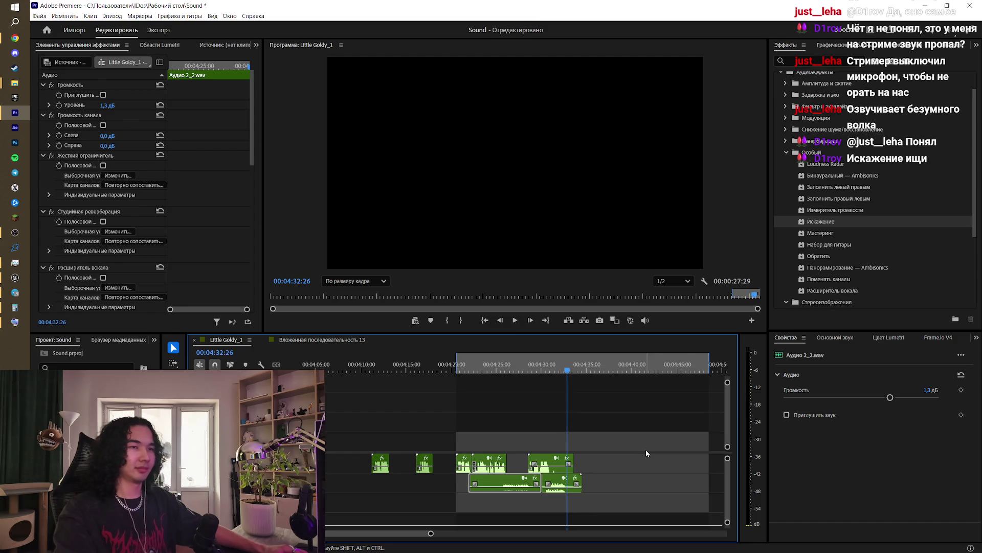
Step: Mark an in/out range around the clip at 04:24:02 and widen it on both sides
mouse_move(710, 357)
left_mouse_down()
mouse_move(592, 363)
mouse_move(581, 385)
left_mouse_up()
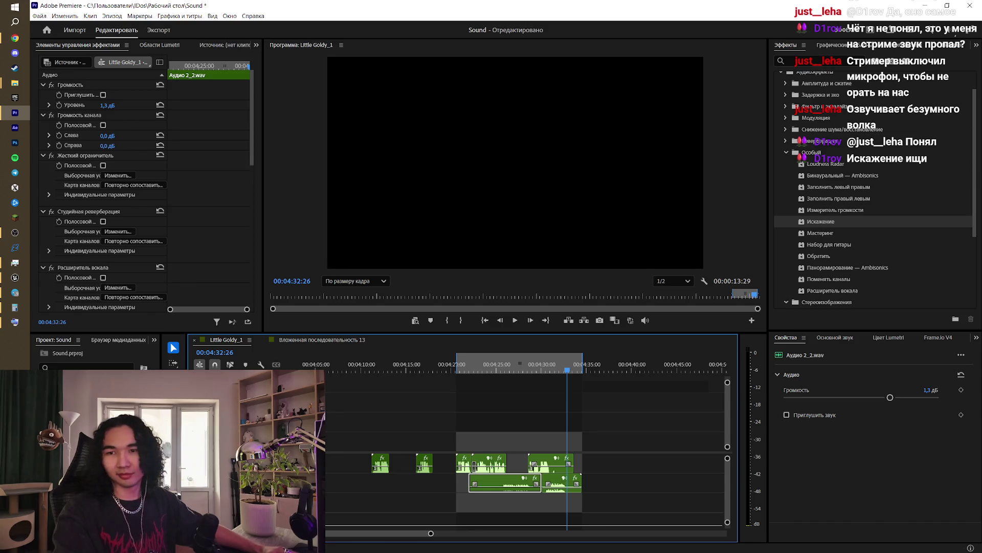
key("alt+Tab")
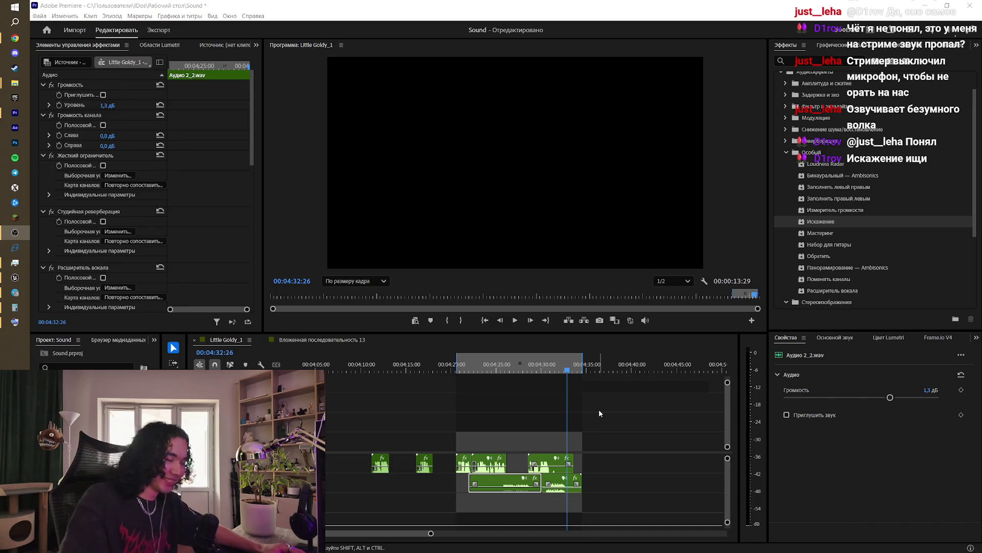
key("alt+Tab")
left_click(487, 369)
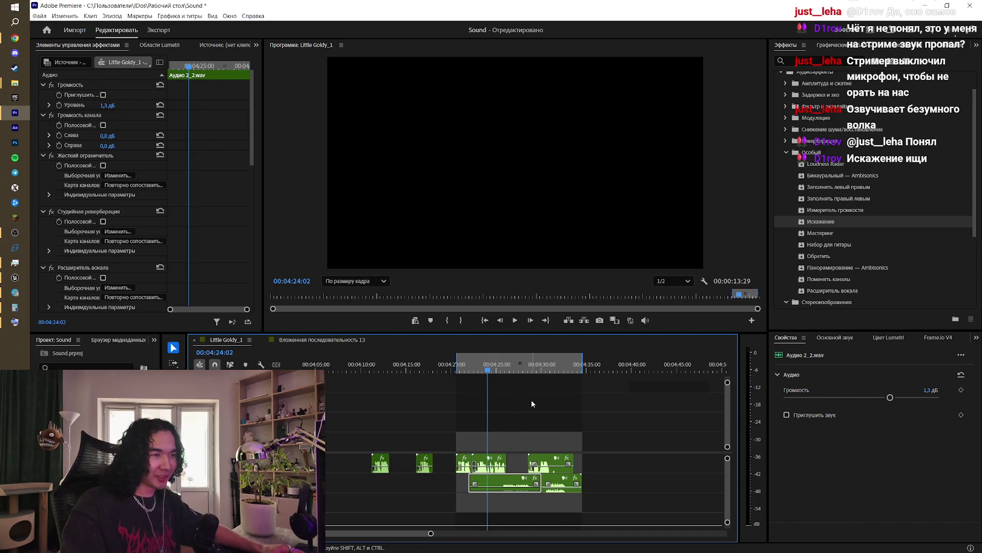
key("x")
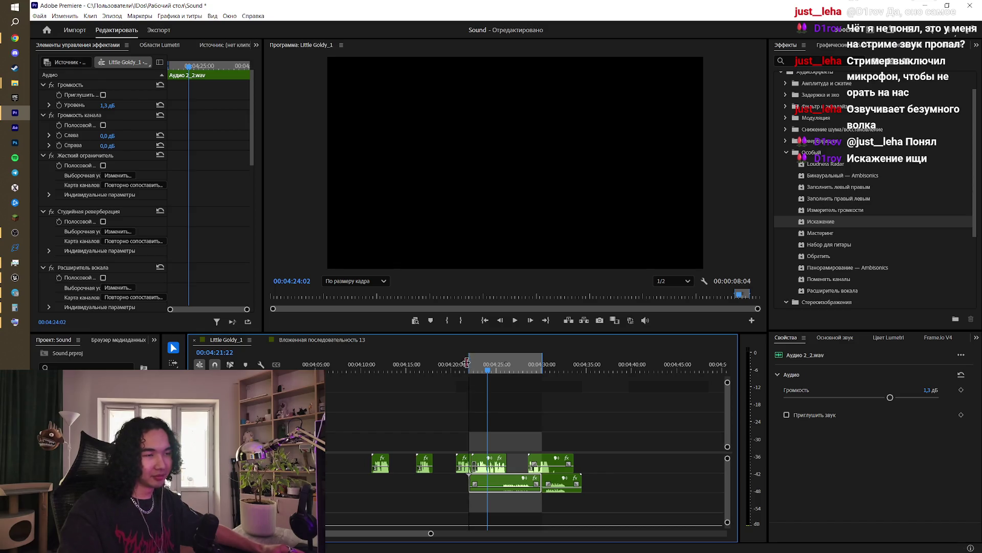
left_click_drag(467, 363, 461, 363)
left_click_drag(544, 359, 582, 367)
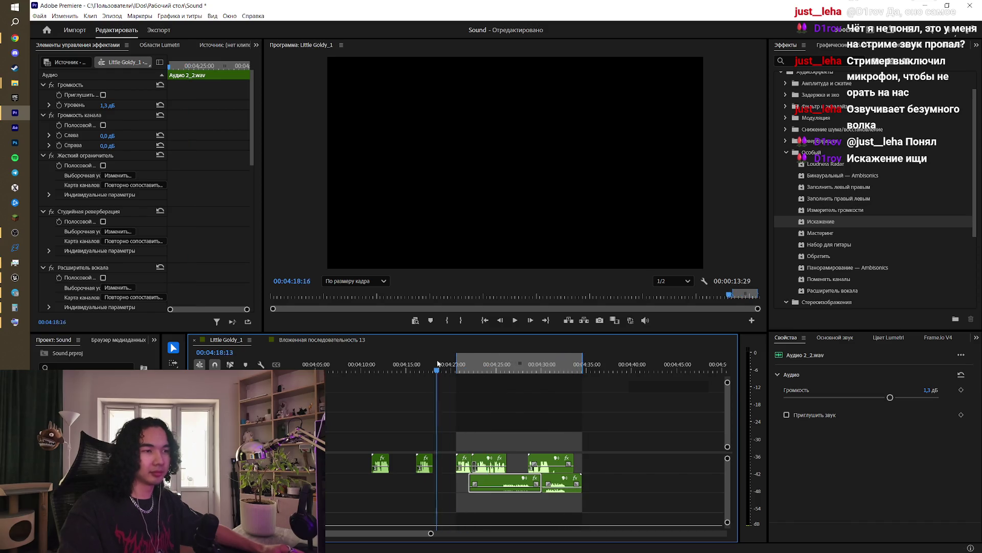
Step: Listen from about 04:17 and move the range start to 04:17:24
left_click(420, 364)
key("space")
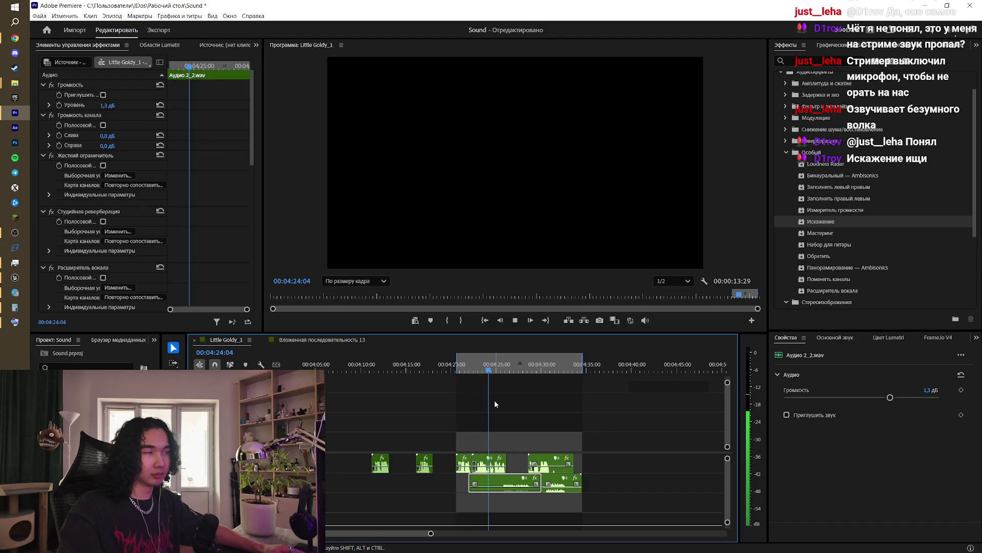
key("space")
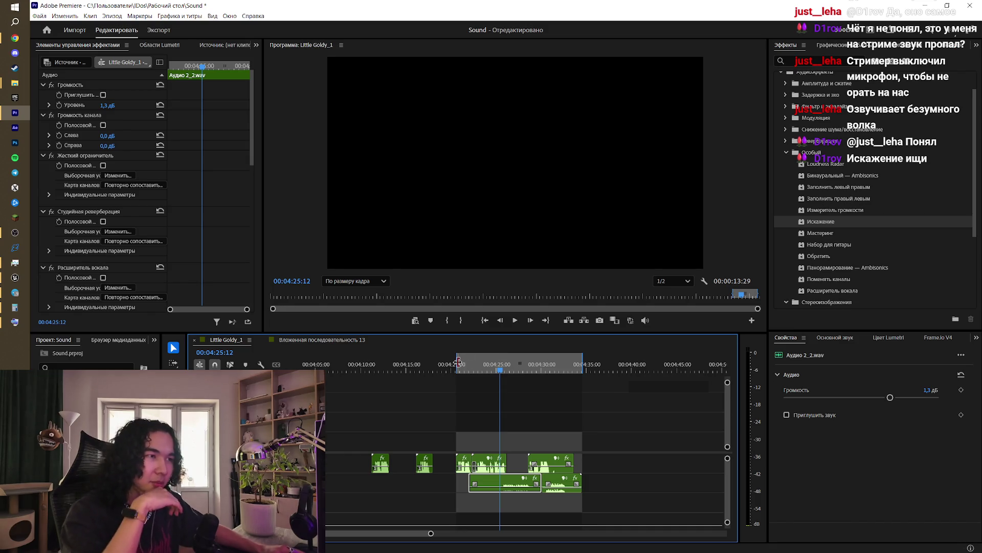
left_click_drag(458, 361, 433, 361)
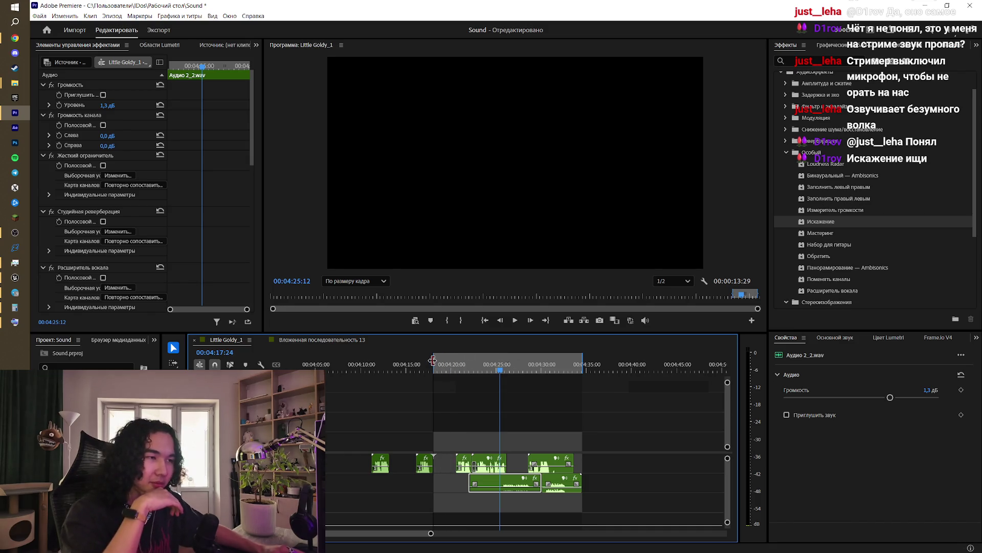
Step: Reposition the short 16.mp3 clip earlier on its track, checking it by scrubbing around 04:18–04:20
left_click(466, 465)
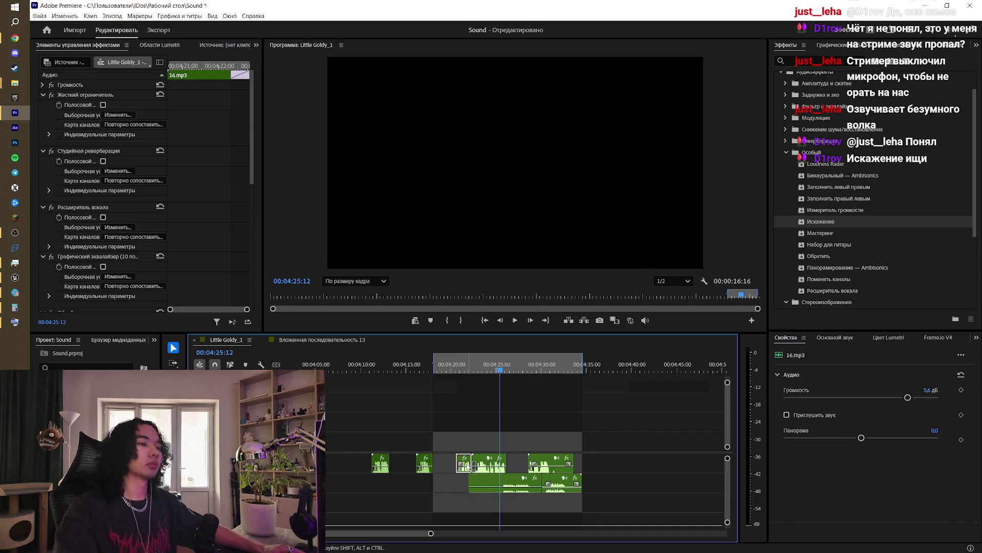
mouse_move(468, 466)
left_mouse_down()
mouse_move(368, 473)
mouse_move(382, 465)
left_mouse_up()
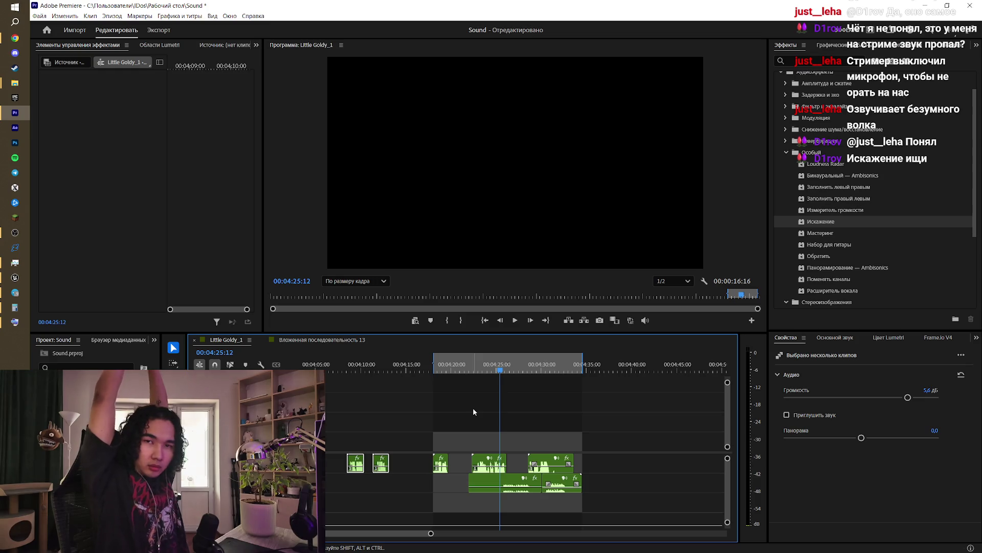
left_click(522, 435)
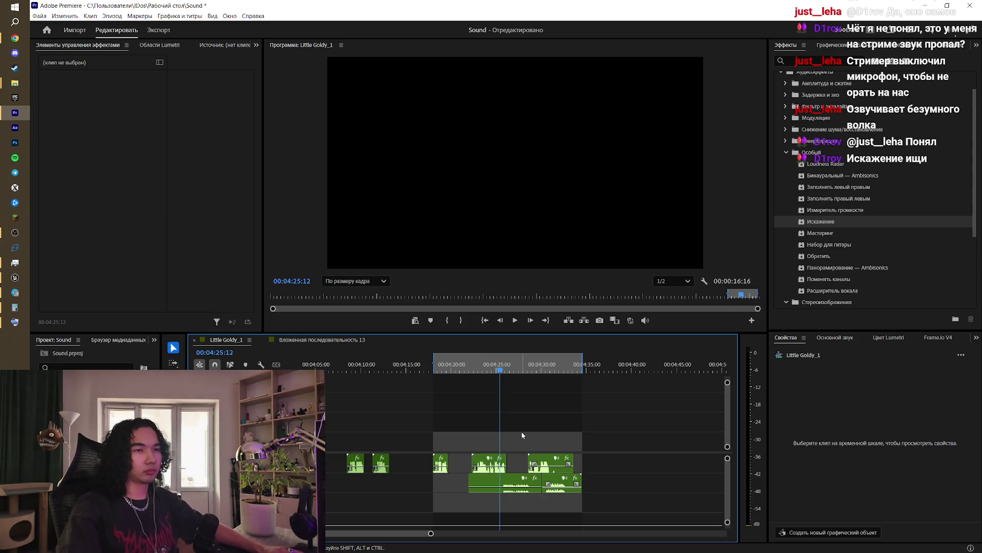
mouse_move(487, 369)
left_mouse_down()
mouse_move(432, 371)
mouse_move(583, 401)
left_mouse_up()
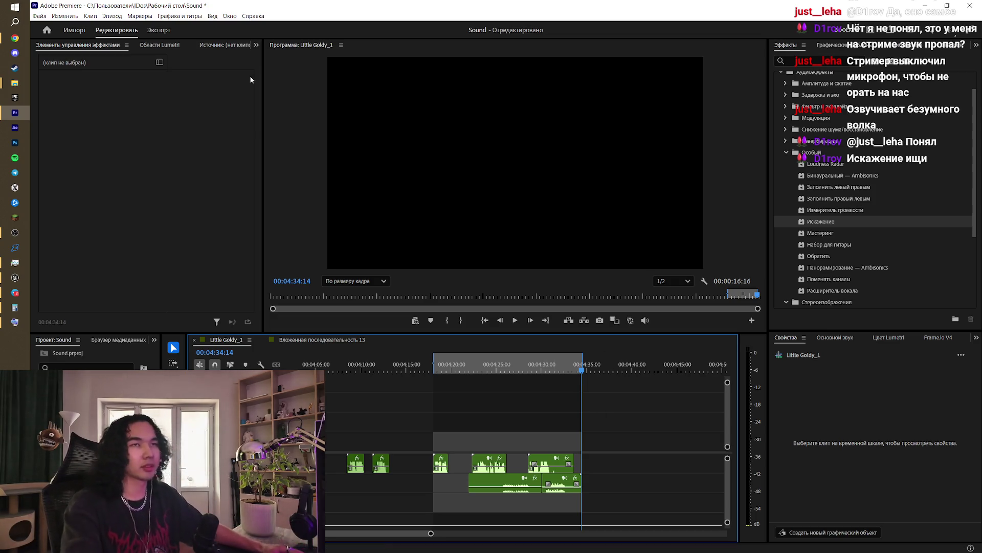
left_click_drag(466, 364, 458, 365)
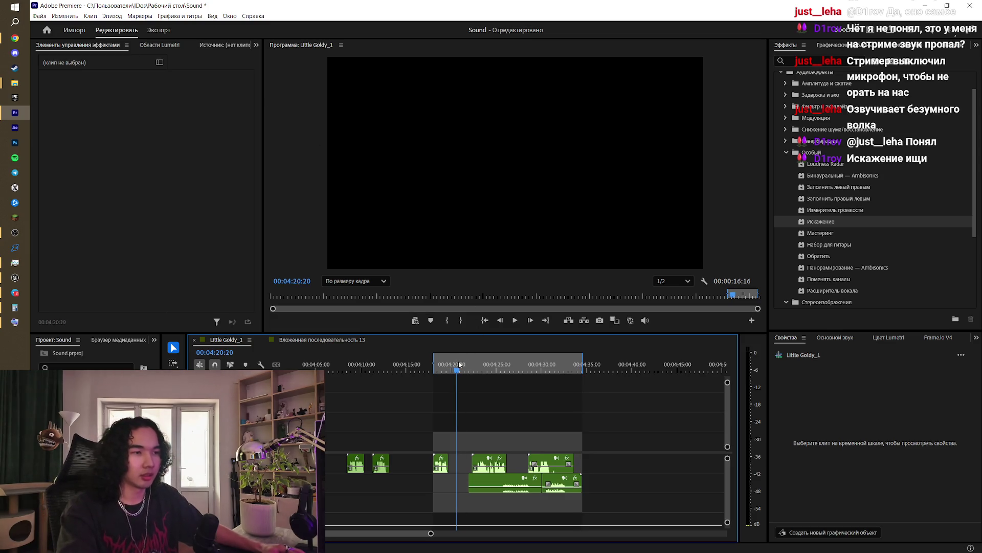
left_click_drag(442, 466, 462, 465)
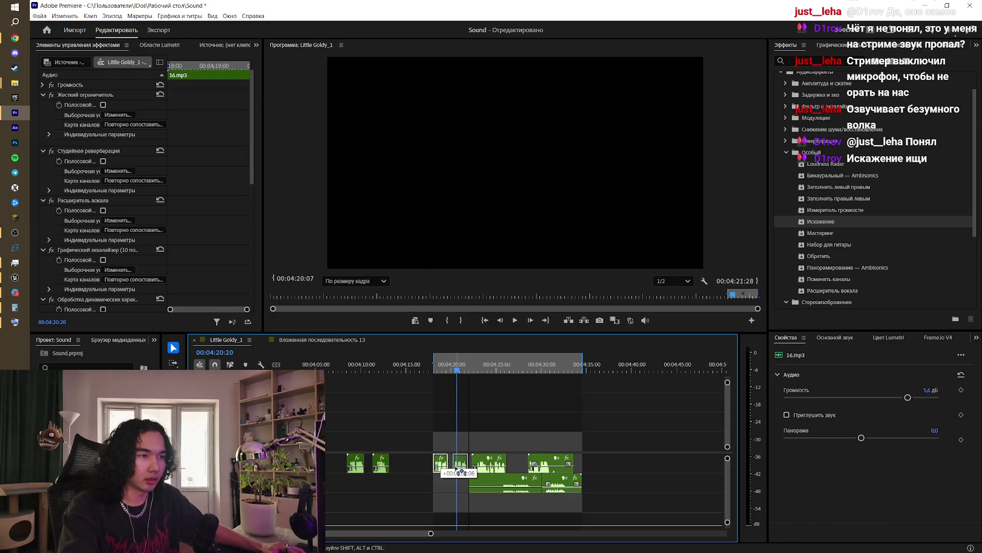
Step: Mark the in/out range from about 04:20 to 04:34 and open the export settings
left_click(444, 365)
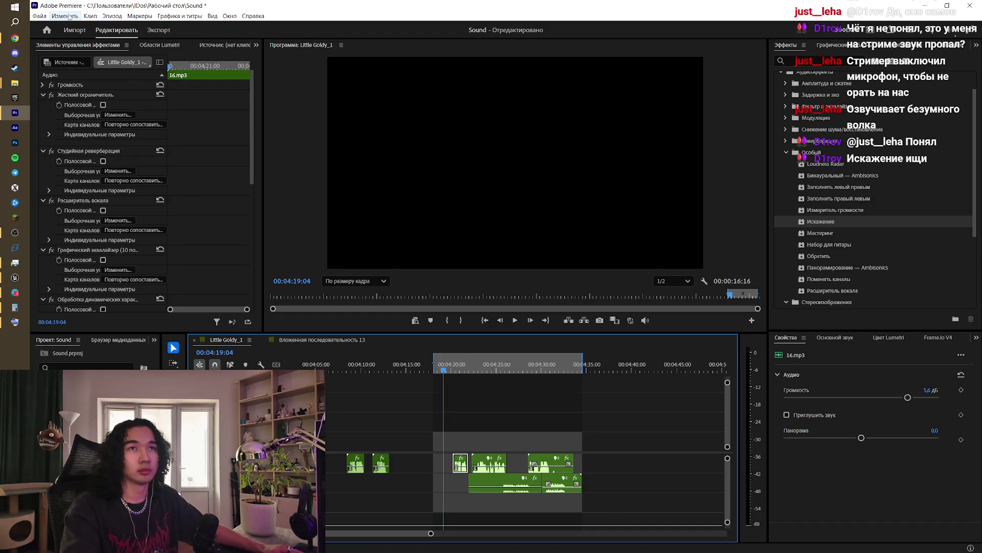
left_click(40, 17)
mouse_move(65, 16)
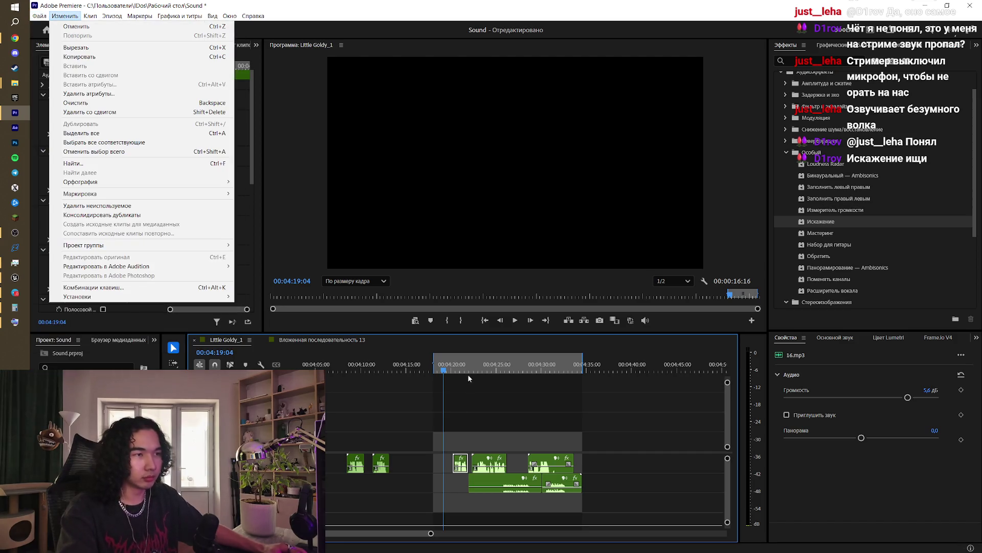
left_click(469, 379)
left_click(456, 367)
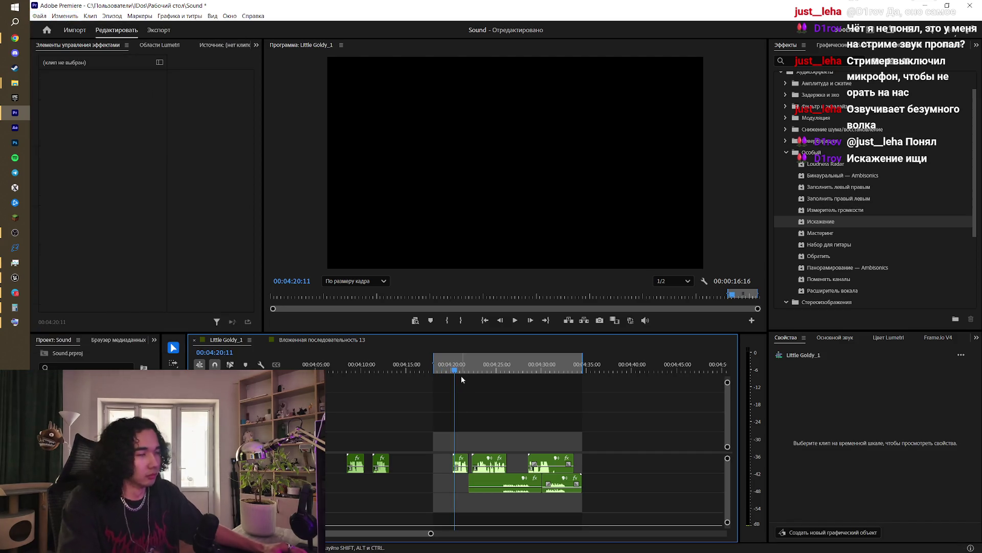
key("x")
mouse_move(466, 378)
left_mouse_down()
mouse_move(584, 378)
mouse_move(566, 375)
left_mouse_up()
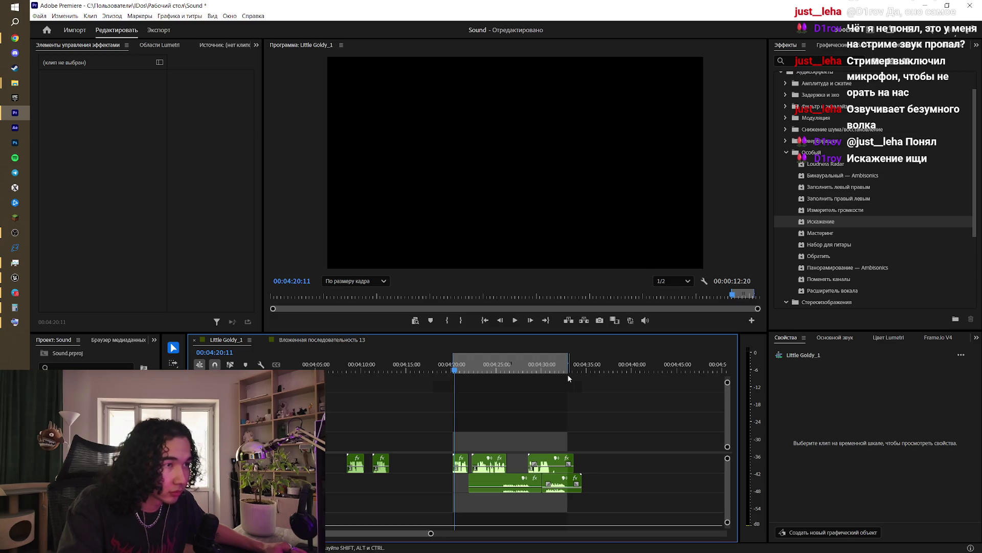
left_click_drag(454, 368, 453, 371)
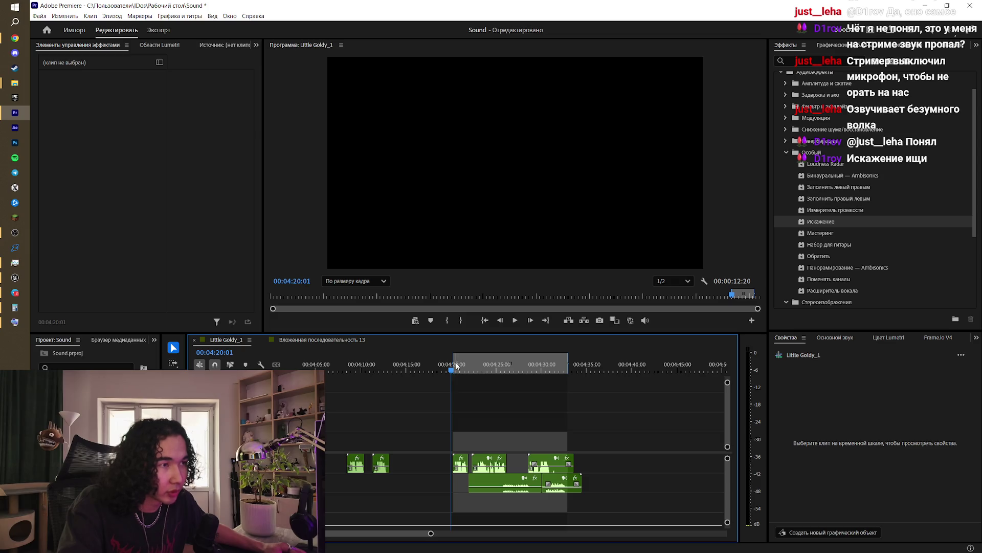
mouse_move(453, 361)
left_mouse_down()
mouse_move(561, 374)
mouse_move(569, 385)
left_mouse_up()
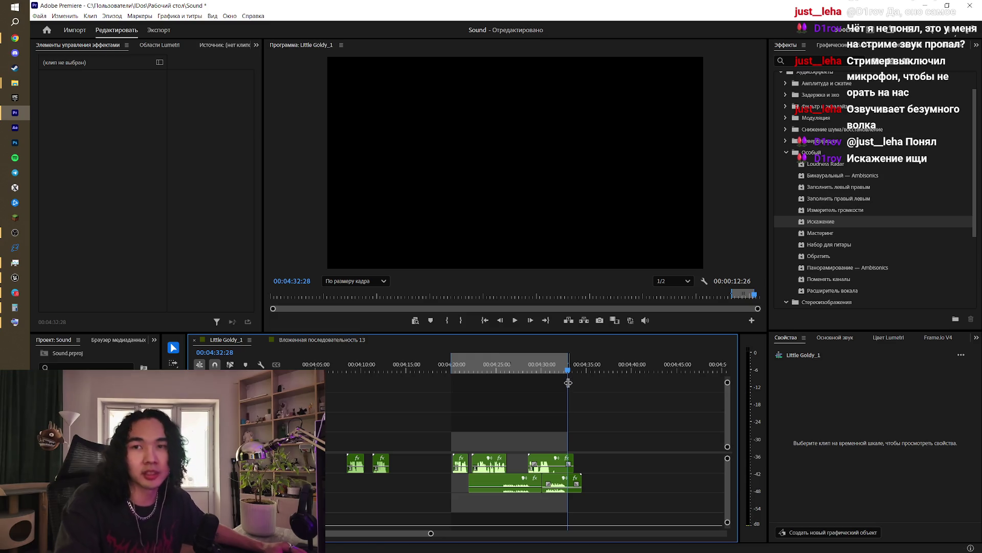
key("ctrl+m")
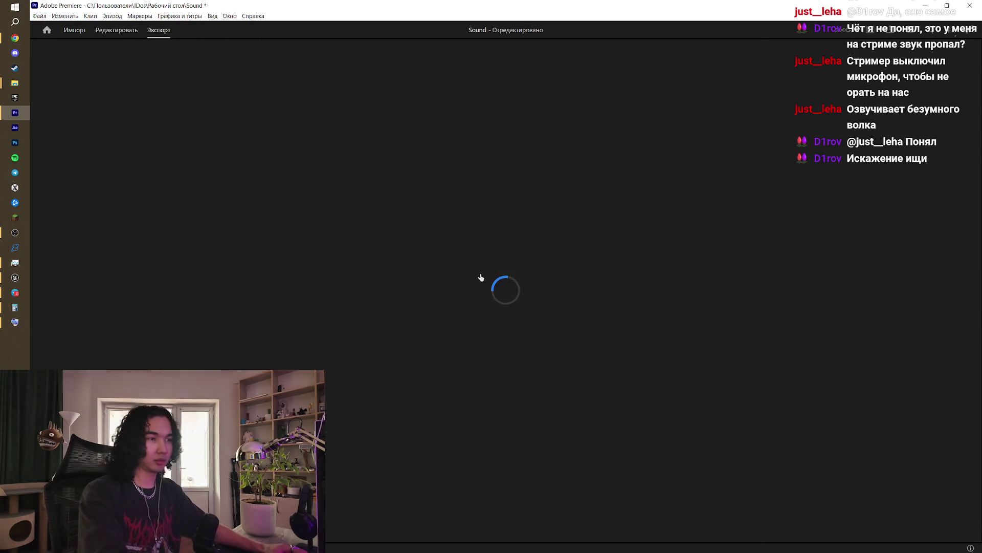
Step: Name the output file Превращение.wav and export the marked range
left_click(328, 76)
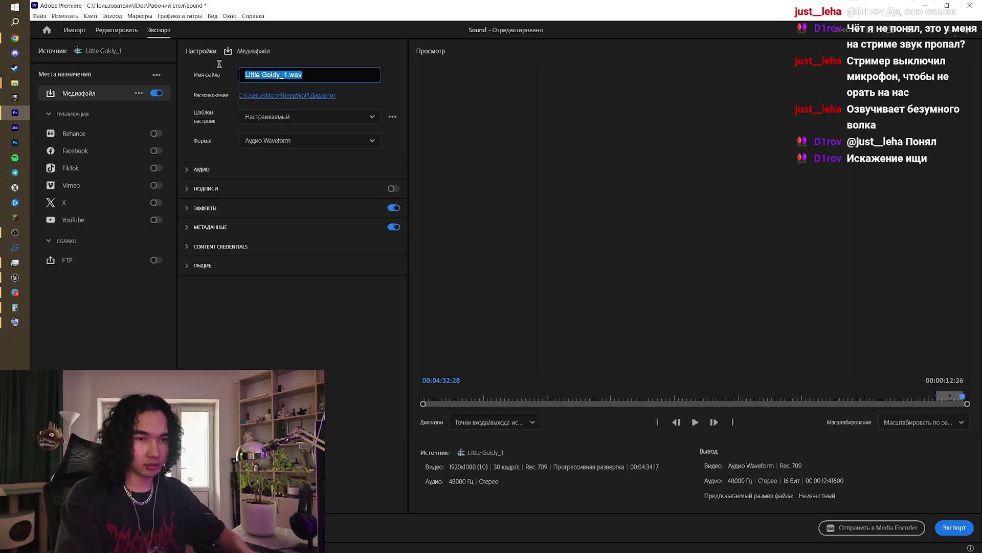
type("Превр")
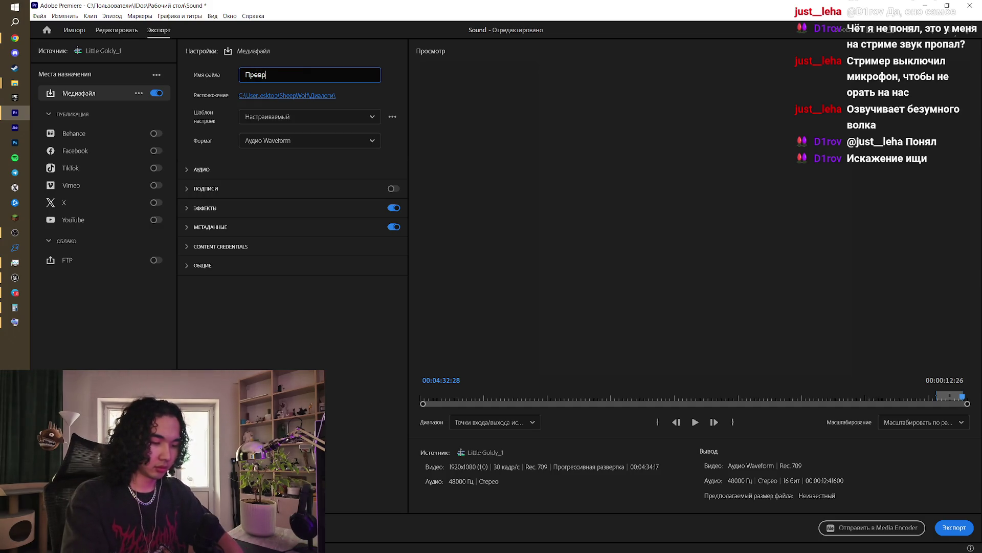
type("ащение")
key("Return")
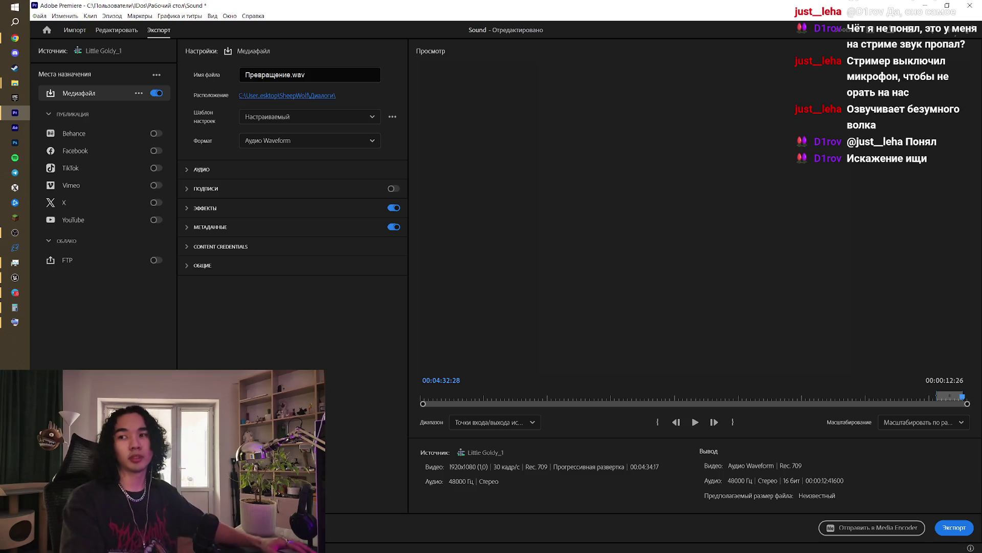
left_click(961, 528)
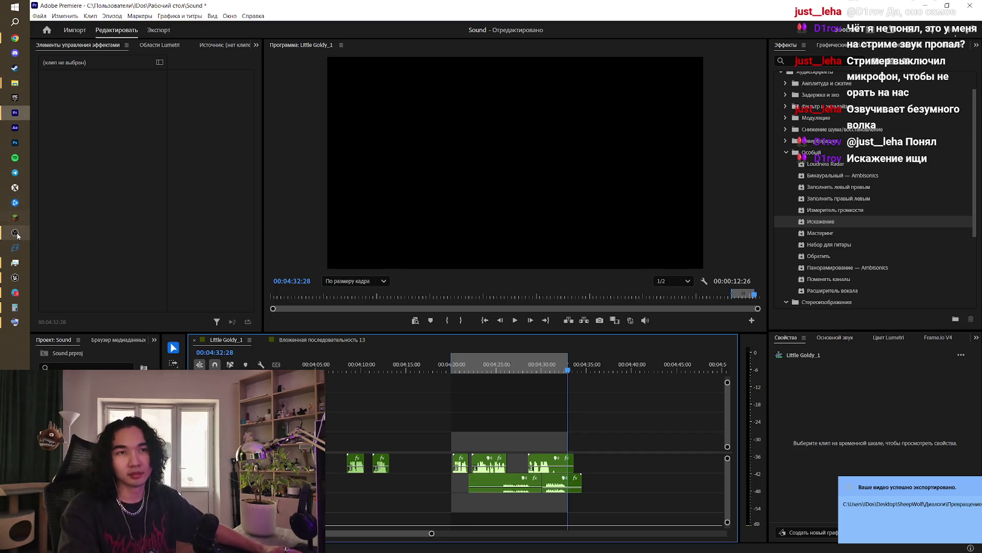
Step: In Unreal Engine's Content Browser, go up to Content and open the Sound folder
left_click(21, 277)
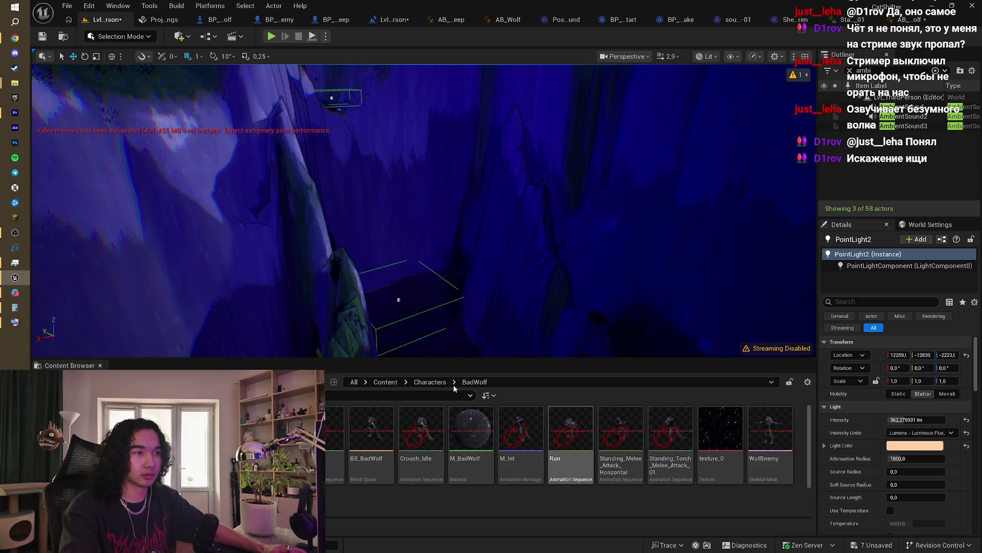
left_click(386, 382)
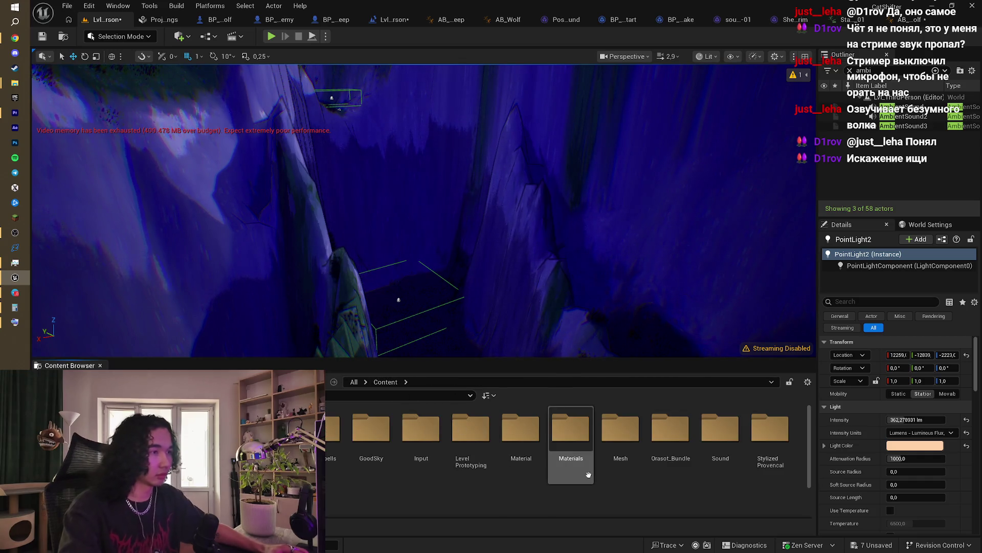
scroll(534, 416, "down", 1)
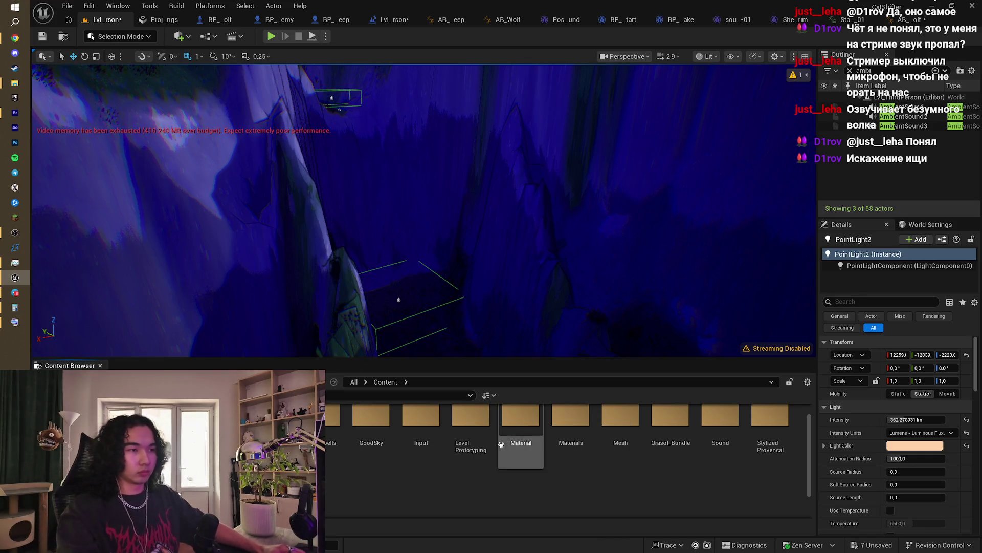
double_click(721, 417)
Step: Drag Превращение from the Диалоги Explorer window into the Sound folder to import it
mouse_move(15, 83)
mouse_move(64, 274)
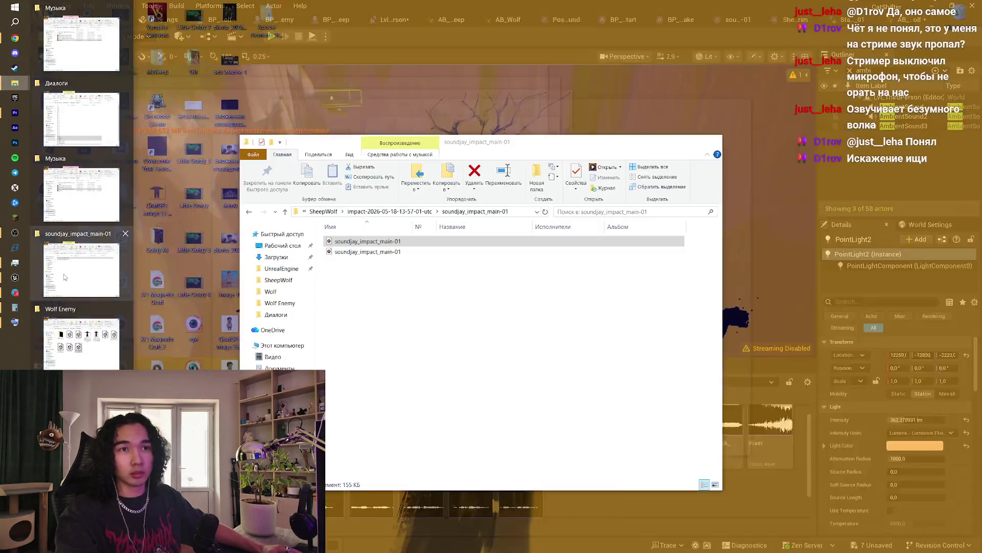
left_click(81, 118)
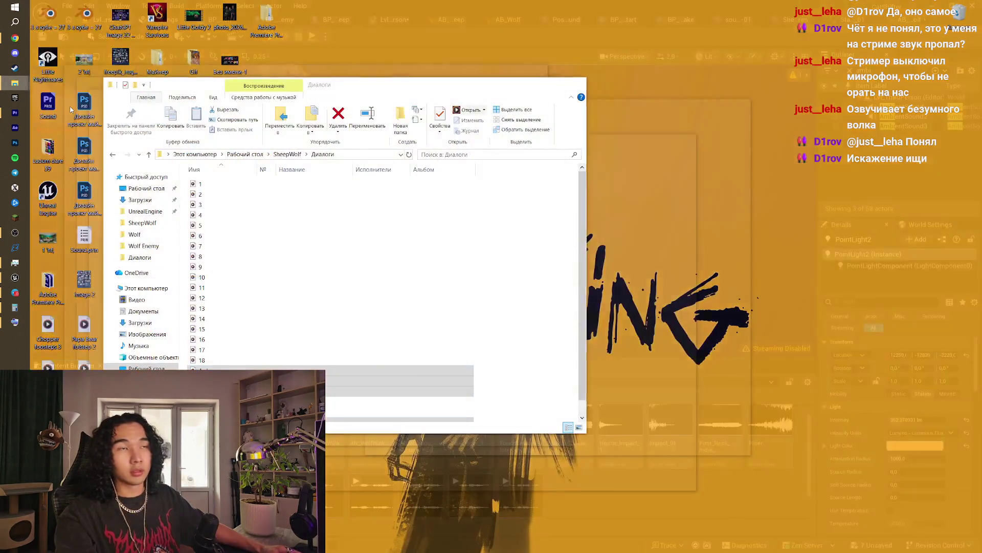
mouse_move(287, 392)
left_mouse_down()
mouse_move(420, 404)
mouse_move(436, 396)
left_mouse_up()
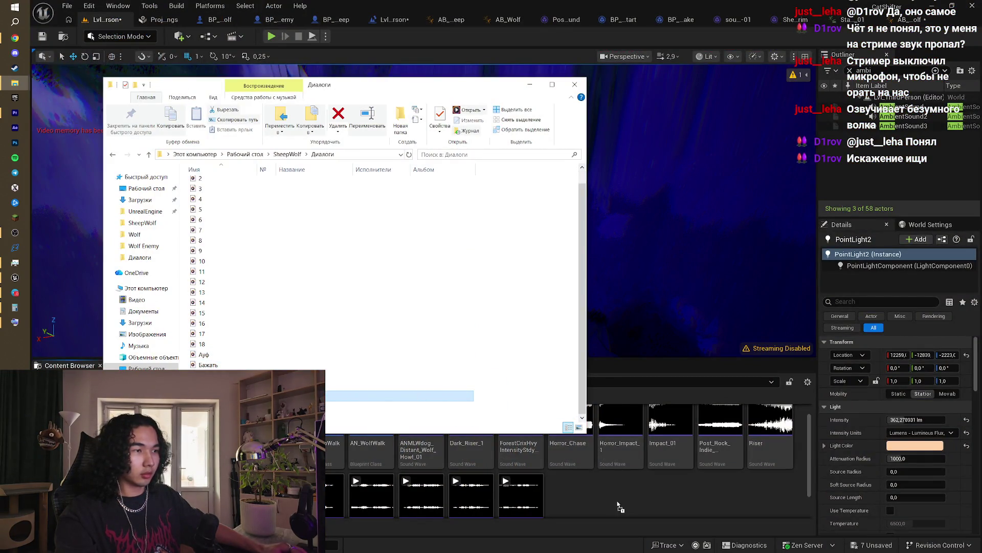
left_click_drag(617, 503, 615, 499)
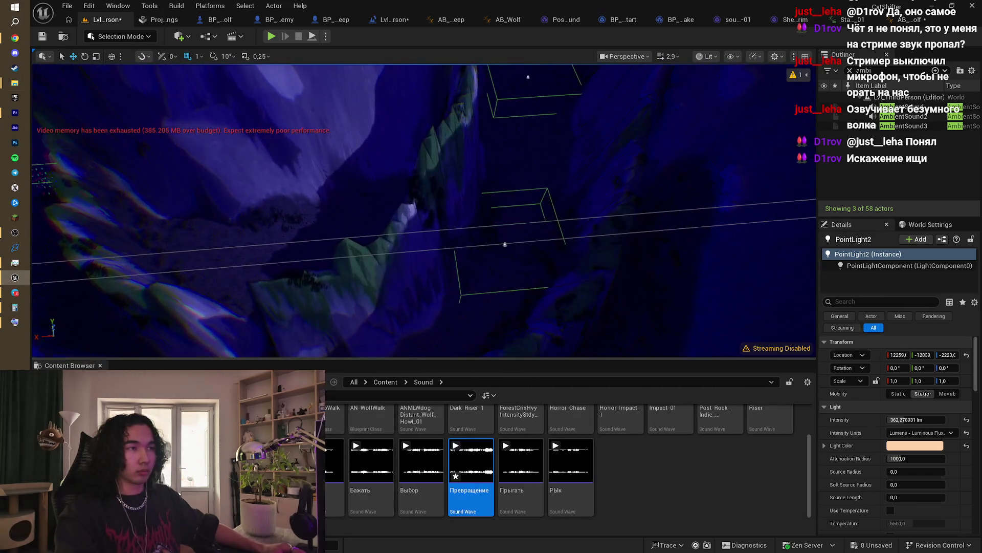
left_click_drag(522, 250, 523, 269)
Step: Move the viewport to the trigger boxes, select TriggerBox7, and open the Lvl_ThirdPerson level blueprint
left_click(532, 247)
left_click(524, 252)
left_click_drag(403, 210, 404, 210)
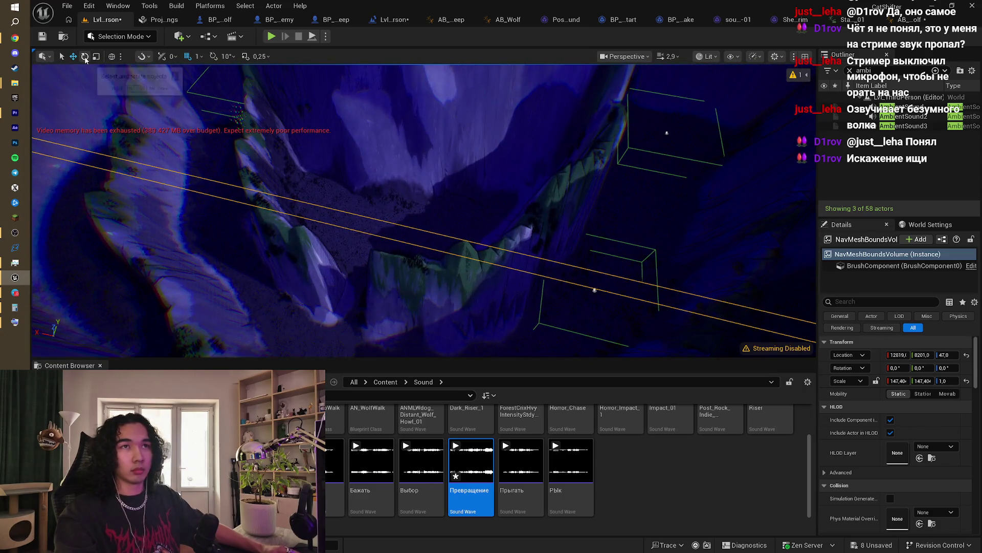
left_click(595, 292)
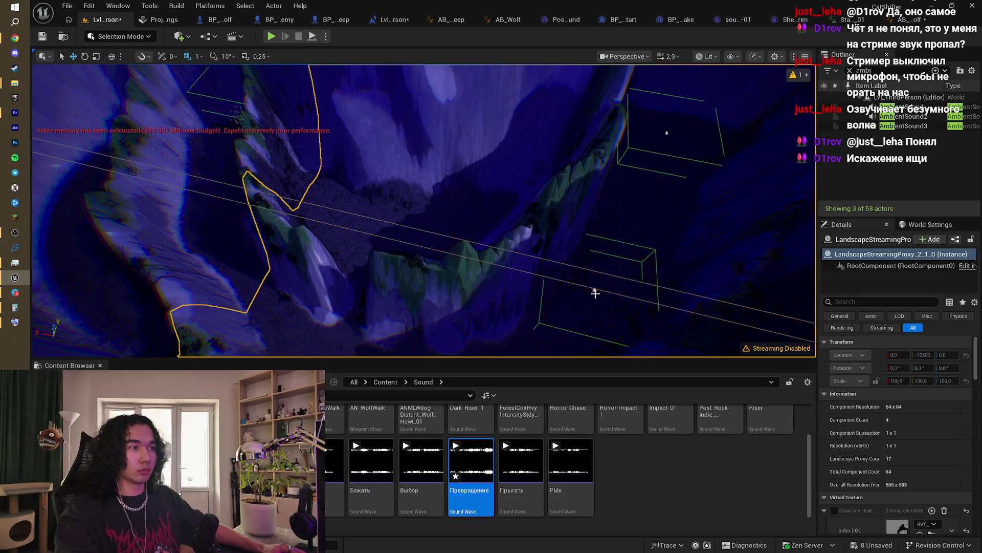
left_click(595, 291)
mouse_move(596, 292)
left_mouse_down()
mouse_move(542, 291)
mouse_move(533, 274)
mouse_move(544, 281)
mouse_move(527, 285)
left_mouse_up()
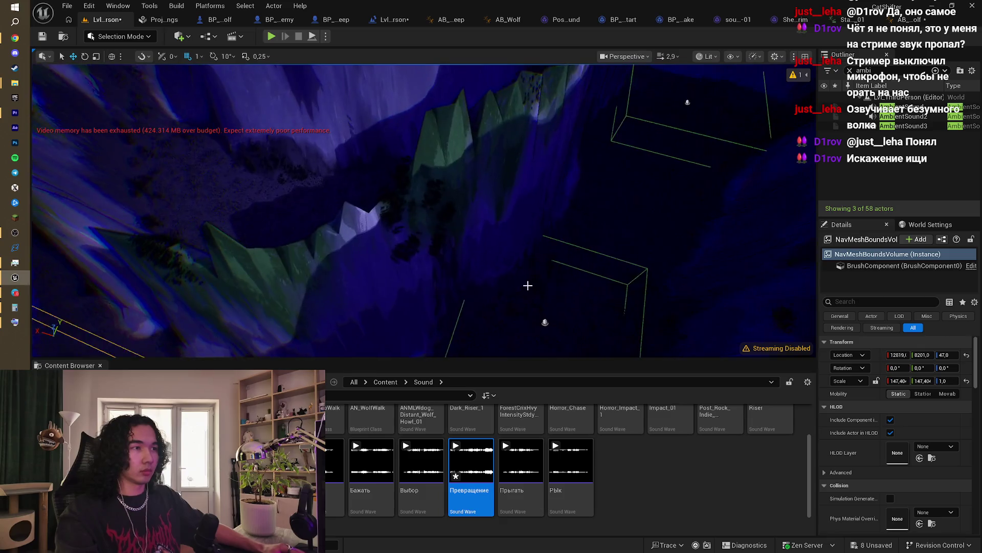
left_click(544, 321)
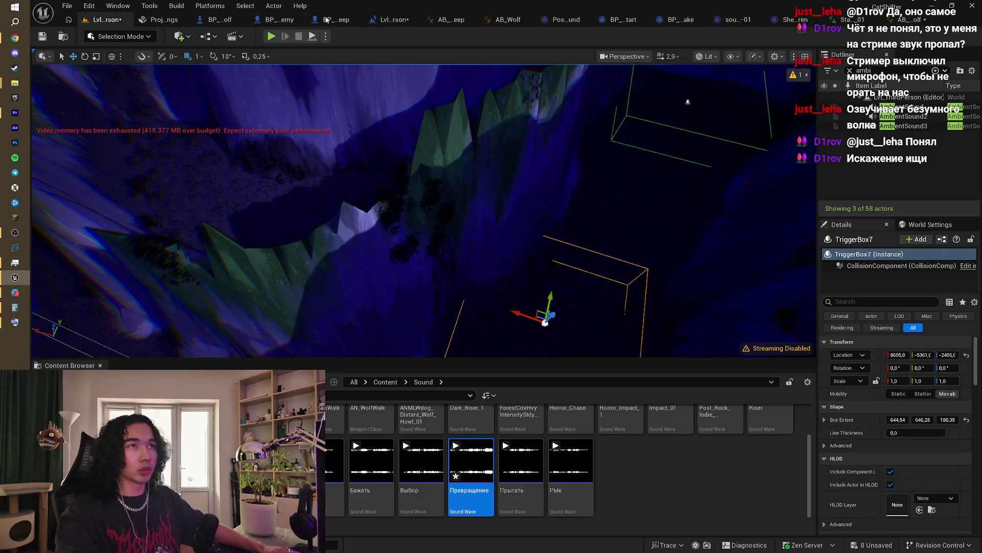
left_click(391, 19)
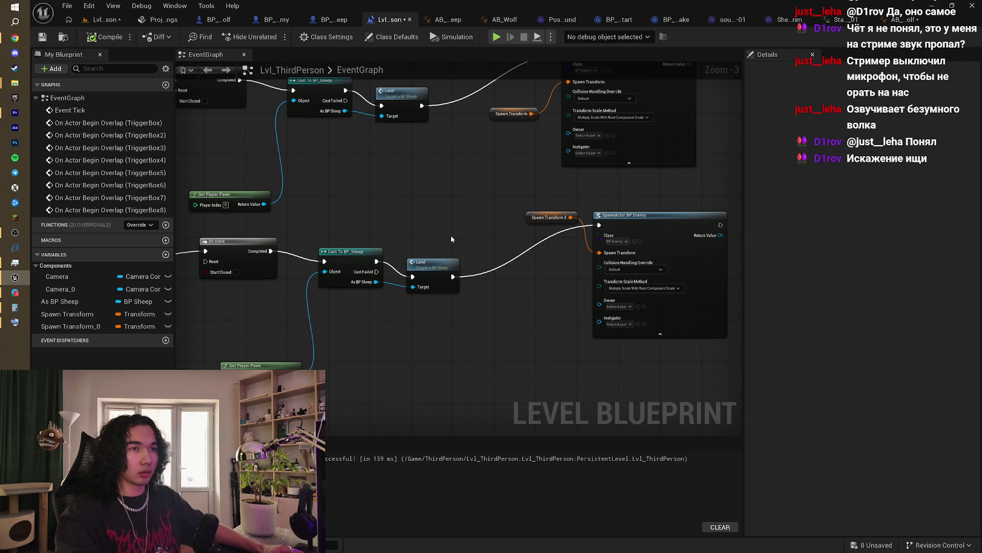
Step: Set the Play Sound 2D node on TriggerBox7's overlap event to Превращение
scroll(451, 239, "down", 4)
scroll(547, 220, "up", 4)
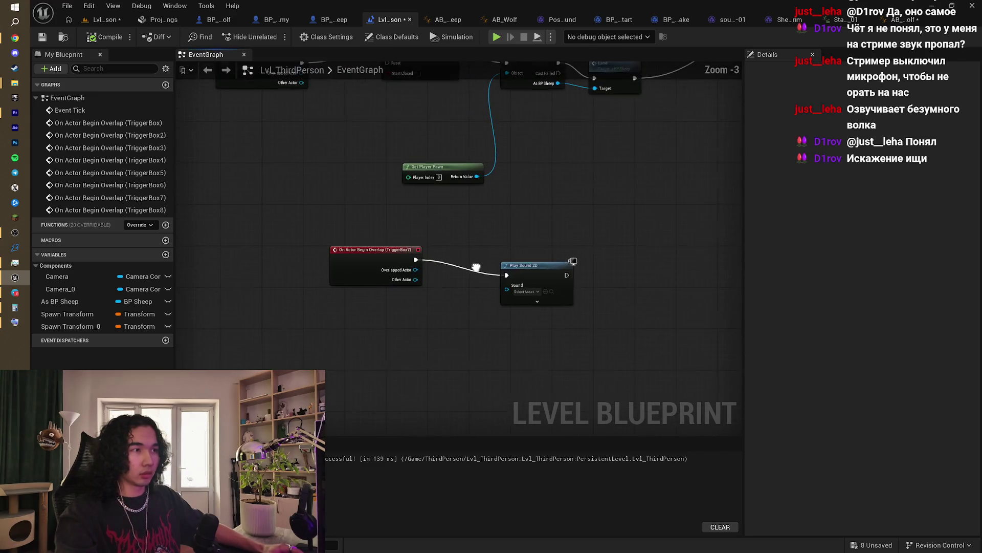
scroll(514, 287, "up", 1)
left_click(526, 291)
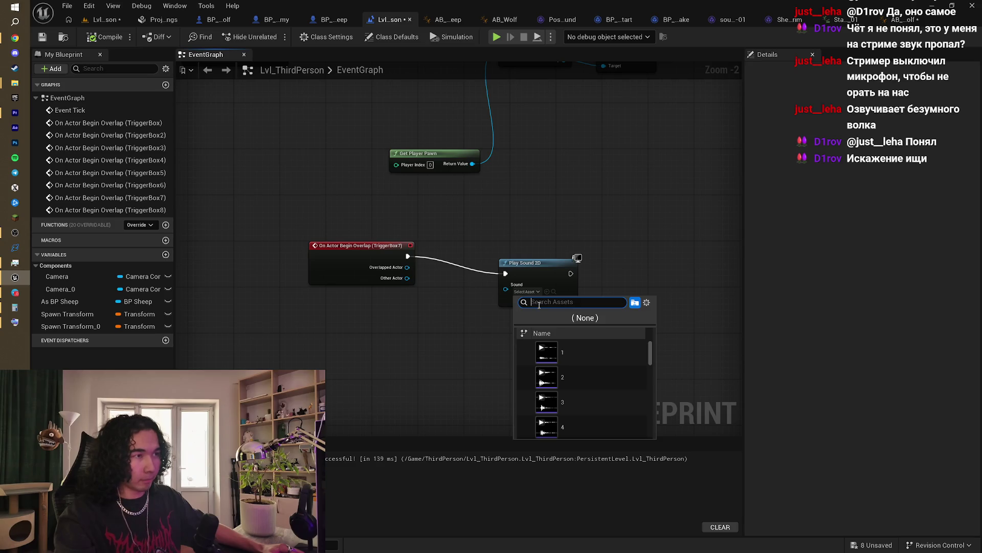
type("пре")
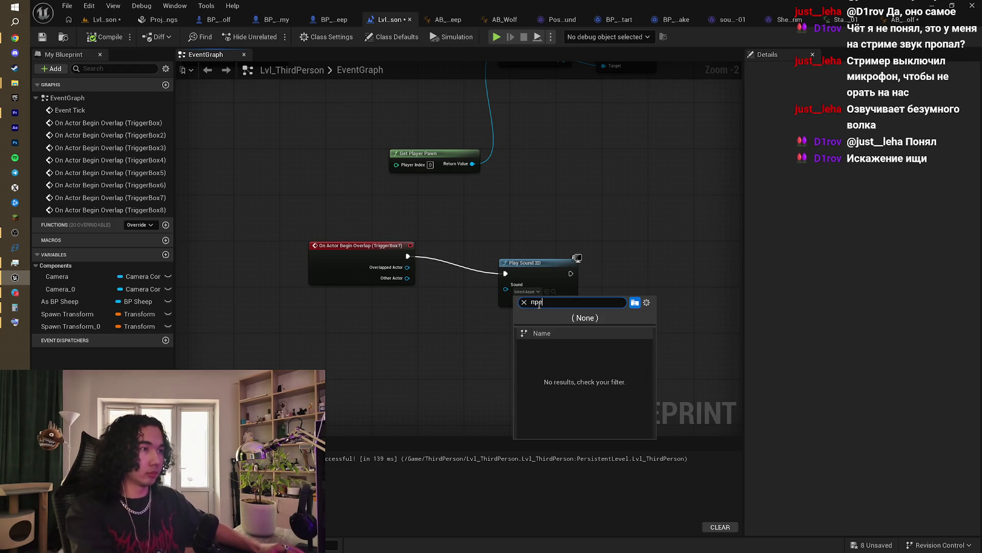
key("BackSpace")
key("BackSpace")
key("BackSpace")
scroll(592, 406, "down", 5)
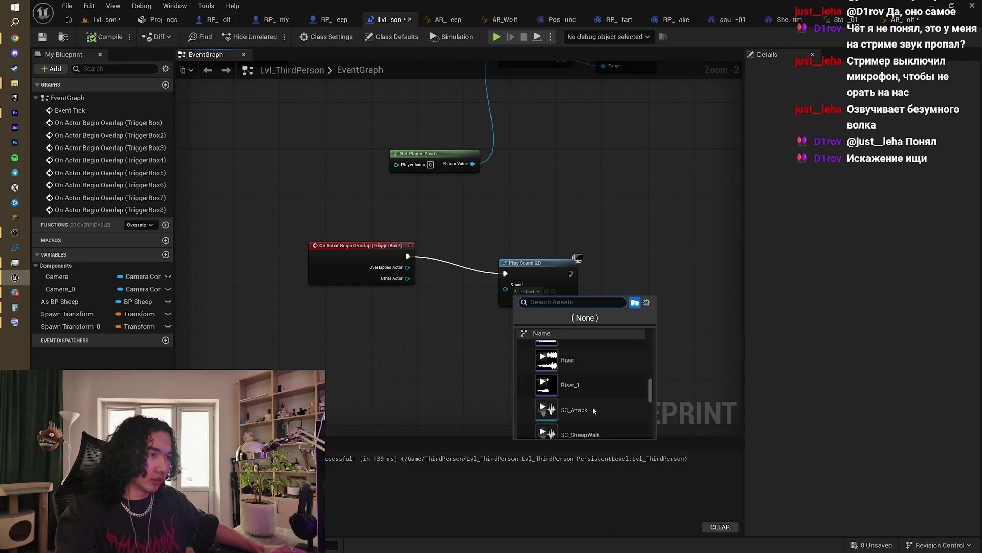
scroll(593, 406, "down", 10)
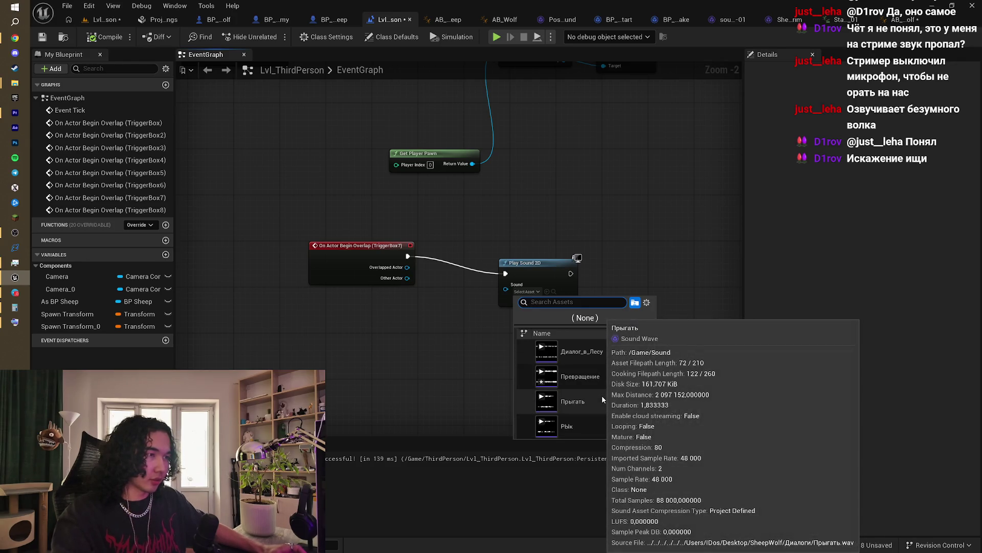
left_click(605, 377)
Step: Save the level and return to the level viewport
left_click_drag(560, 222, 527, 270)
key("ctrl+s")
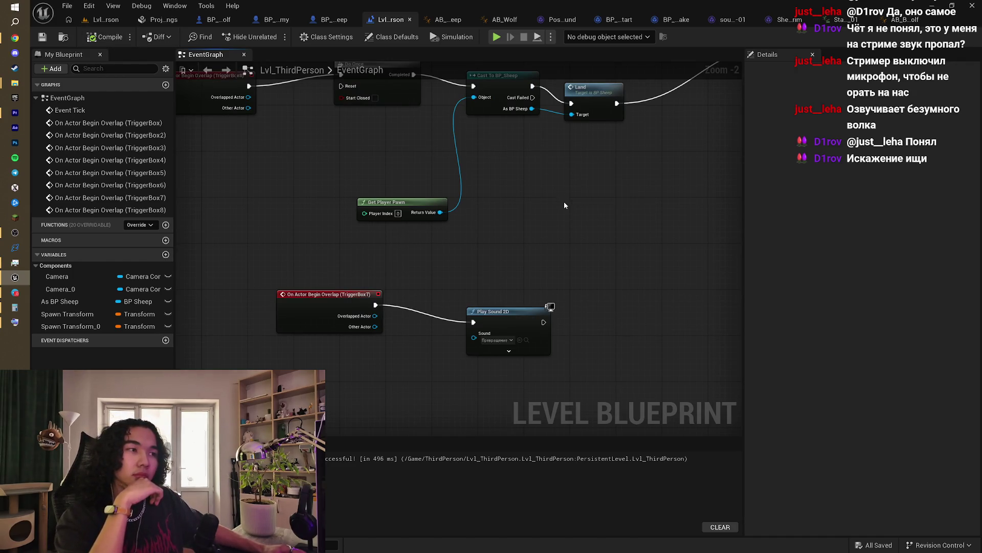
left_click_drag(566, 204, 561, 171)
left_click(102, 19)
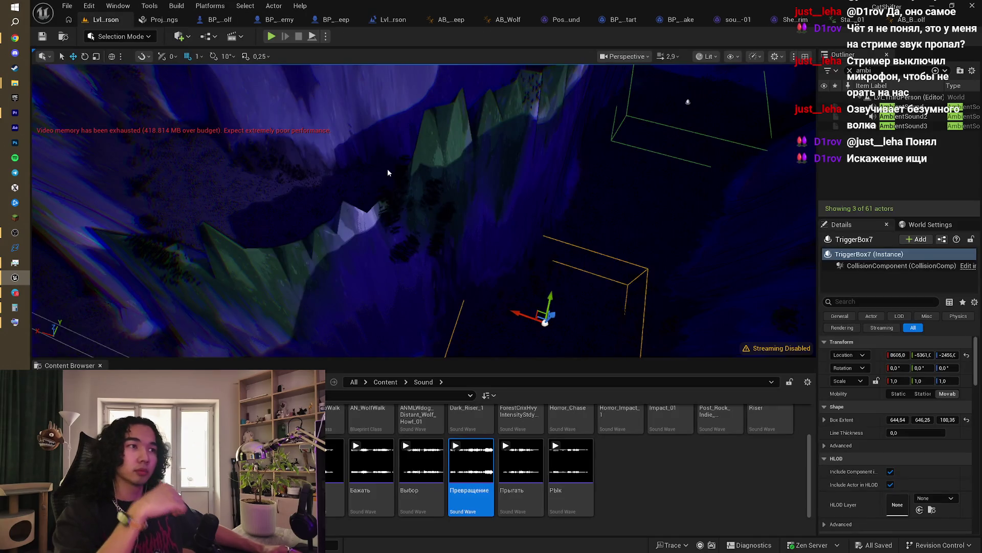
Step: Place TriggerBox9, a copy of TriggerBox7, further along the cliff and reopen the Level Blueprint
right_click(206, 90)
mouse_move(488, 179)
left_mouse_down()
mouse_move(517, 237)
mouse_move(481, 169)
mouse_move(504, 205)
mouse_move(542, 154)
mouse_move(164, 162)
mouse_move(192, 162)
mouse_move(148, 177)
mouse_move(240, 140)
left_mouse_up()
left_click(489, 168)
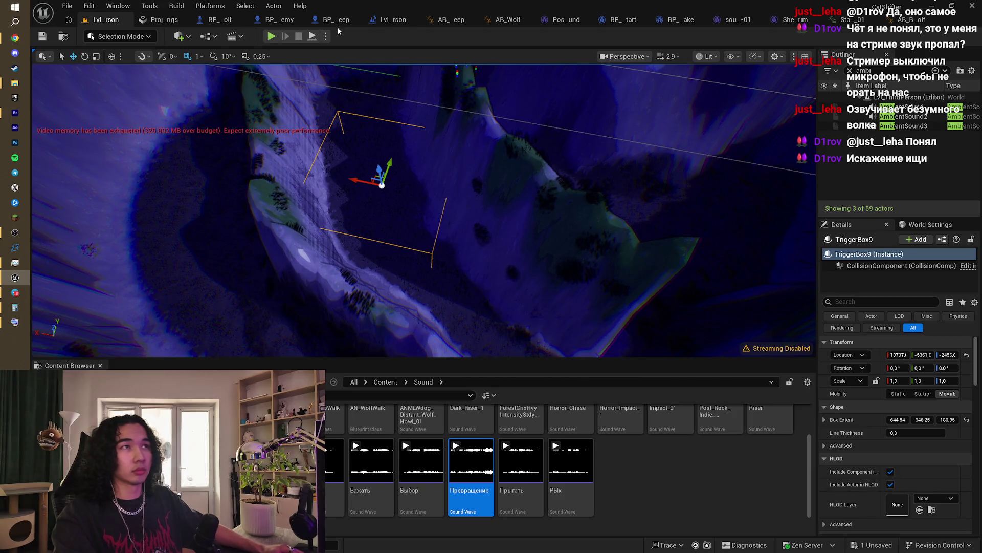
left_click(388, 23)
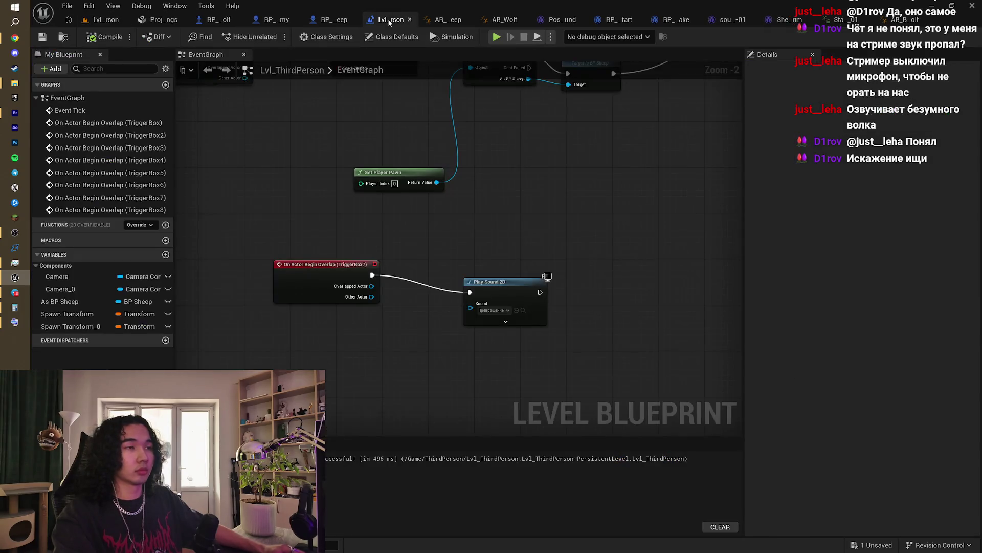
Step: Add an On Actor Begin Overlap event for TriggerBox9 to the level blueprint
right_click(362, 230)
left_click(368, 262)
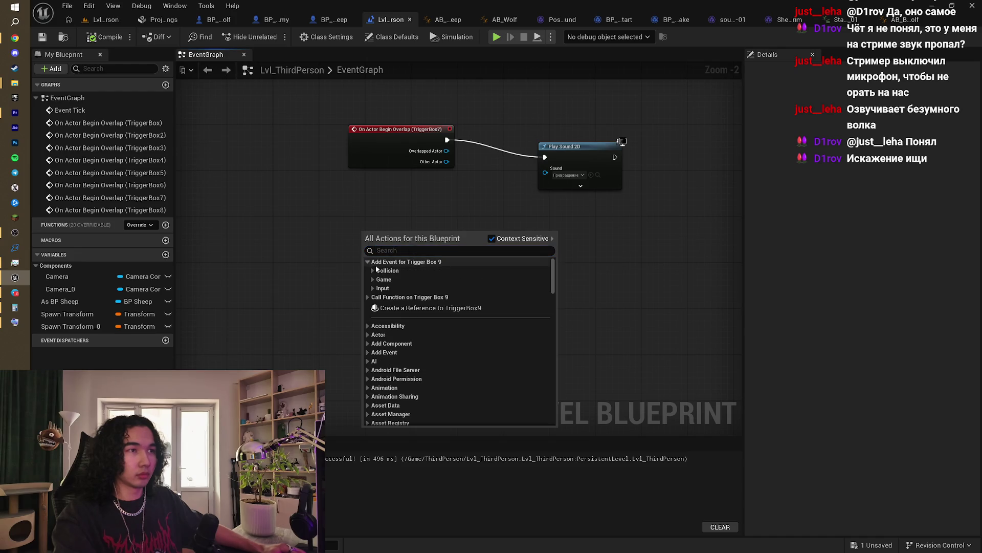
left_click(373, 272)
left_click(388, 280)
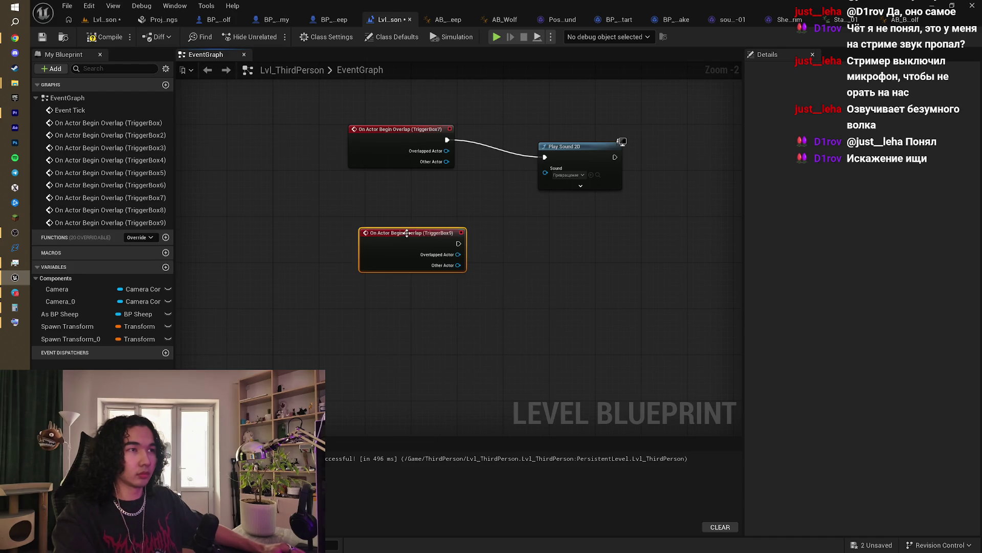
left_click_drag(409, 232, 380, 215)
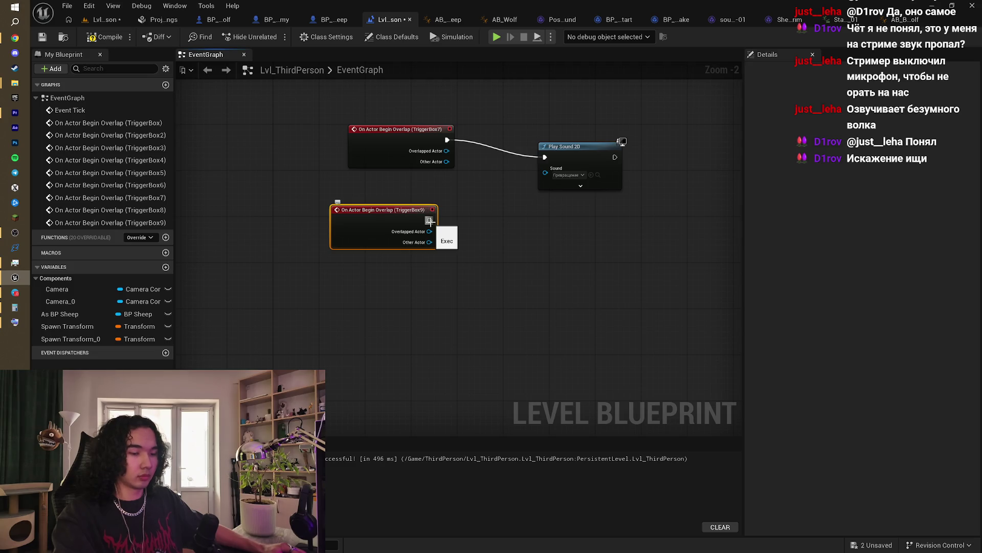
left_click_drag(429, 221, 360, 243)
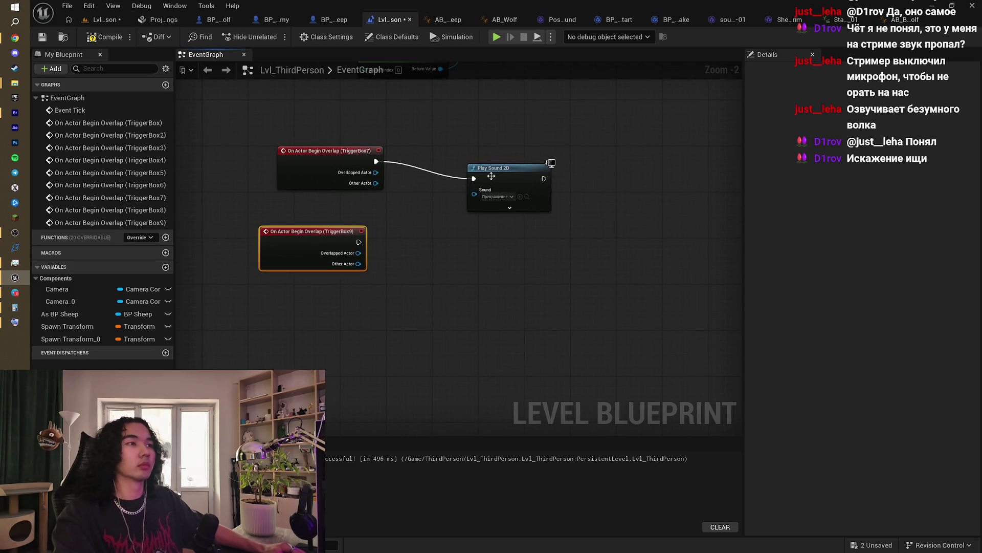
Step: Insert a Do Once node fed by both trigger overlap events before Play Sound 2D
left_click_drag(496, 174, 562, 185)
left_click_drag(360, 242, 455, 210)
type("B")
key("BackSpace")
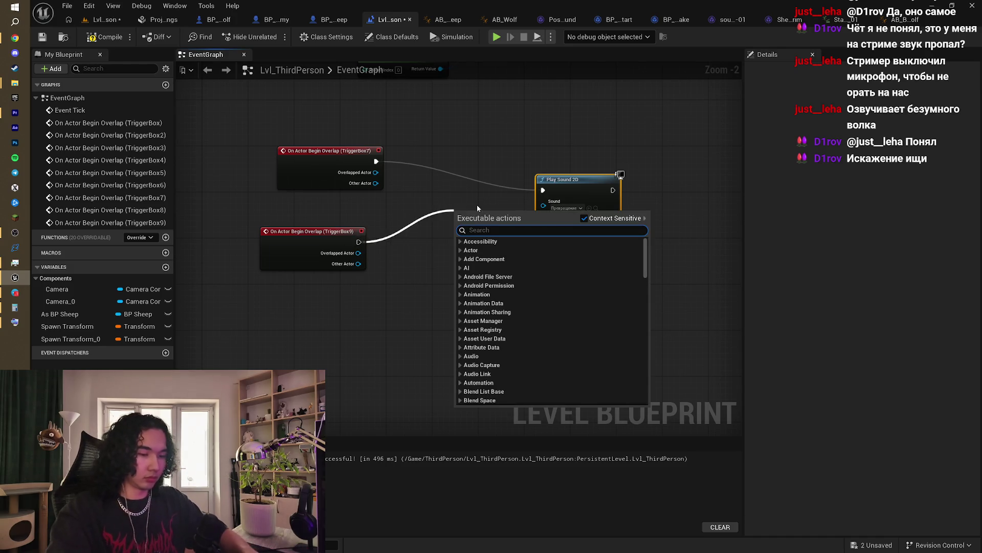
type("do")
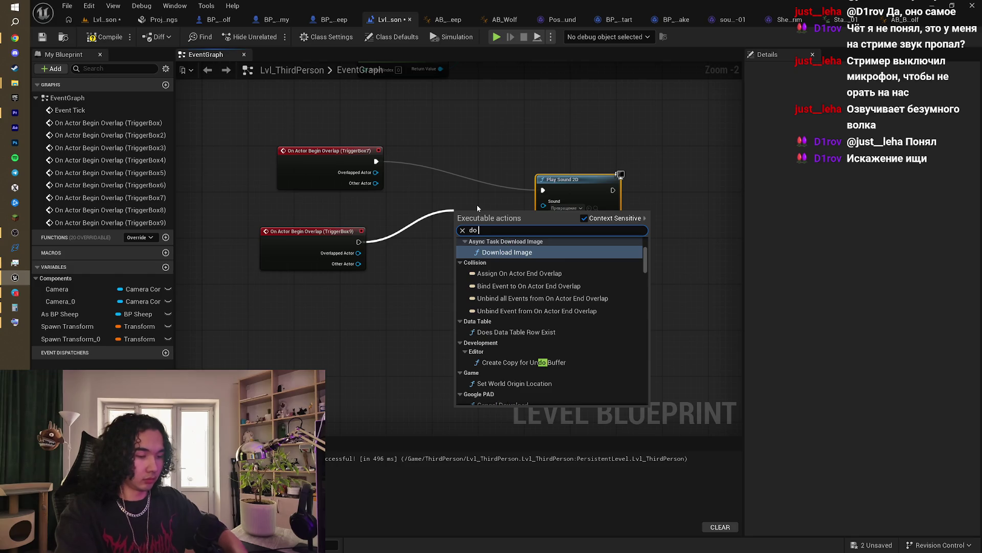
type(" once")
key("Return")
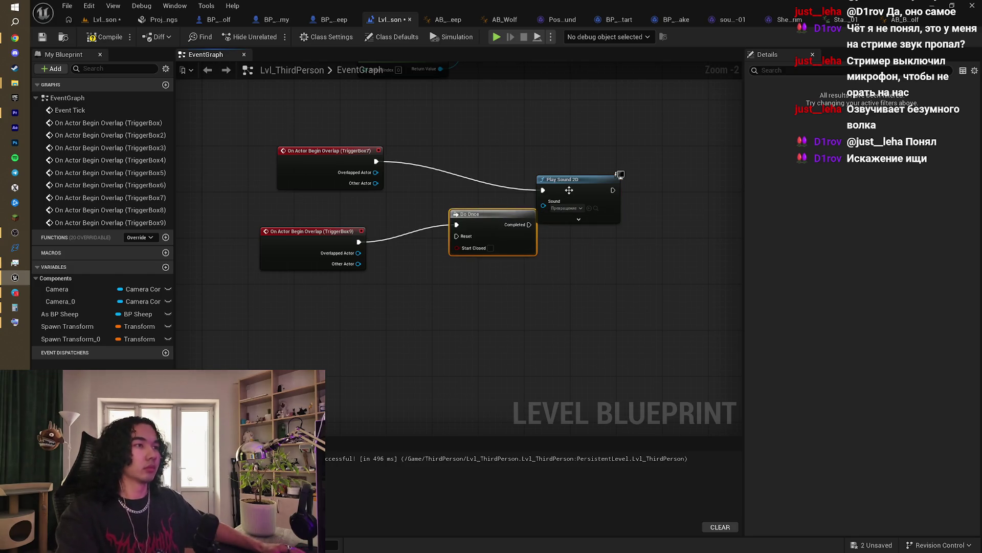
left_click_drag(559, 193, 639, 181)
left_click_drag(490, 213, 506, 190)
mouse_move(376, 161)
left_mouse_down()
mouse_move(423, 193)
mouse_move(474, 201)
left_mouse_up()
mouse_move(525, 183)
left_mouse_down()
mouse_move(410, 197)
mouse_move(502, 205)
mouse_move(508, 192)
mouse_move(521, 205)
left_mouse_up()
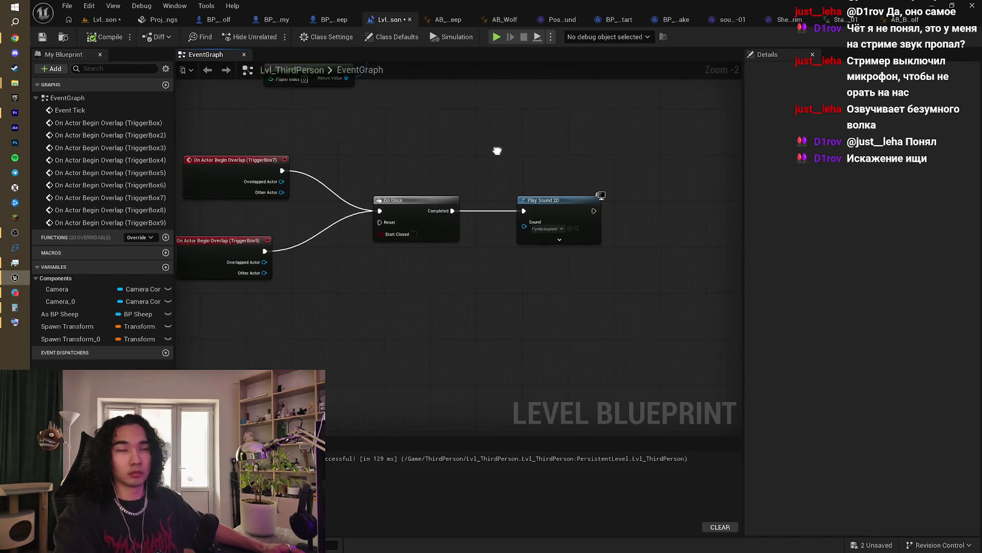
Step: Add a Delay with Duration 12 after the Play Sound 2D node
mouse_move(498, 149)
left_mouse_down()
mouse_move(445, 151)
mouse_move(410, 187)
mouse_move(471, 219)
mouse_move(454, 225)
mouse_move(490, 235)
left_mouse_up()
scroll(474, 228, "up", 2)
type("delay")
key("Return")
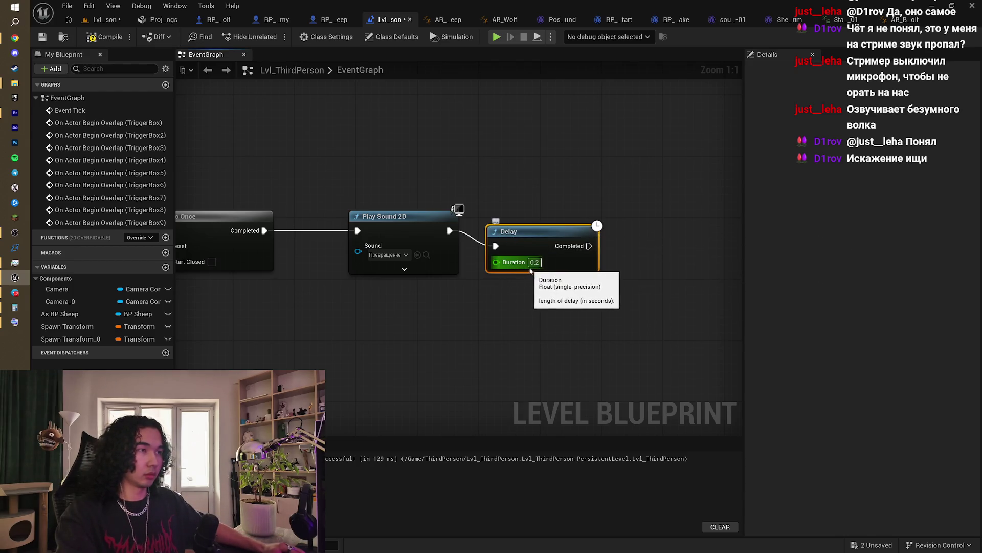
left_click(534, 262)
type("12")
left_click(614, 160)
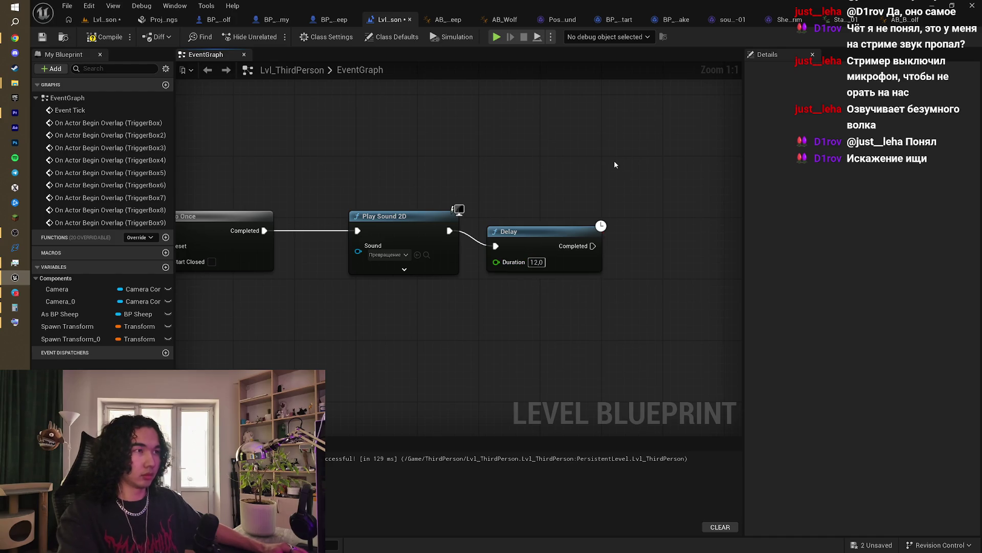
left_click_drag(614, 160, 464, 136)
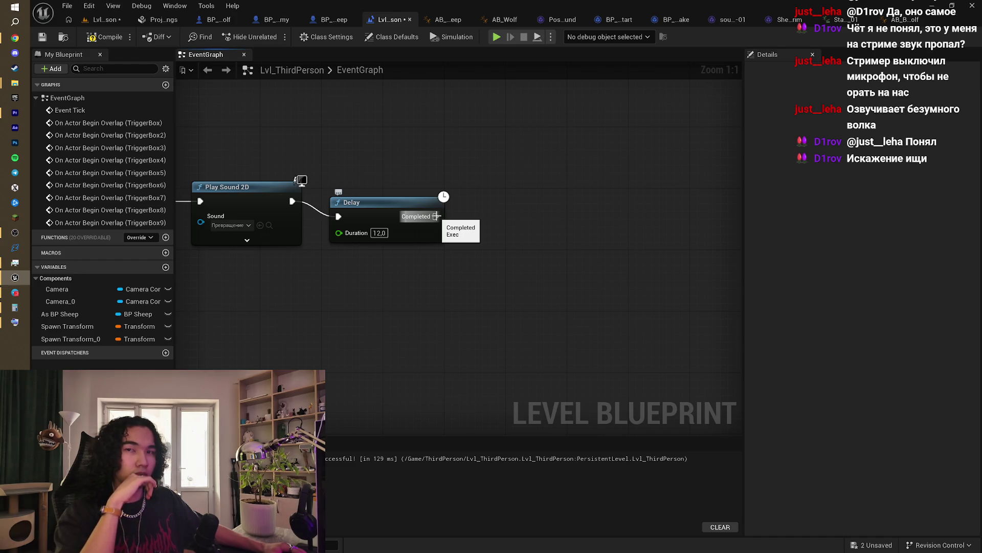
left_click(332, 19)
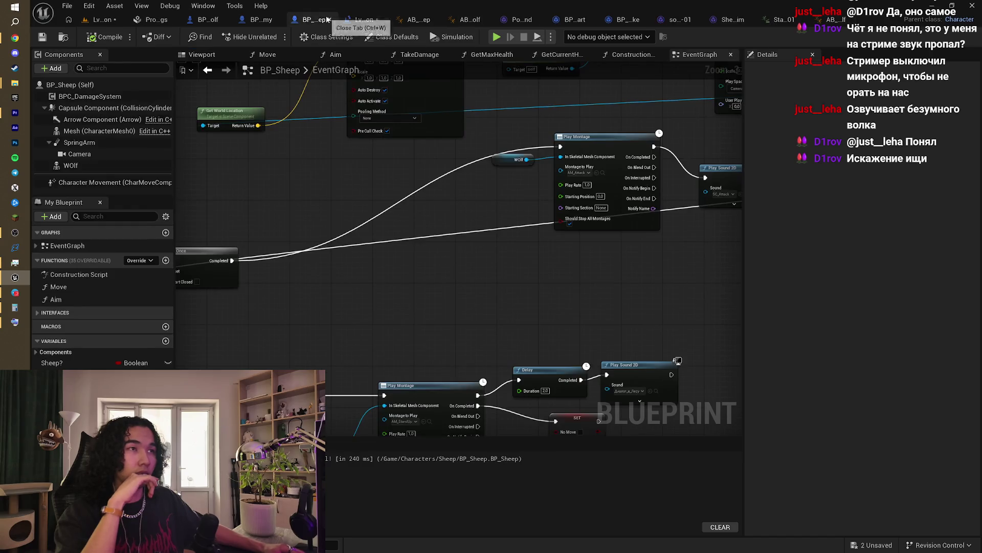
Step: Rearrange the BP_Sheep graph, moving the C key event node left to make room
left_click_drag(472, 149, 422, 200)
scroll(617, 180, "down", 4)
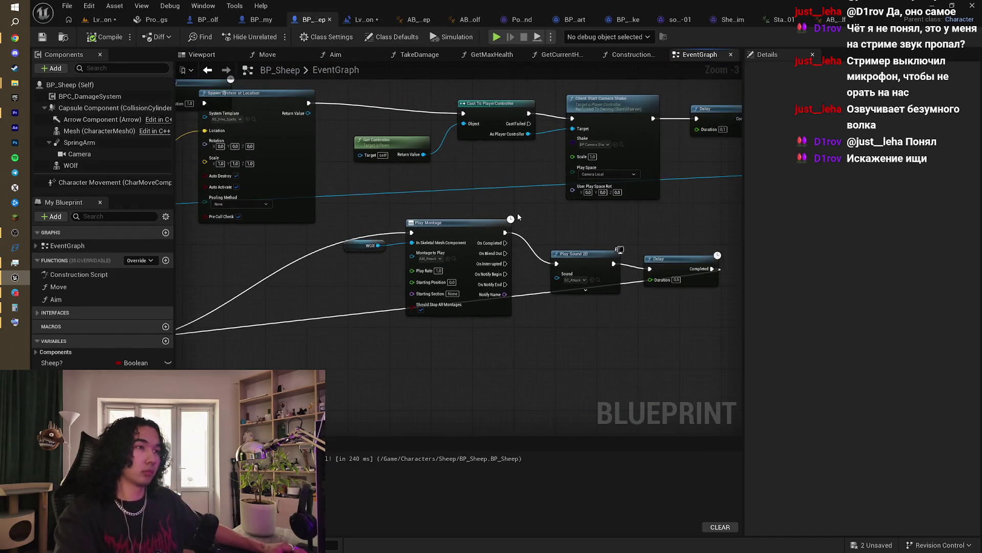
scroll(435, 250, "up", 3)
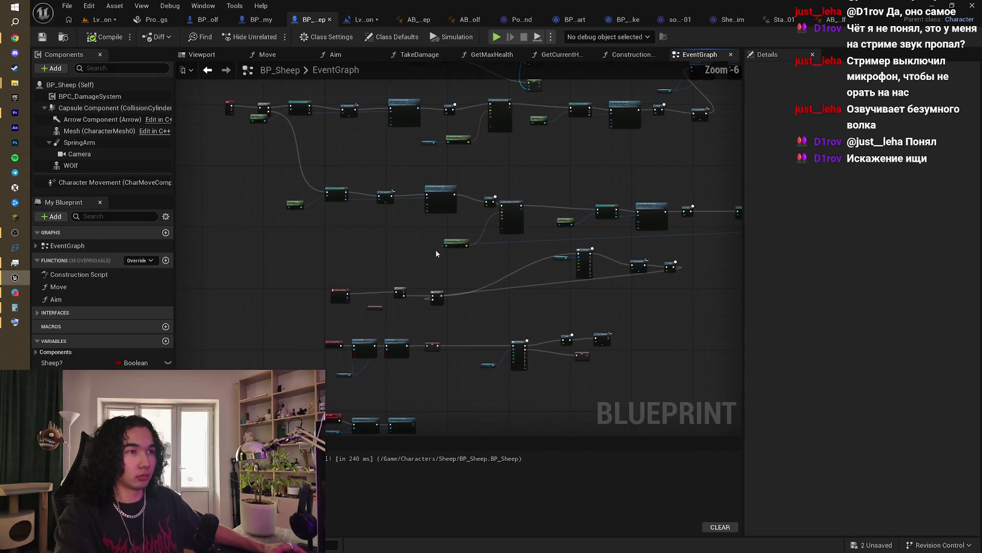
scroll(476, 263, "down", 1)
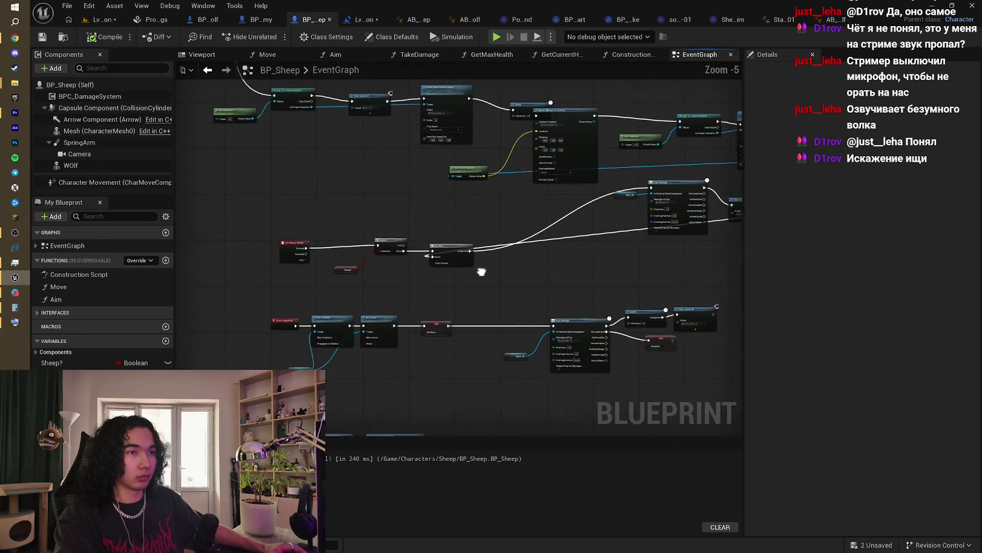
scroll(425, 250, "up", 3)
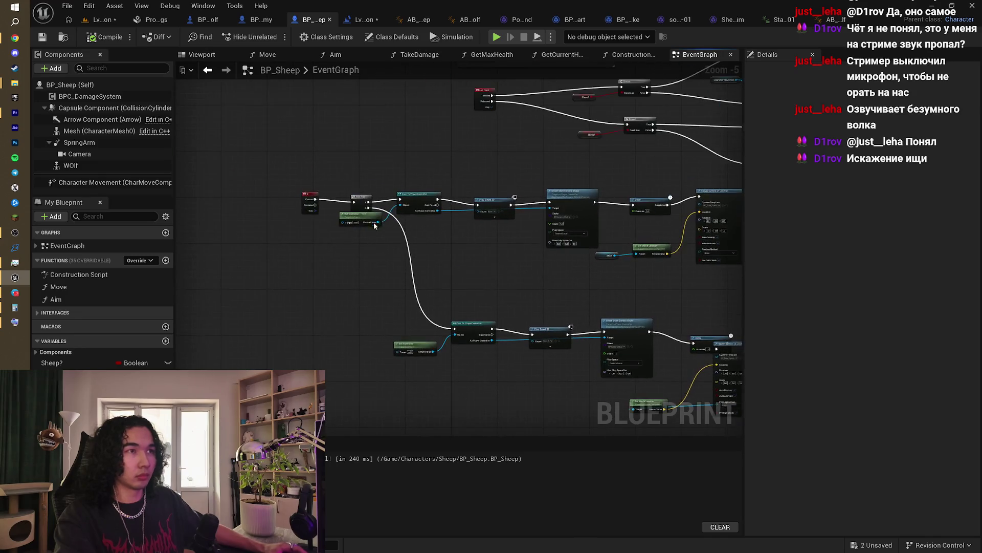
mouse_move(422, 237)
left_mouse_down()
mouse_move(347, 242)
mouse_move(403, 256)
left_mouse_up()
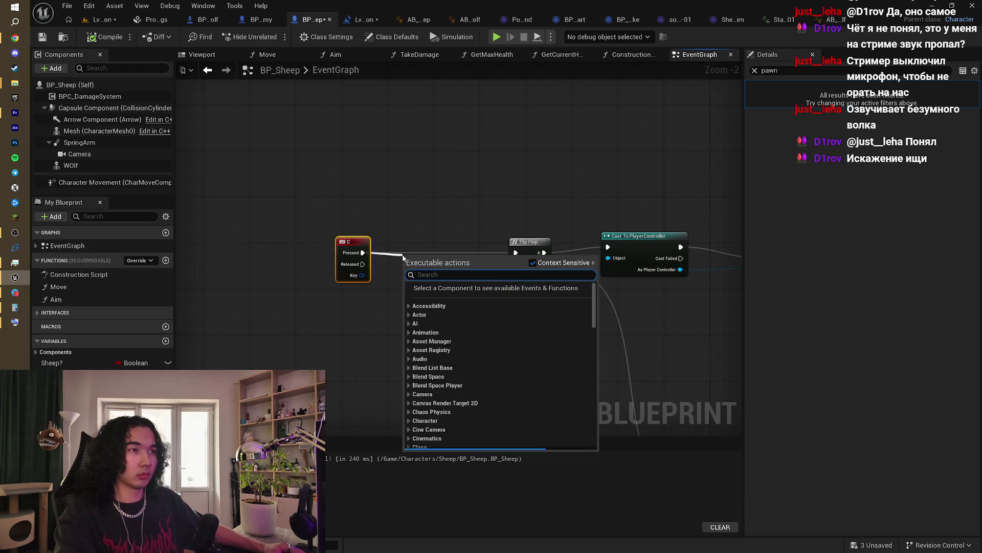
left_click(418, 226)
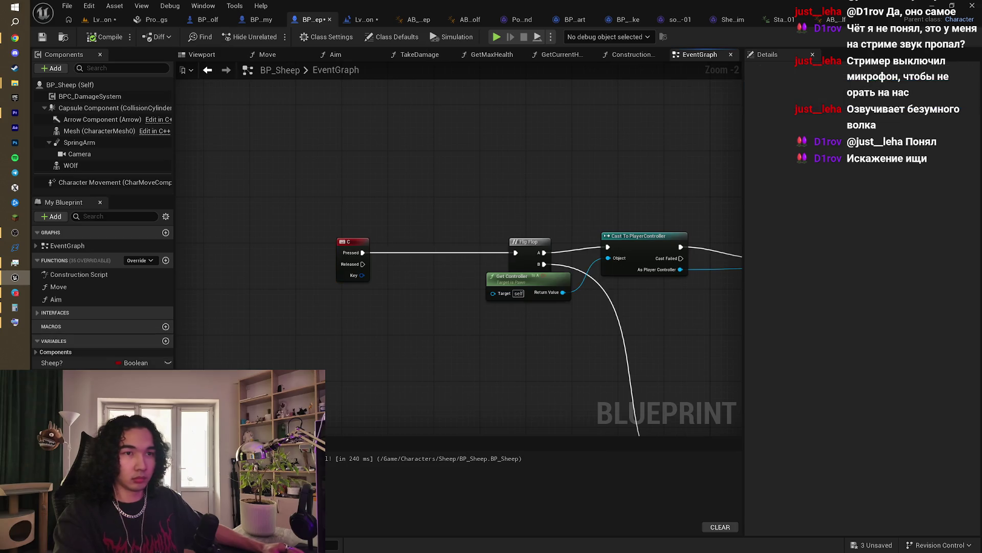
Step: Add a Set NoMove node and wire the C key press into it ahead of Flip Flop
mouse_move(56, 374)
left_mouse_down()
mouse_move(335, 282)
mouse_move(429, 283)
left_mouse_up()
left_click(428, 283)
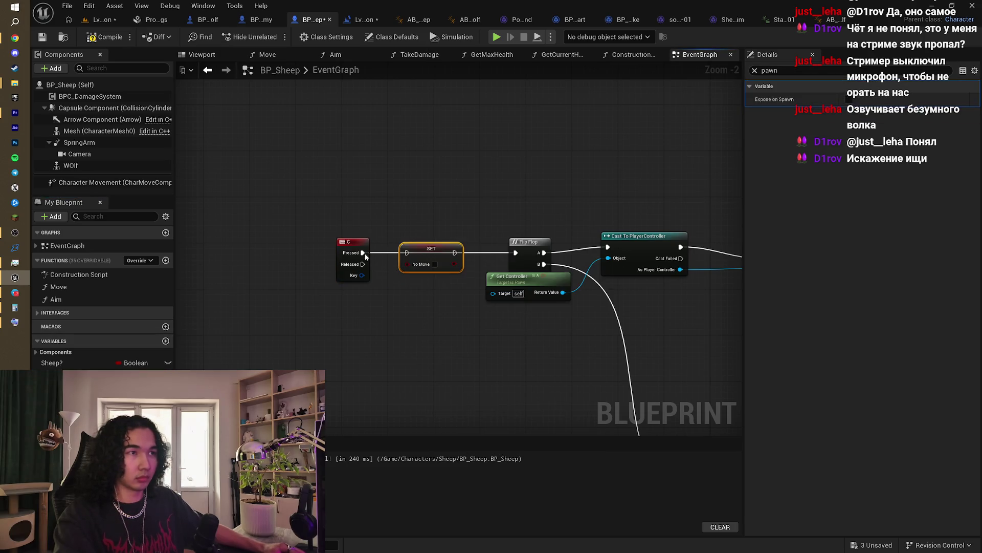
left_click_drag(364, 253, 516, 253)
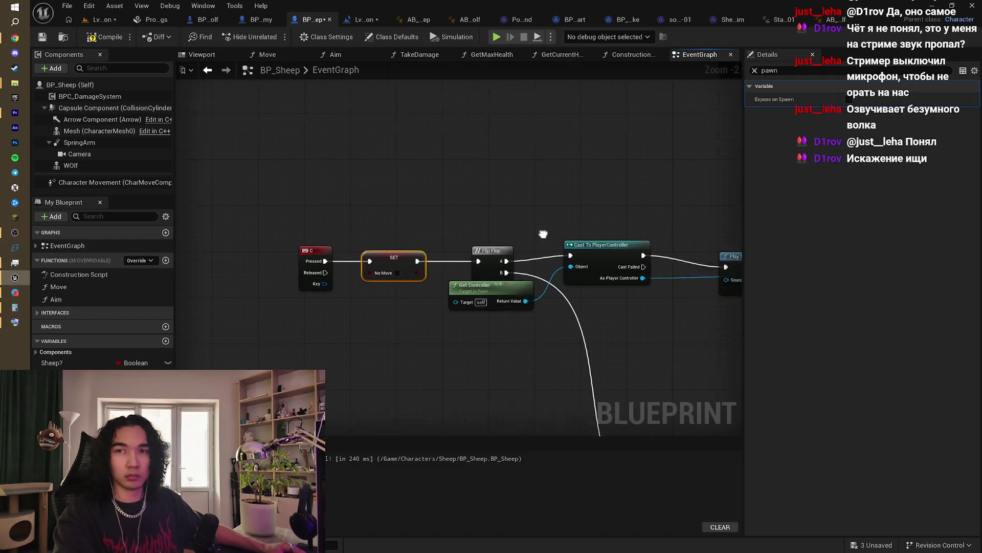
scroll(401, 228, "down", 3)
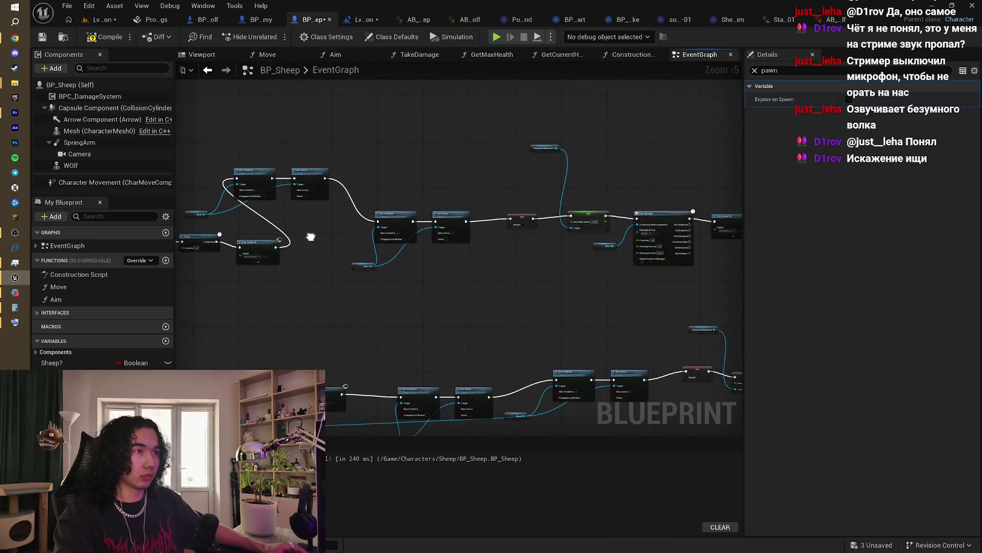
scroll(388, 268, "up", 1)
scroll(409, 239, "up", 1)
mouse_move(409, 239)
left_mouse_down()
mouse_move(641, 208)
mouse_move(512, 226)
mouse_move(495, 244)
mouse_move(498, 202)
mouse_move(478, 145)
mouse_move(469, 149)
mouse_move(546, 161)
mouse_move(498, 223)
mouse_move(439, 174)
mouse_move(438, 223)
left_mouse_up()
scroll(547, 226, "down", 1)
scroll(495, 244, "up", 1)
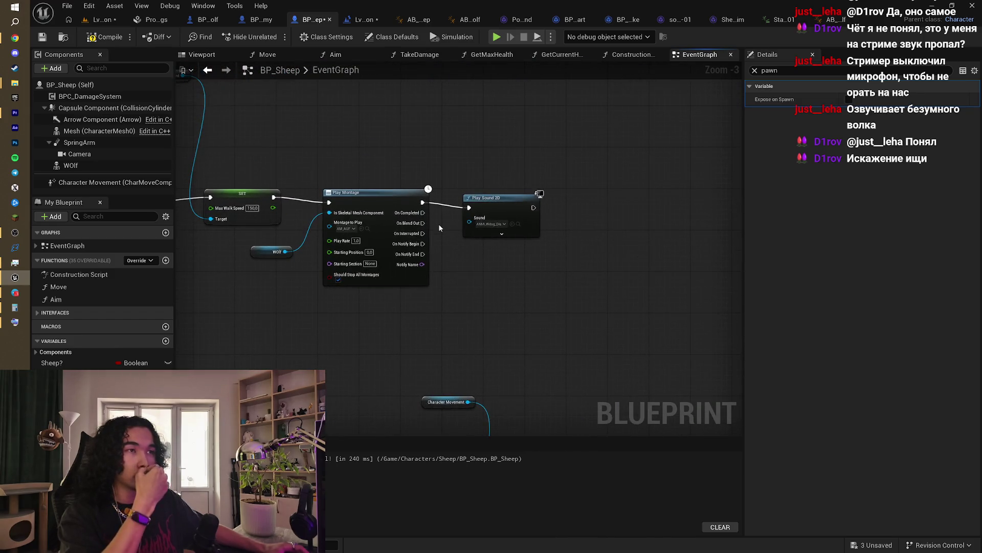
Step: Add a Set No Move node driven by Play Montage's On Completed pin
scroll(438, 223, "up", 2)
left_click_drag(511, 190, 512, 149)
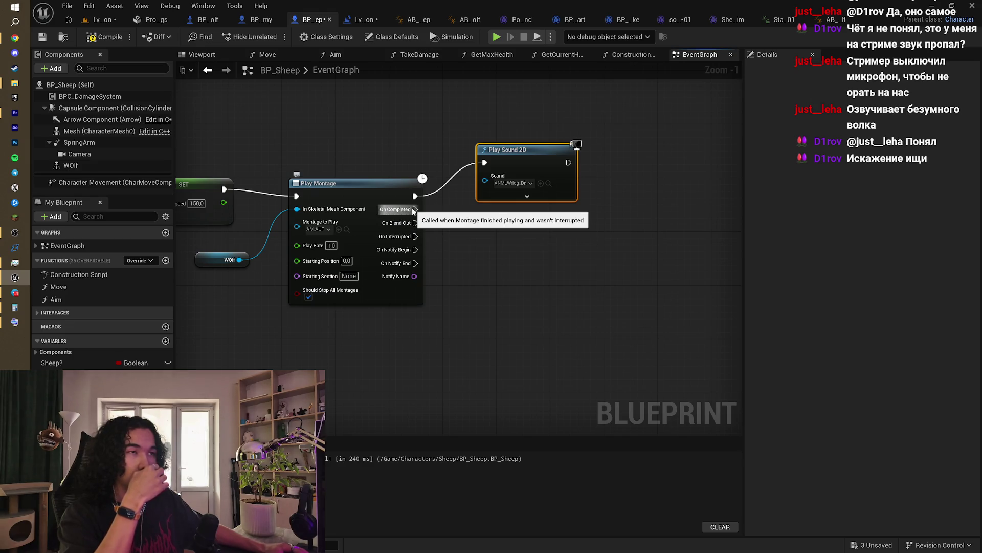
left_click_drag(81, 374, 512, 264)
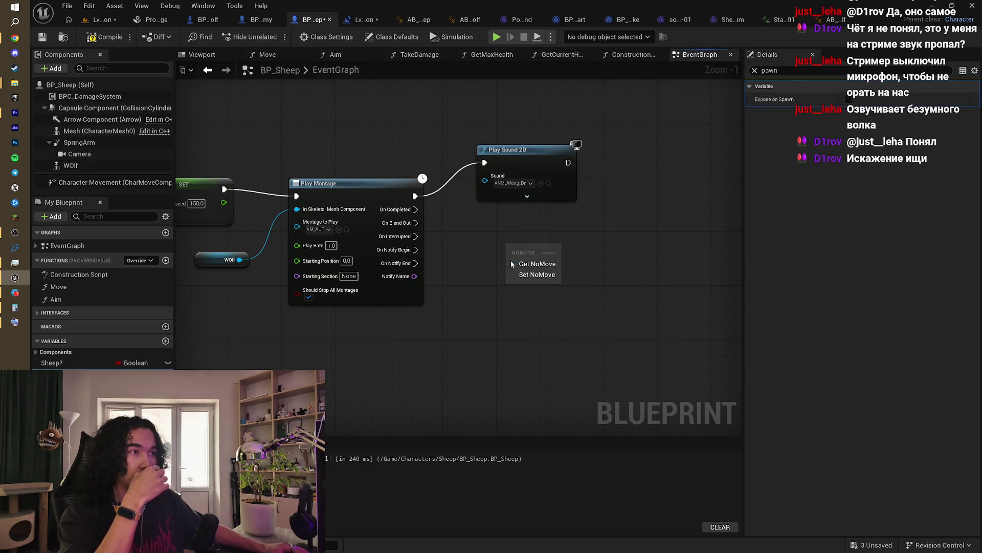
left_click(526, 277)
mouse_move(416, 210)
left_mouse_down()
mouse_move(450, 245)
mouse_move(508, 250)
left_mouse_up()
key("Escape")
mouse_move(415, 209)
left_mouse_down()
mouse_move(446, 231)
mouse_move(512, 250)
left_mouse_up()
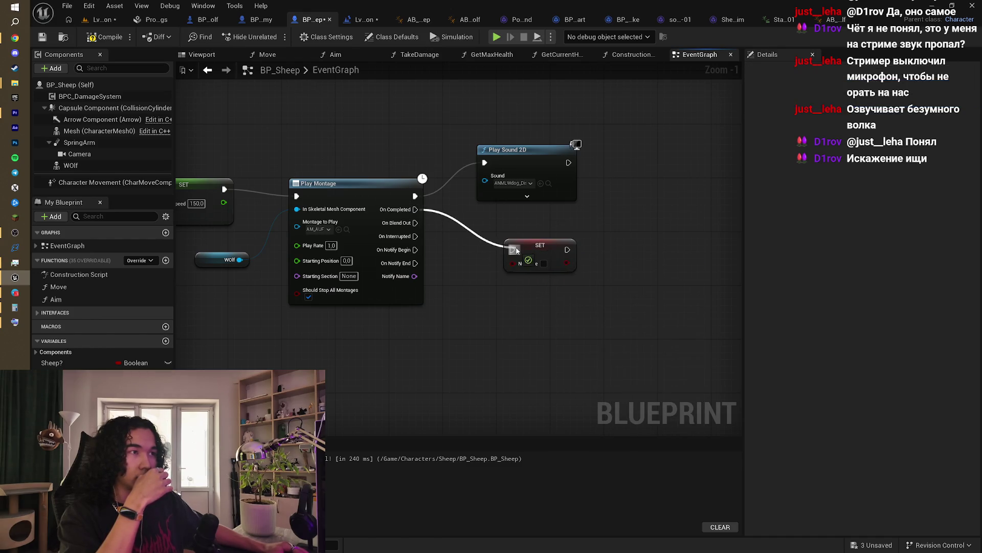
scroll(507, 216, "down", 4)
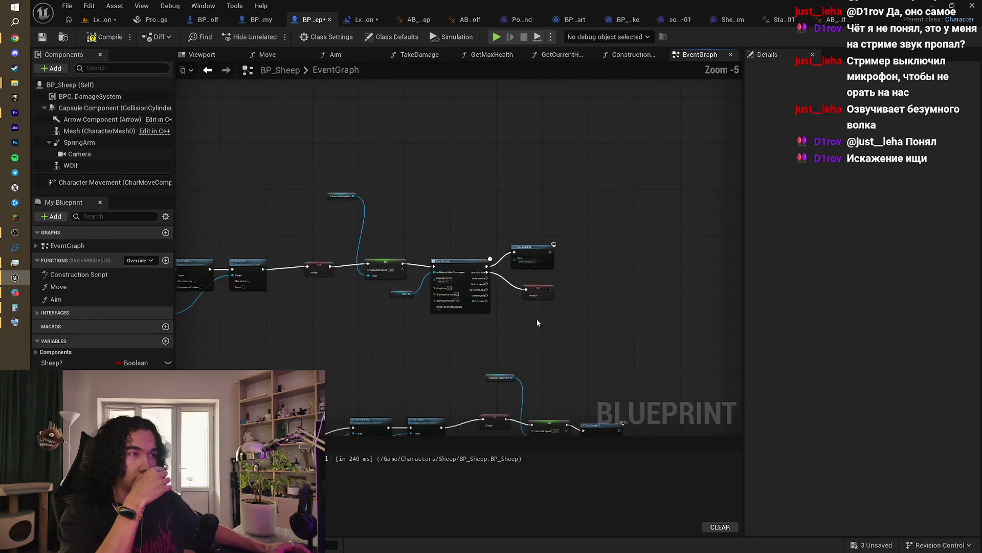
scroll(507, 216, "up", 3)
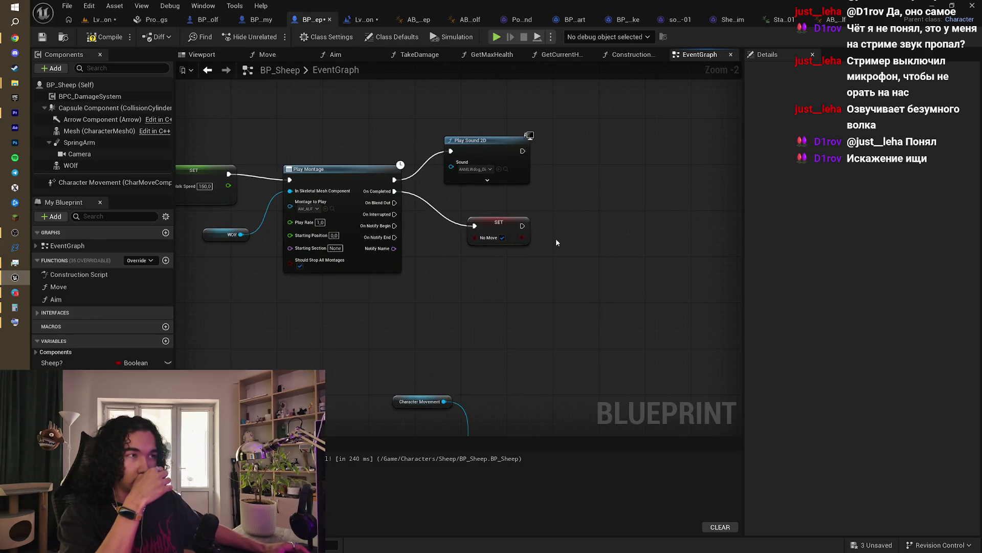
Step: Add another No Move setter after the lower chain's Play Sound 2D
left_click_drag(548, 277, 493, 185)
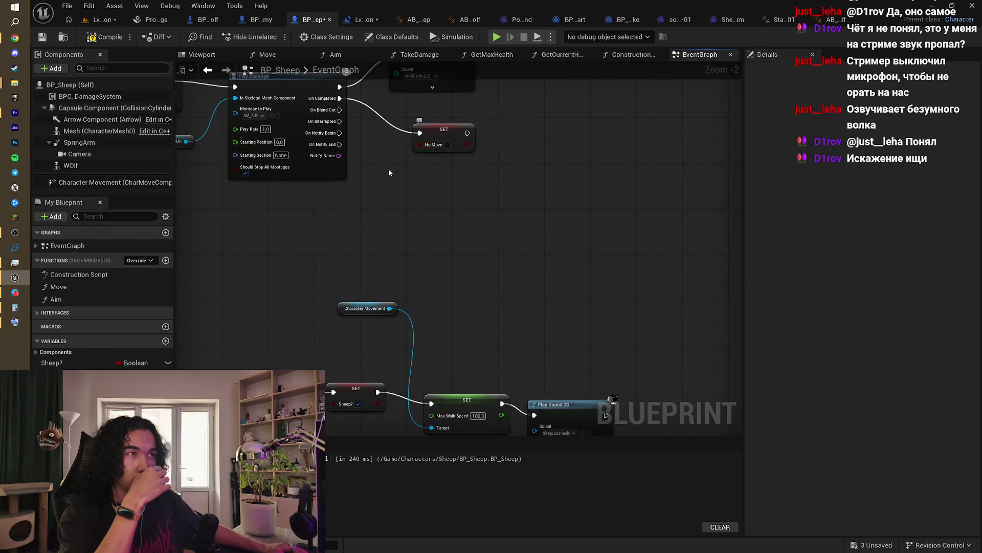
scroll(389, 172, "down", 5)
scroll(575, 236, "up", 2)
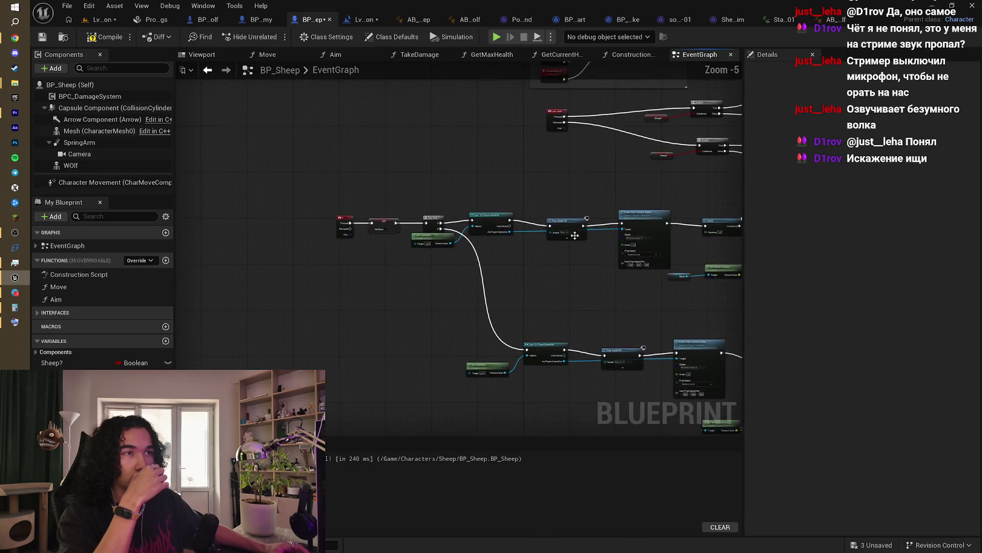
scroll(388, 224, "up", 3)
scroll(372, 244, "down", 3)
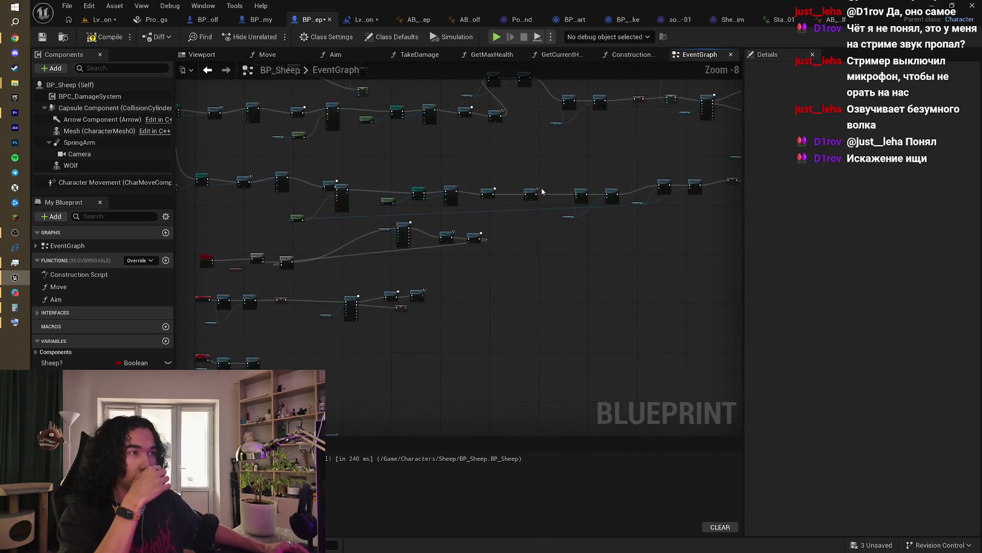
scroll(482, 256, "up", 3)
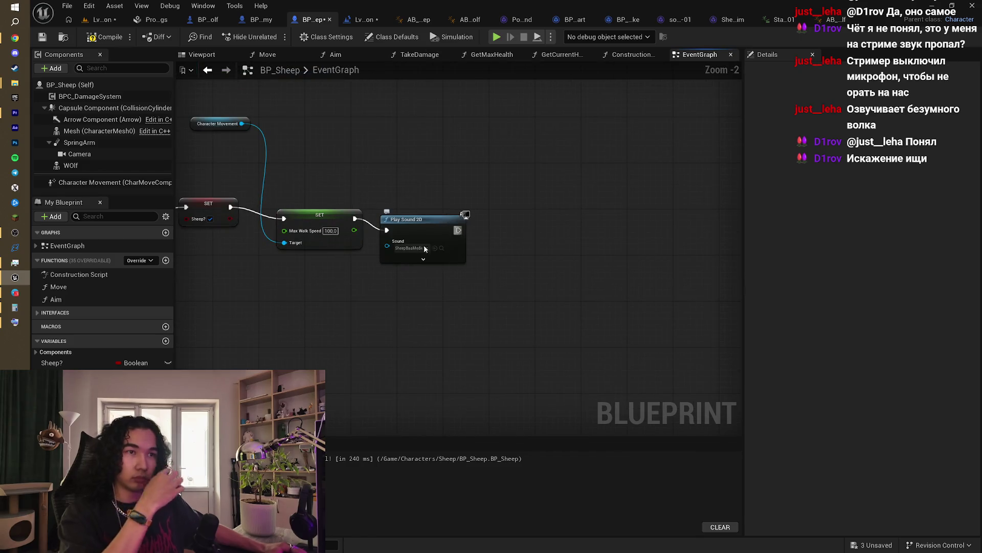
mouse_move(51, 373)
left_mouse_down()
mouse_move(498, 220)
mouse_move(507, 234)
left_mouse_up()
left_click(538, 252)
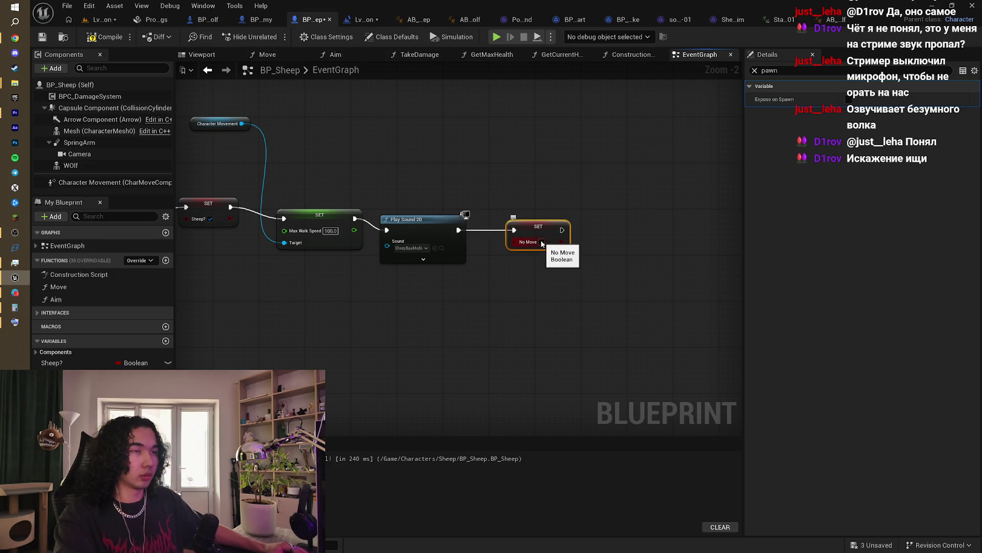
scroll(498, 198, "down", 3)
left_click(192, 84)
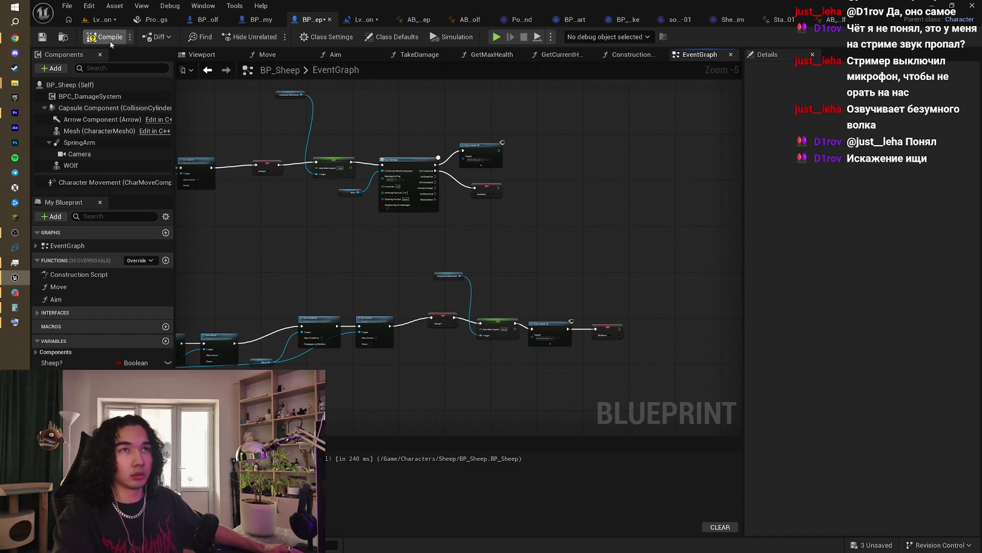
Step: Move the C key event left in BP_Sheep to show Flip Flop and Get Controller
scroll(271, 251, "down", 3)
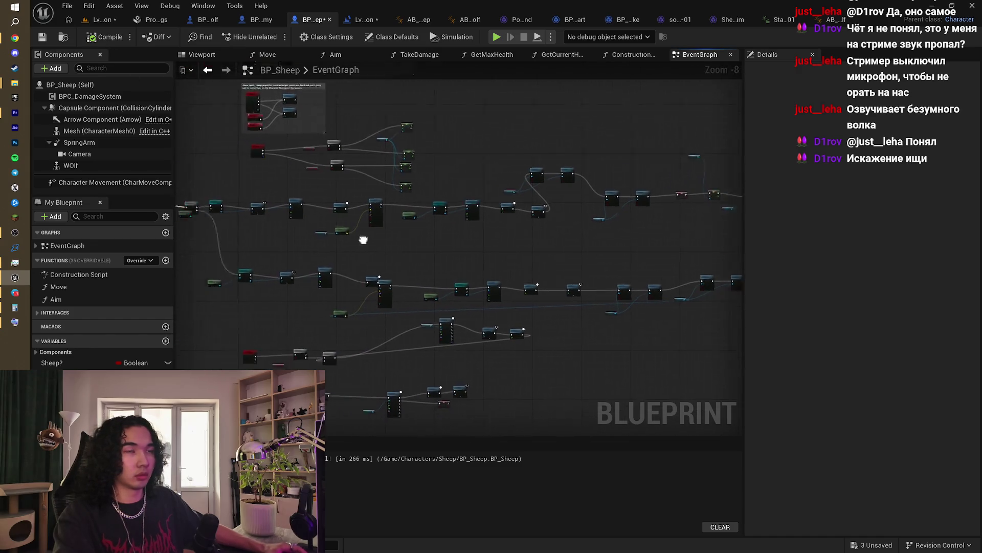
scroll(402, 209, "up", 7)
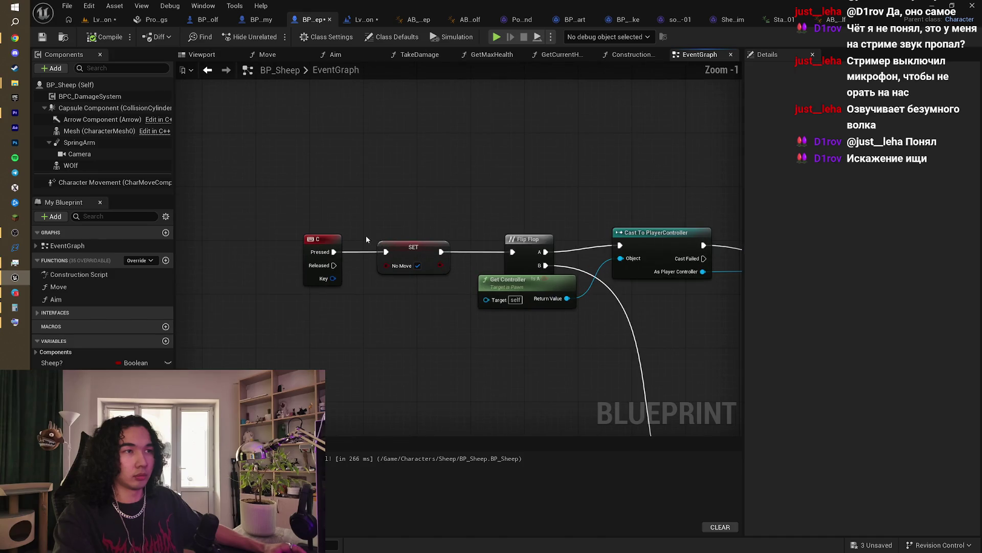
left_click_drag(495, 226, 370, 228)
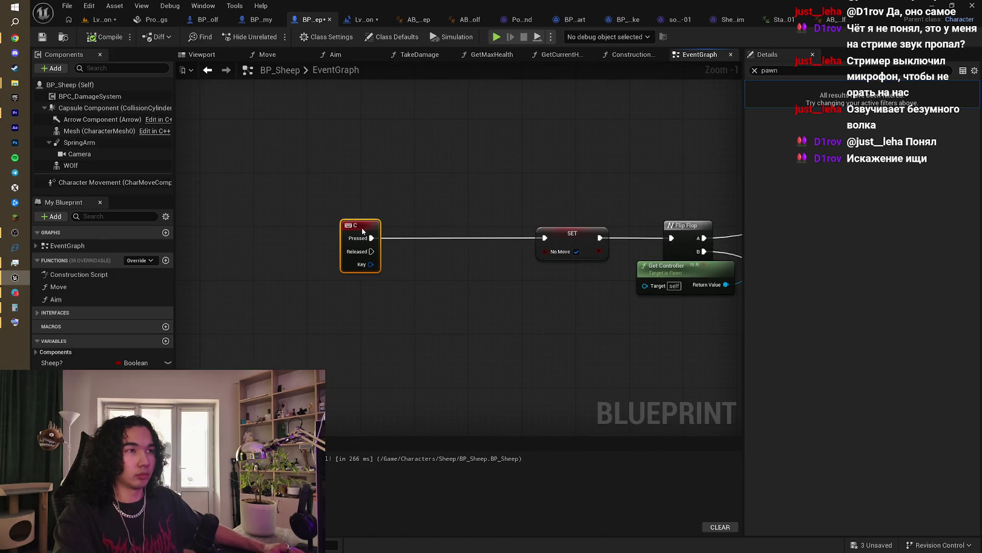
scroll(411, 230, "up", 1)
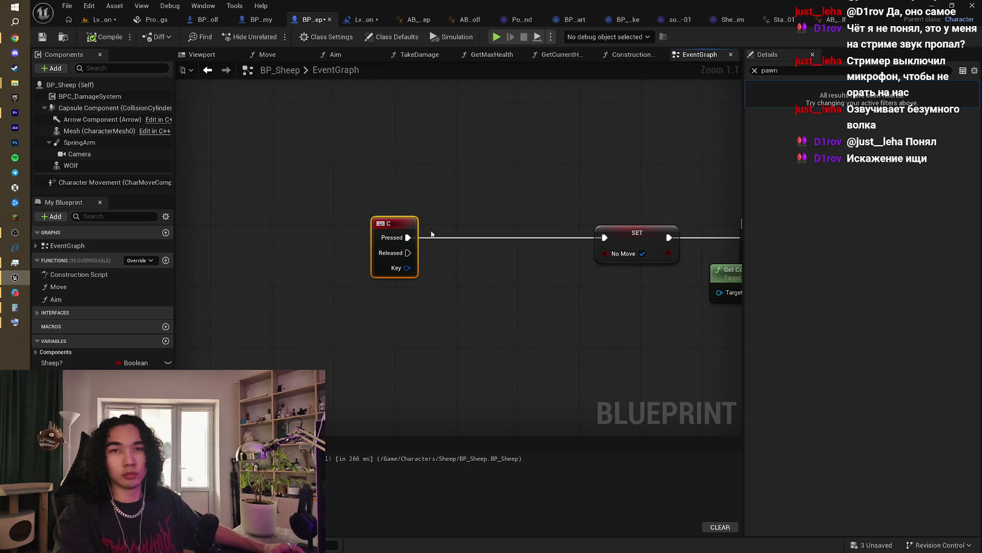
left_click_drag(425, 236, 341, 240)
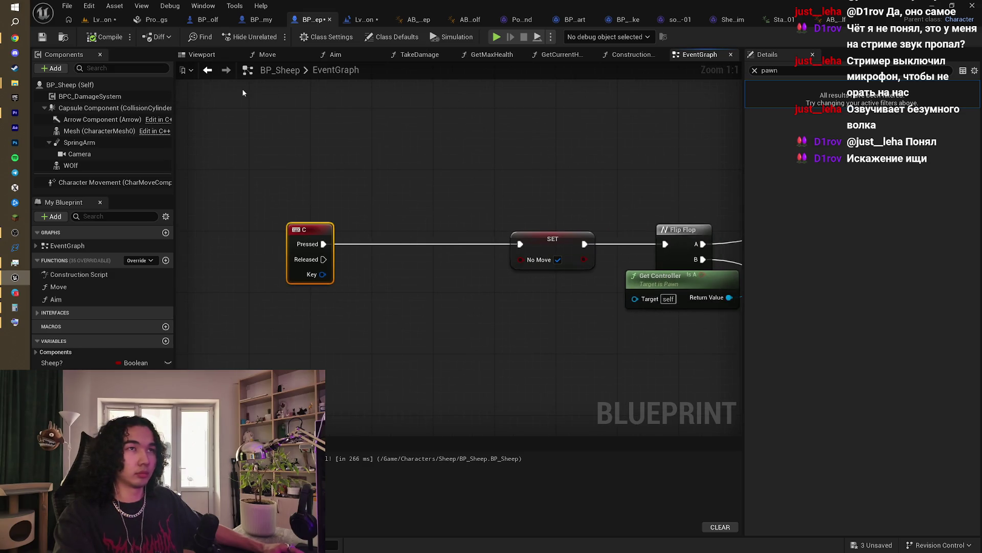
Step: Save all assets from the level editor and reopen the level blueprint event graph
left_click(97, 20)
key("ctrl+s")
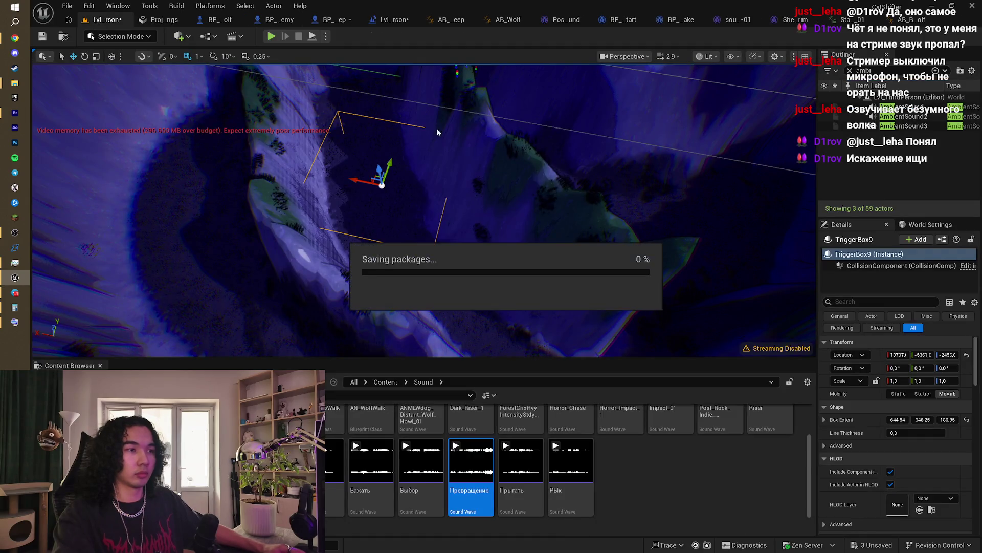
left_click(487, 164)
left_click_drag(487, 165, 499, 173)
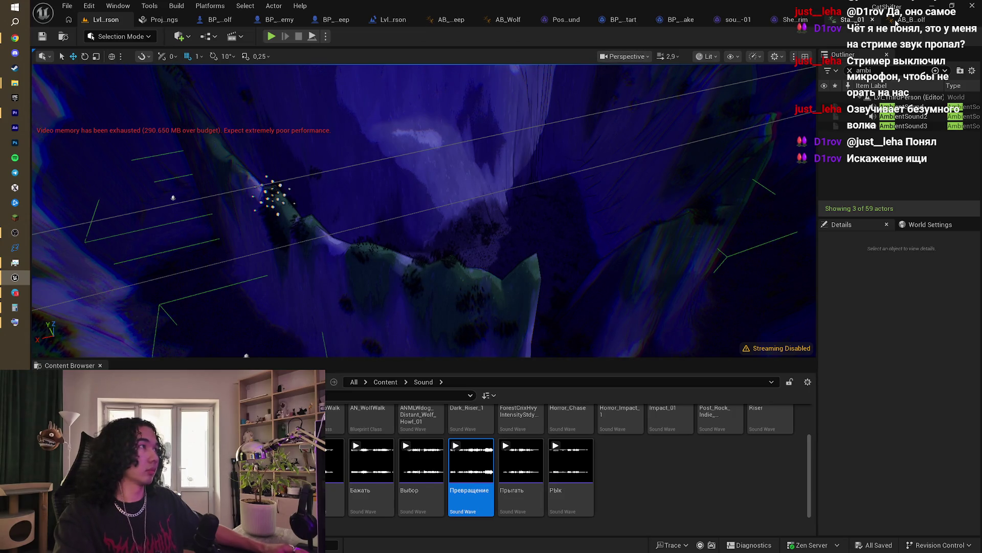
left_click(389, 19)
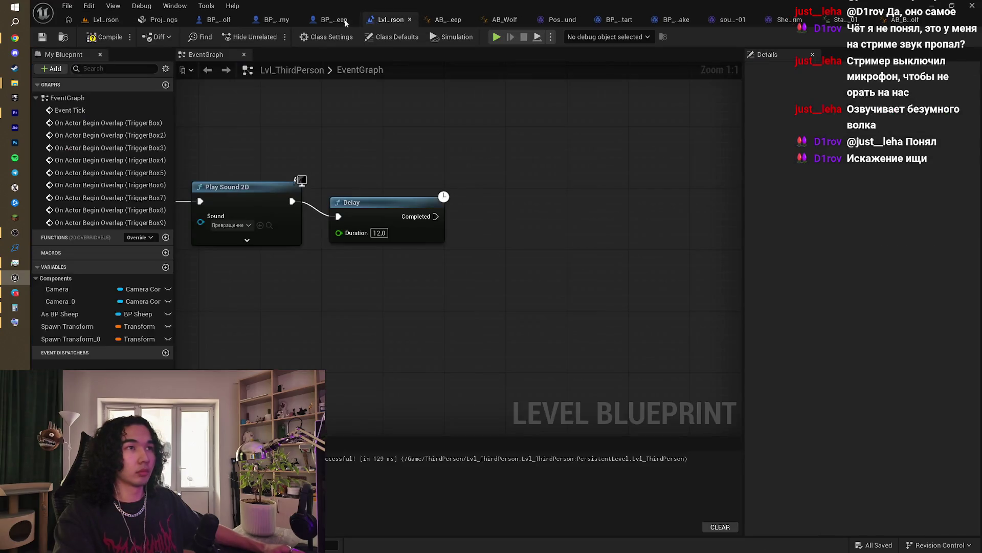
Step: Create a custom event named Transform in BP_Sheep wired into the SET No Move node
left_click(346, 23)
left_click_drag(447, 158, 526, 179)
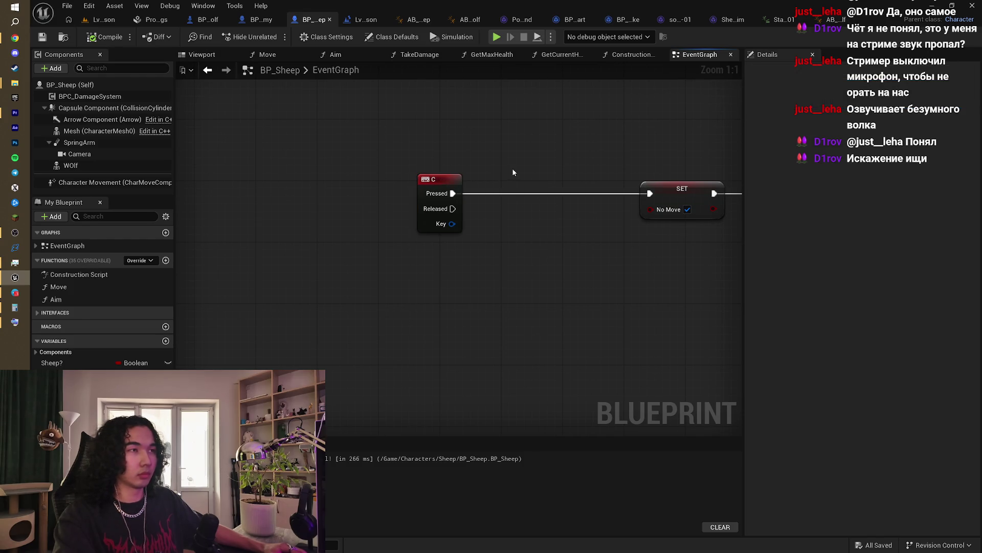
left_click_drag(437, 179, 308, 164)
right_click(350, 147)
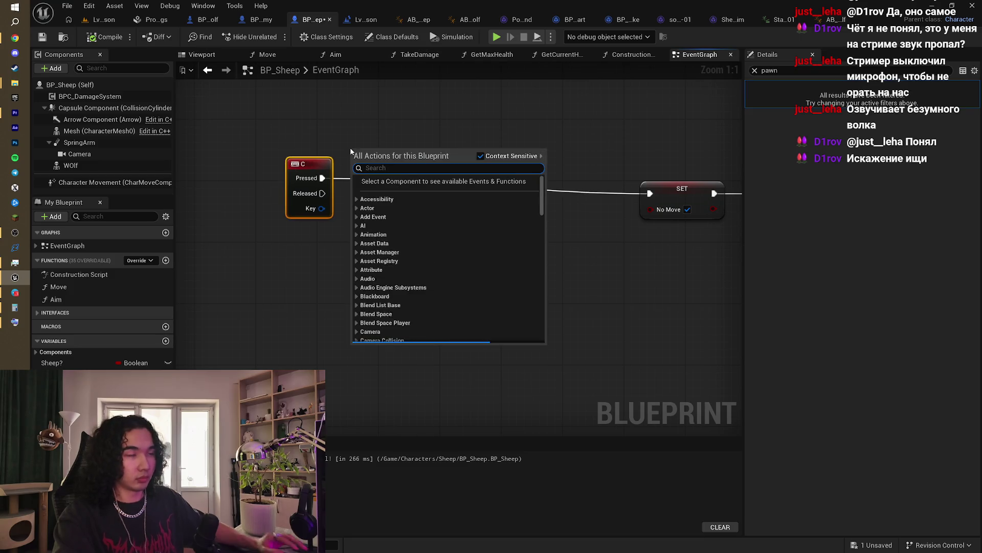
type("custom")
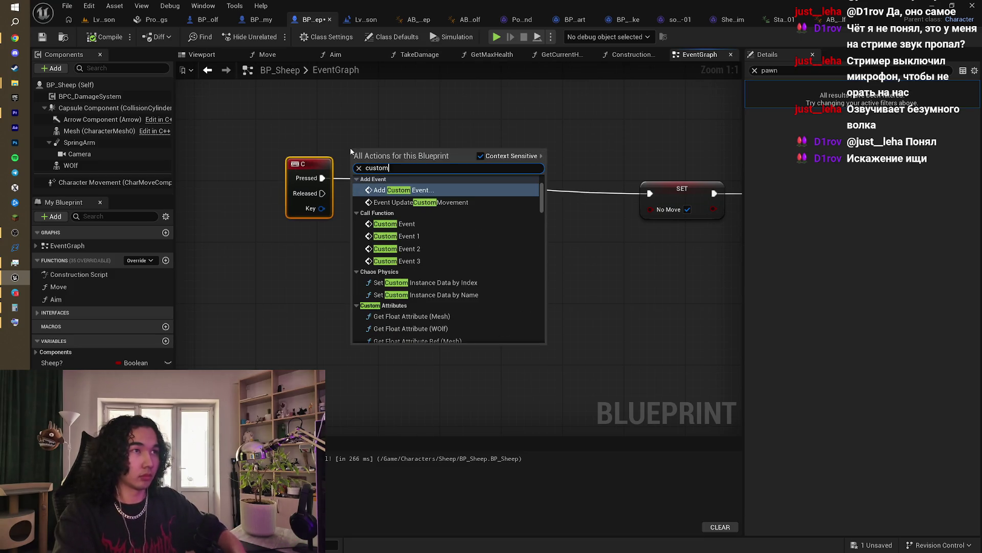
left_click(404, 190)
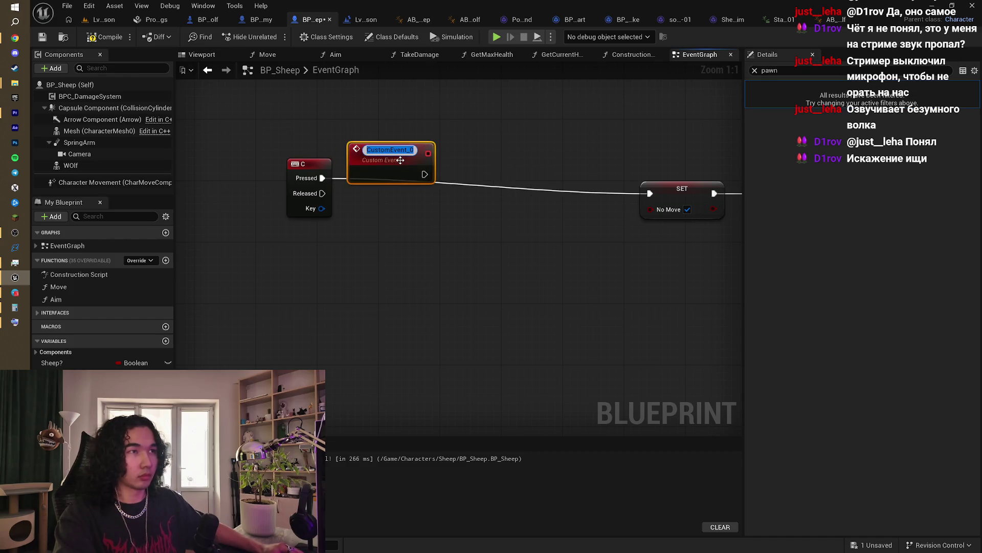
type("Transform")
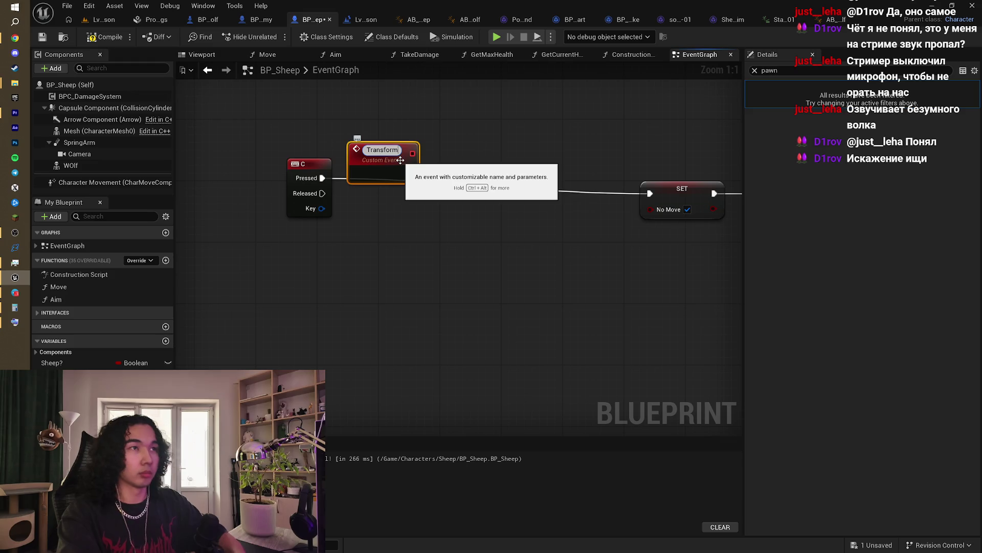
key("Return")
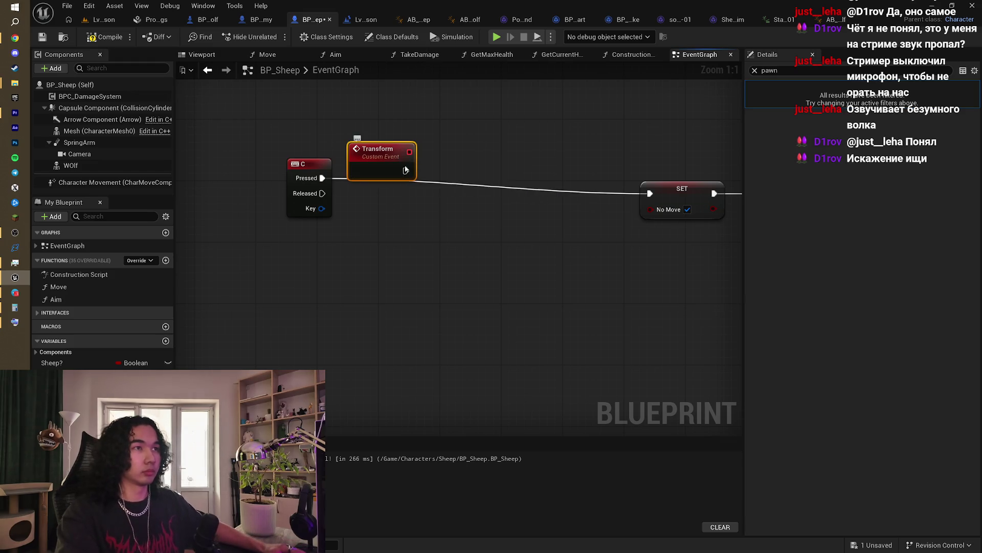
mouse_move(406, 171)
left_mouse_down()
mouse_move(625, 208)
mouse_move(650, 193)
left_mouse_up()
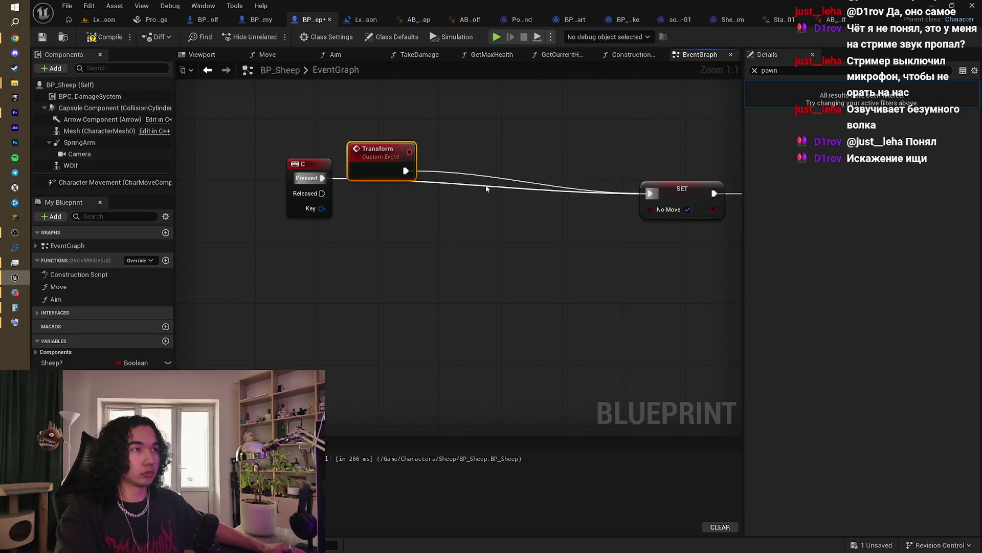
left_click(373, 106)
left_click(369, 20)
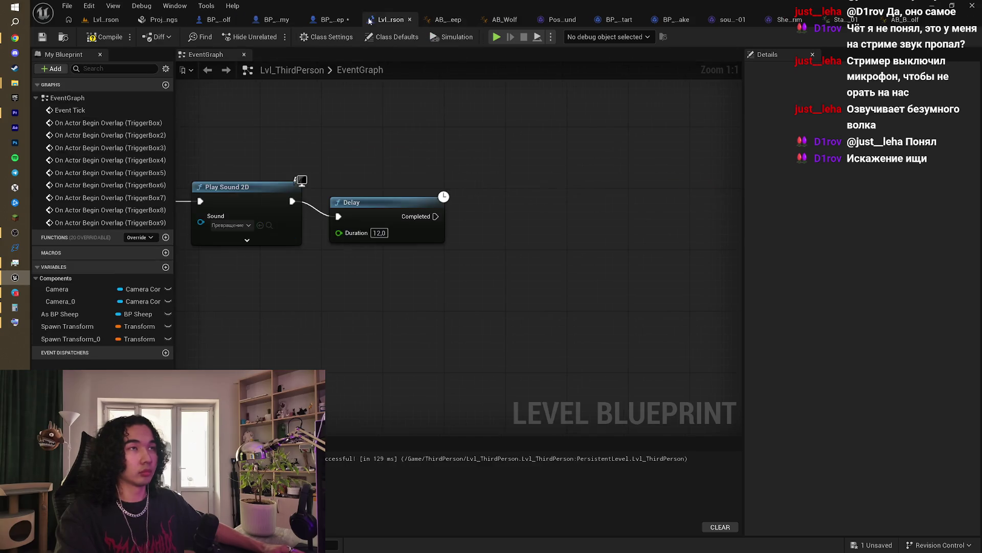
scroll(511, 142, "down", 3)
scroll(561, 232, "up", 3)
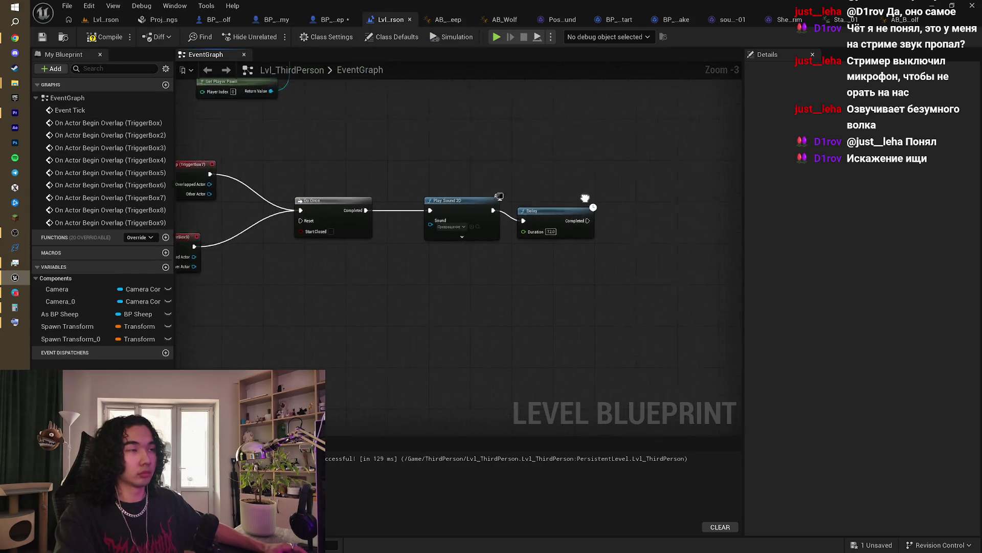
left_click_drag(561, 232, 520, 238)
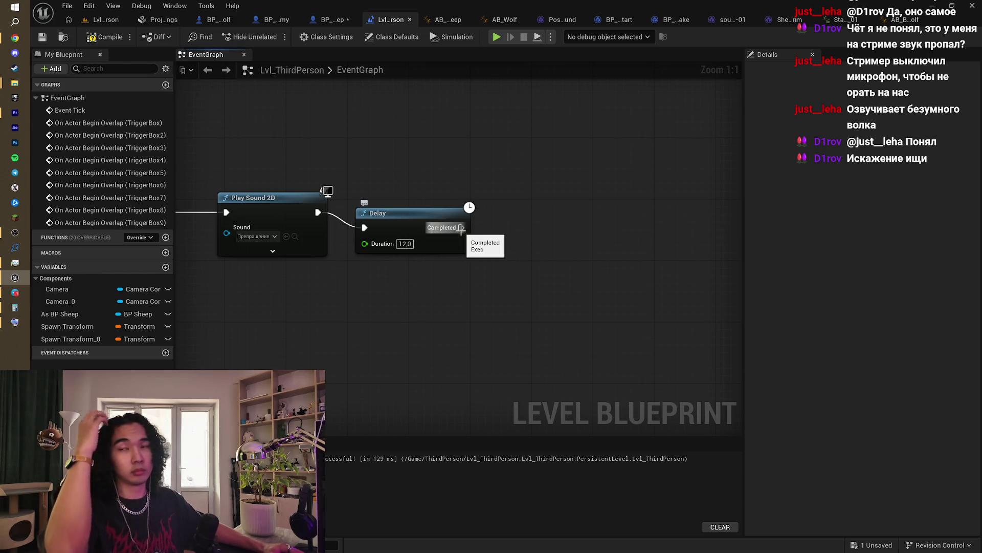
left_click_drag(461, 228, 552, 227)
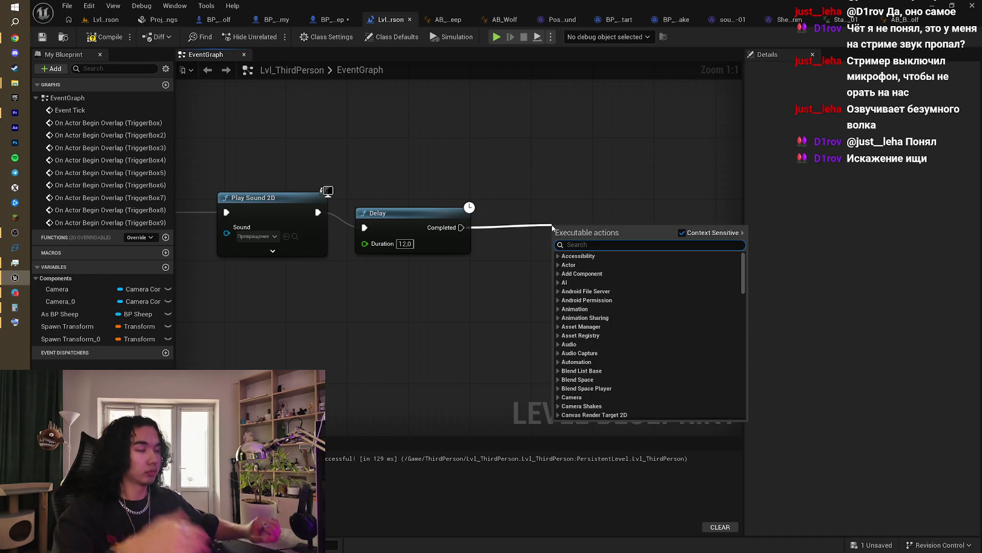
type("stop")
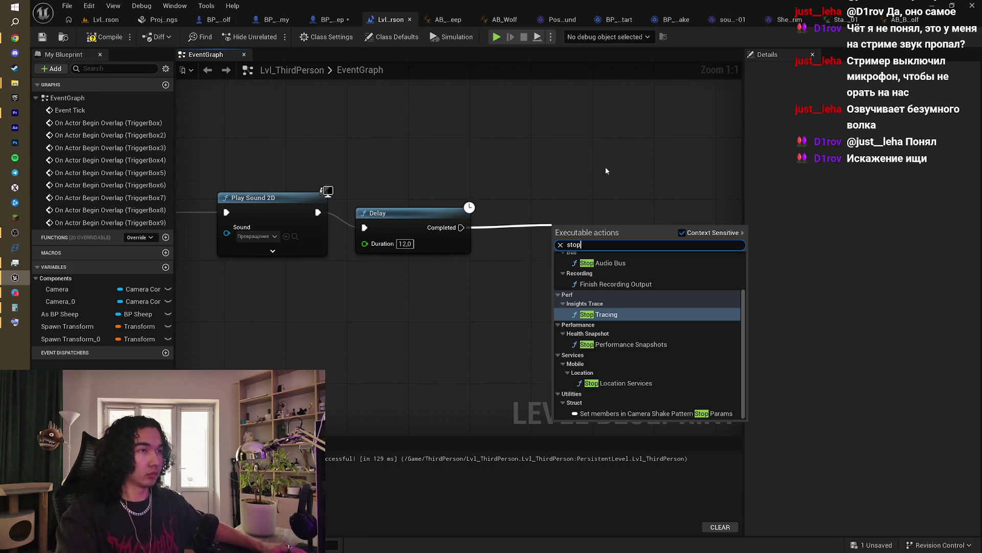
scroll(616, 163, "down", 1)
scroll(381, 395, "down", 3)
mouse_move(381, 394)
left_mouse_down()
mouse_move(394, 318)
mouse_move(600, 327)
mouse_move(564, 370)
mouse_move(538, 431)
mouse_move(690, 517)
left_mouse_up()
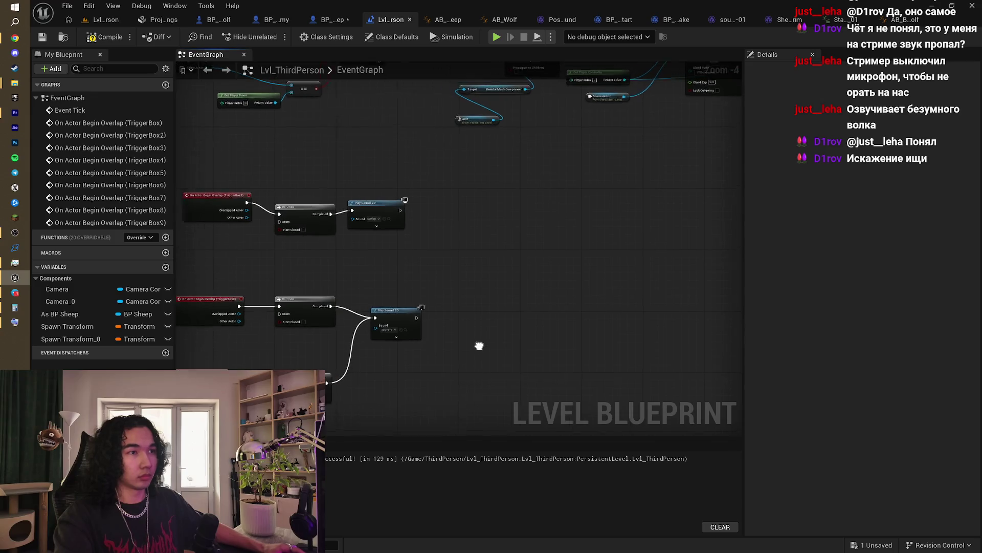
mouse_move(478, 345)
left_mouse_down()
mouse_move(498, 352)
mouse_move(383, 423)
mouse_move(511, 377)
mouse_move(472, 307)
mouse_move(356, 335)
mouse_move(361, 346)
mouse_move(450, 344)
mouse_move(477, 357)
mouse_move(366, 344)
mouse_move(504, 284)
mouse_move(339, 320)
left_mouse_up()
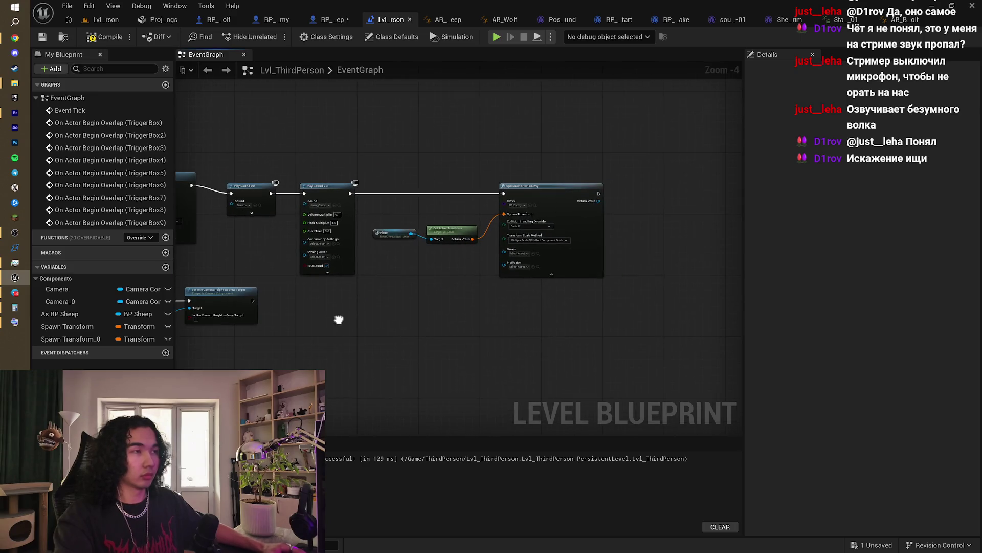
scroll(339, 320, "up", 1)
scroll(421, 231, "down", 3)
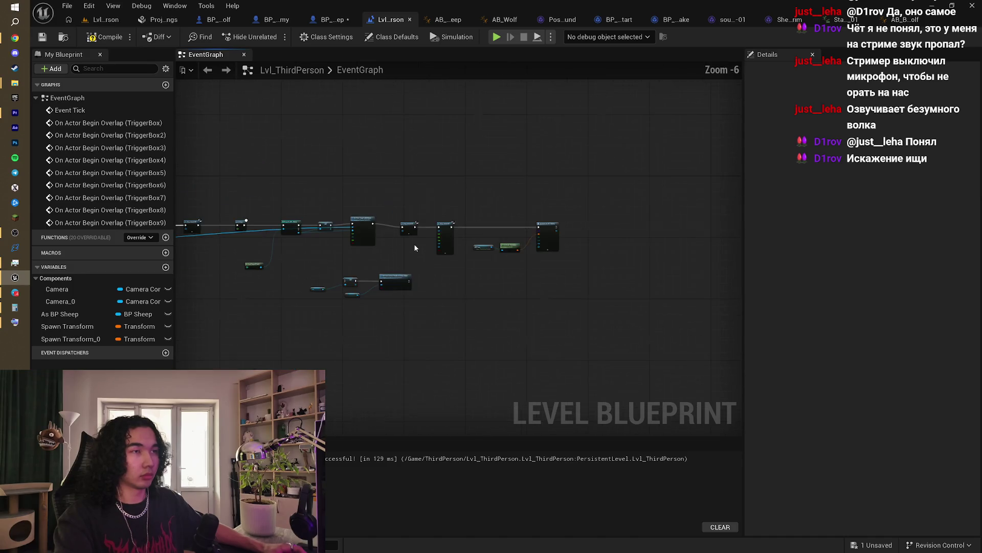
mouse_move(413, 243)
left_mouse_down()
mouse_move(480, 99)
mouse_move(588, 136)
left_mouse_up()
scroll(455, 226, "up", 5)
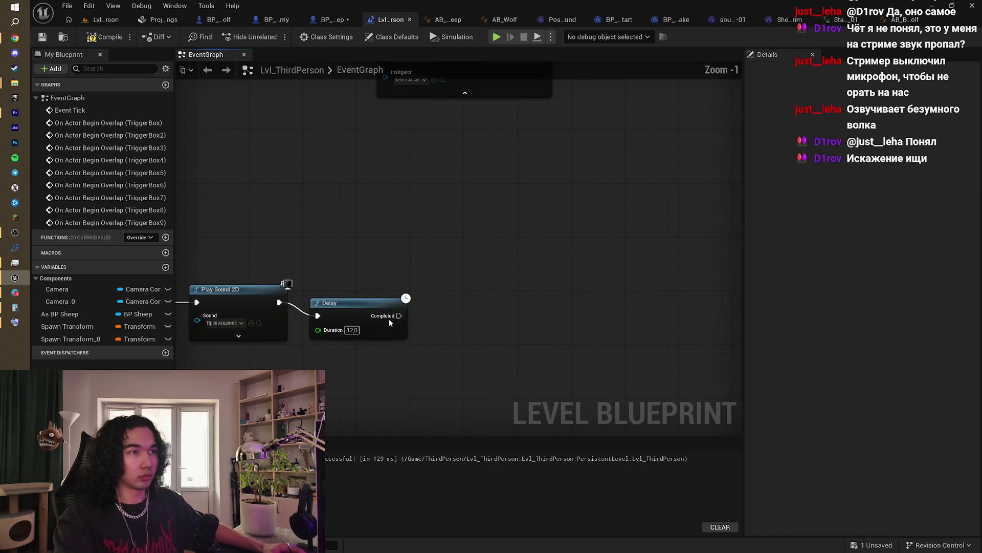
left_click_drag(429, 319, 466, 316)
type("sto")
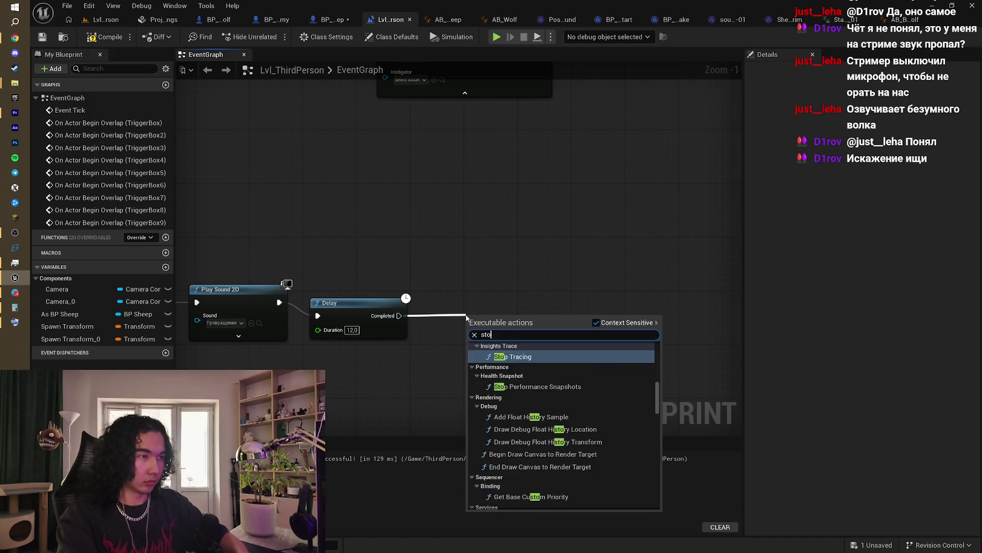
type("p soun")
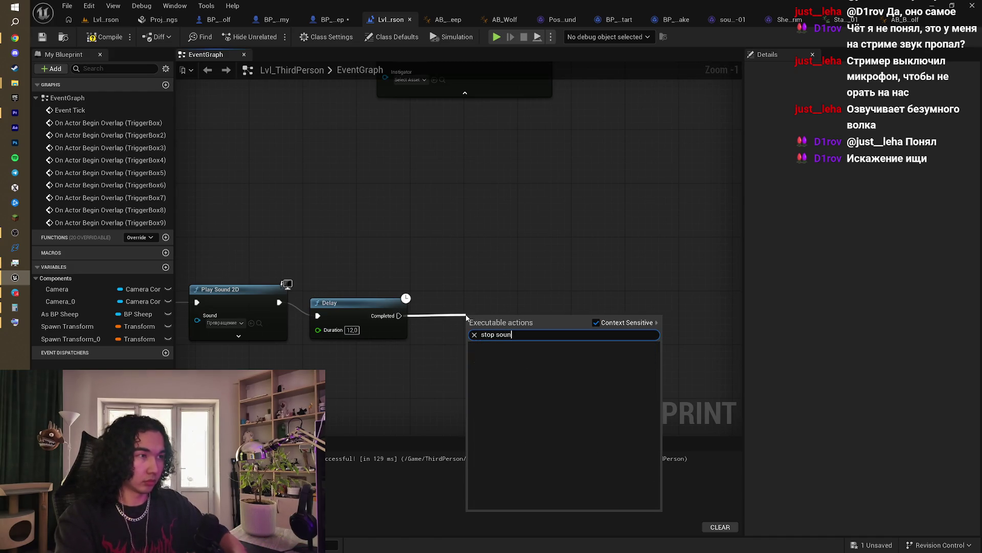
left_click(521, 221)
scroll(521, 221, "down", 4)
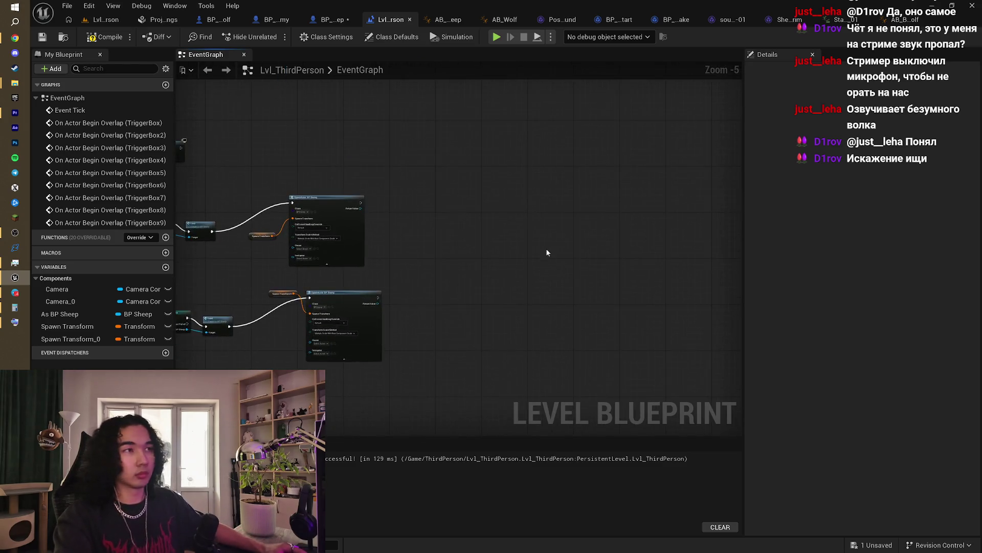
scroll(484, 259, "up", 2)
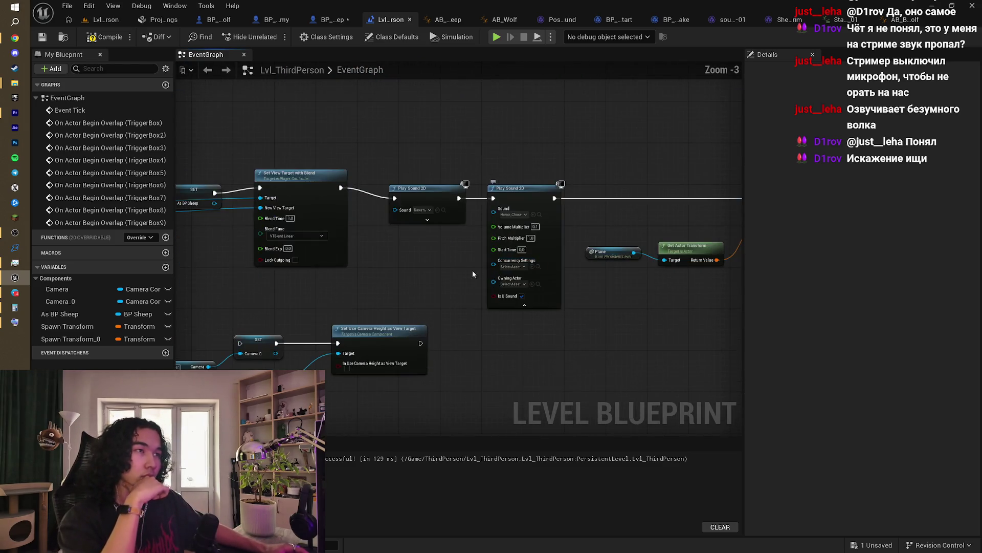
left_click_drag(472, 274, 398, 291)
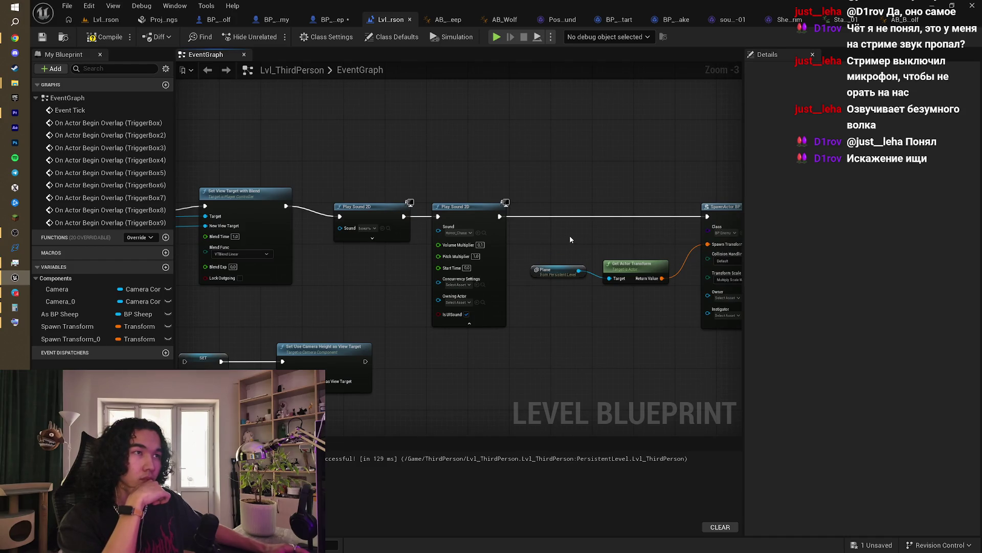
mouse_move(560, 250)
left_mouse_down()
mouse_move(344, 284)
mouse_move(522, 241)
left_mouse_up()
scroll(404, 231, "up", 1)
left_click_drag(404, 231, 428, 274)
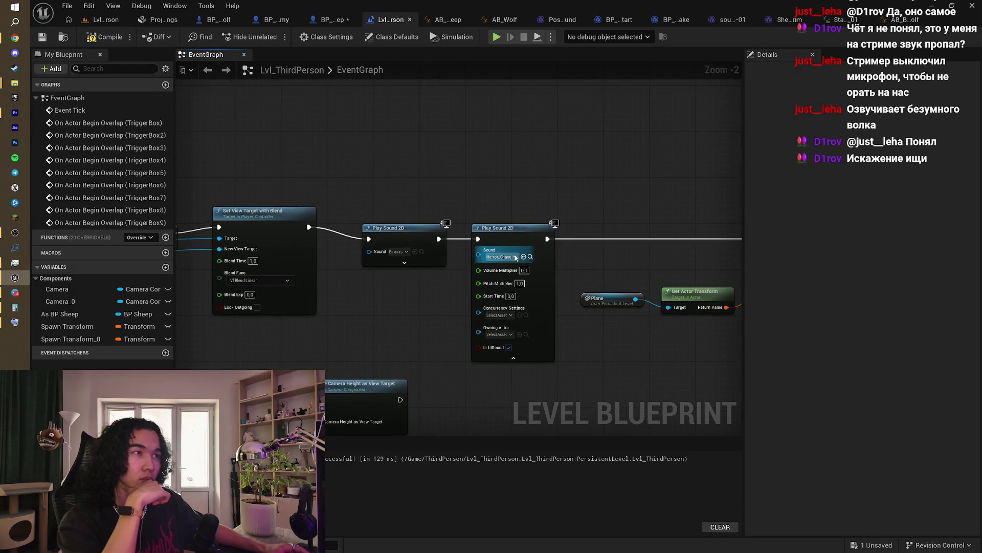
Step: Promote the chase Play Sound 2D's Sound pin to a Chase variable and compile
right_click(478, 254)
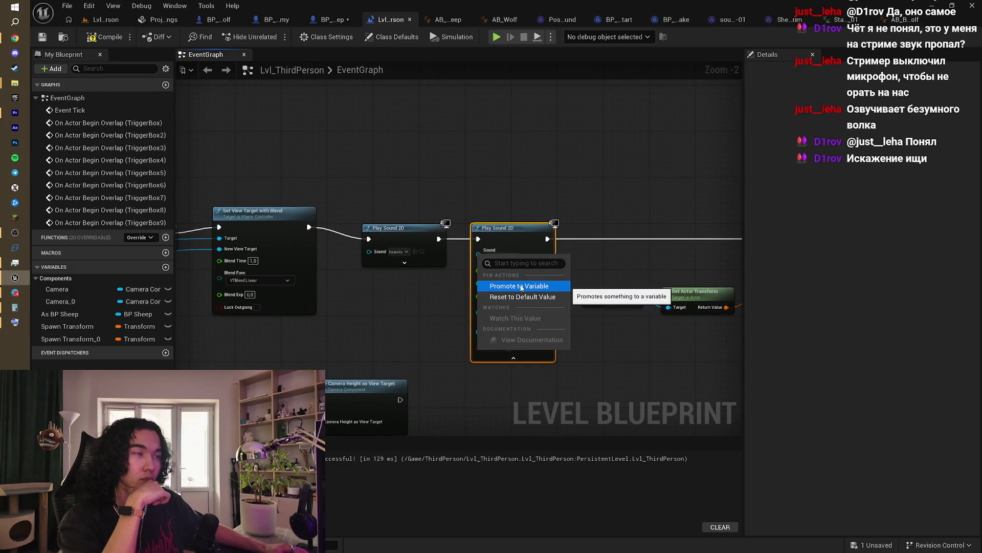
left_click(519, 286)
type("Chase")
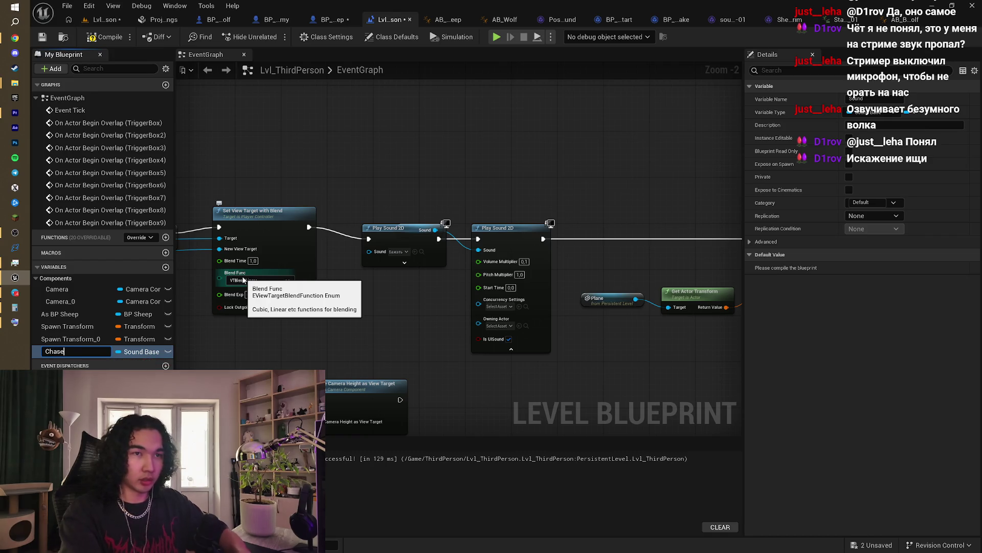
key("Return")
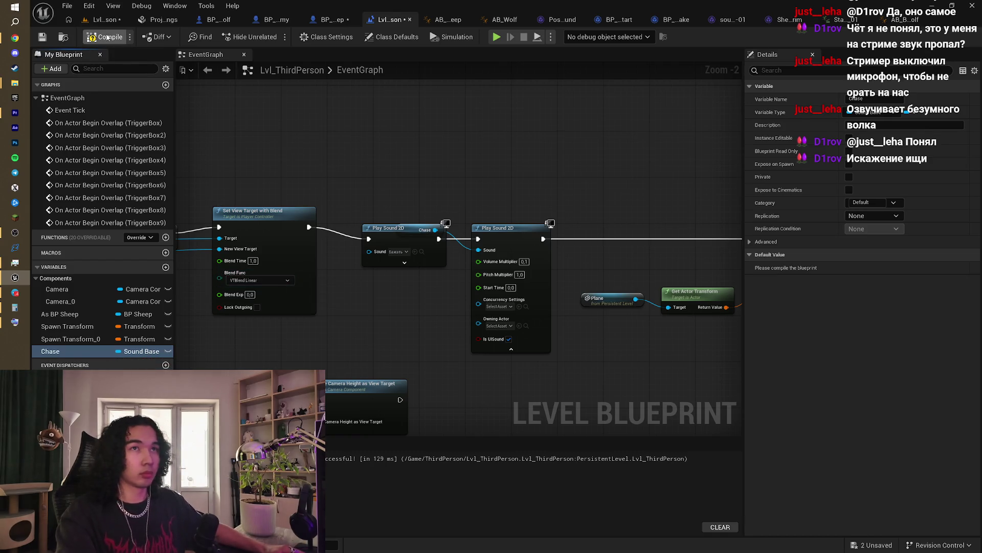
key("F7")
left_click(456, 204)
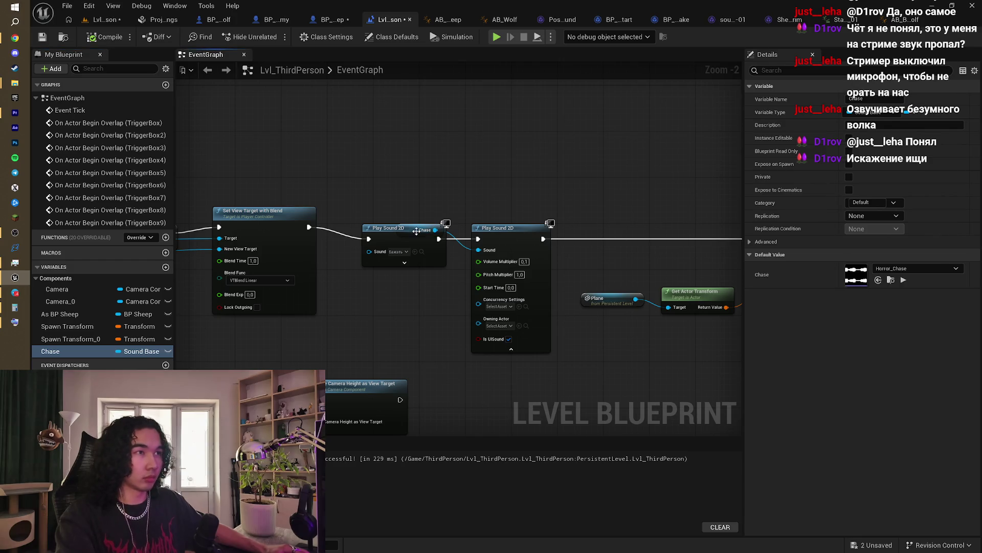
scroll(423, 225, "down", 6)
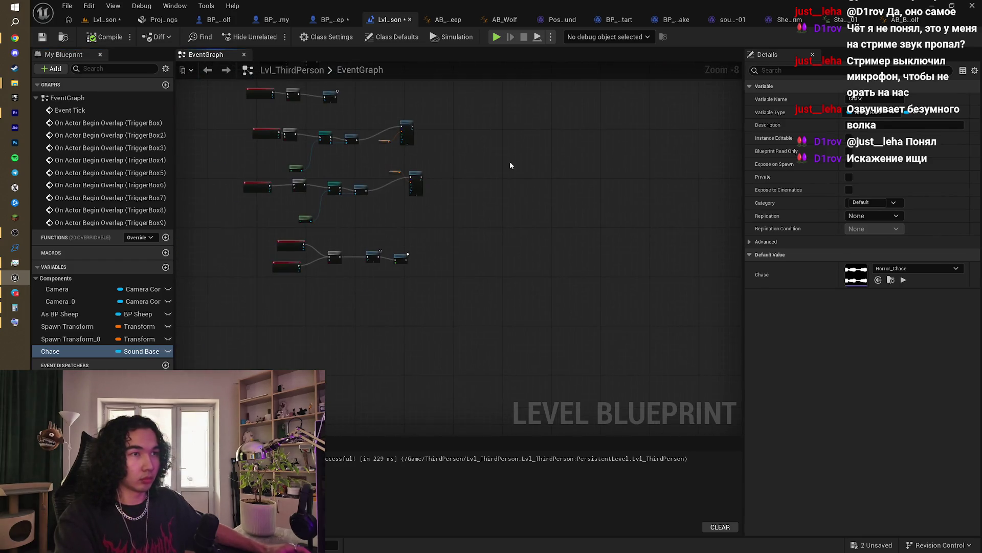
scroll(442, 250, "up", 6)
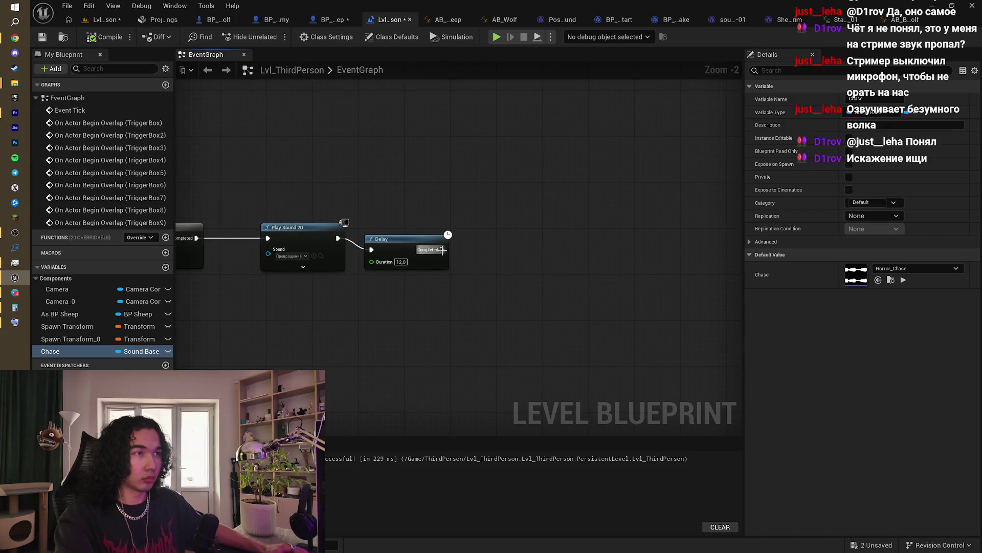
Step: Add a Chase getter, test a Stop Link node wired from Delay's Completed, then delete it
left_click_drag(51, 351, 454, 299)
left_click(476, 322)
left_click_drag(549, 263, 549, 262)
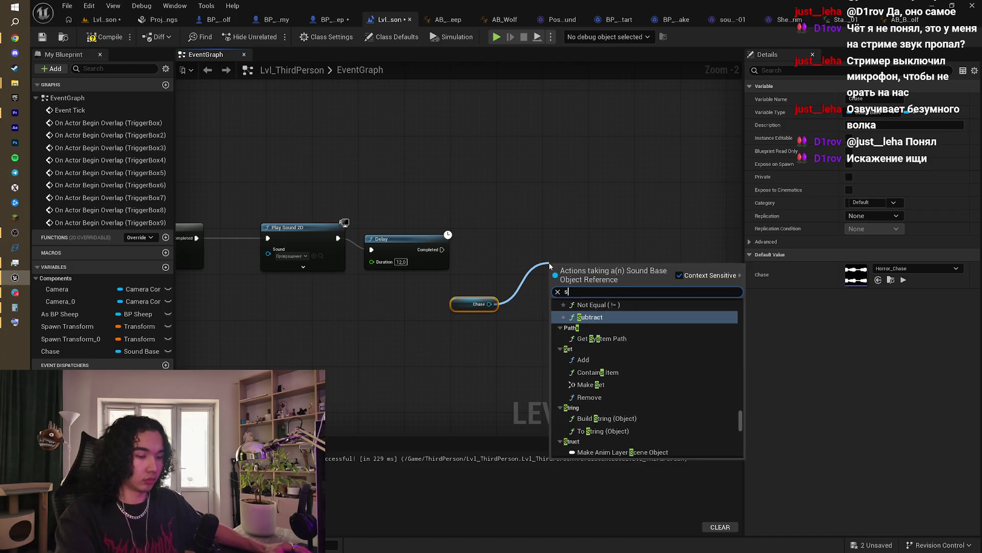
type("stop")
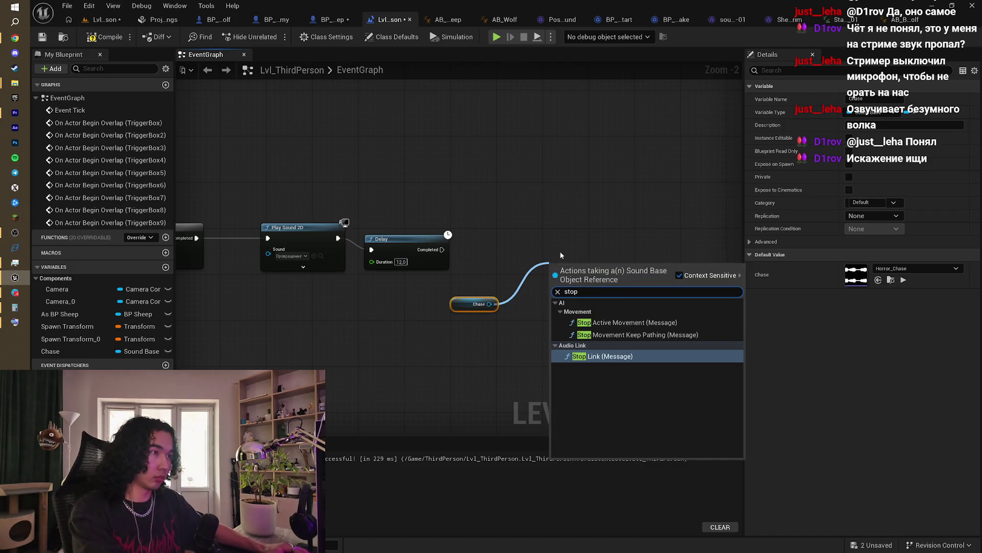
key("Return")
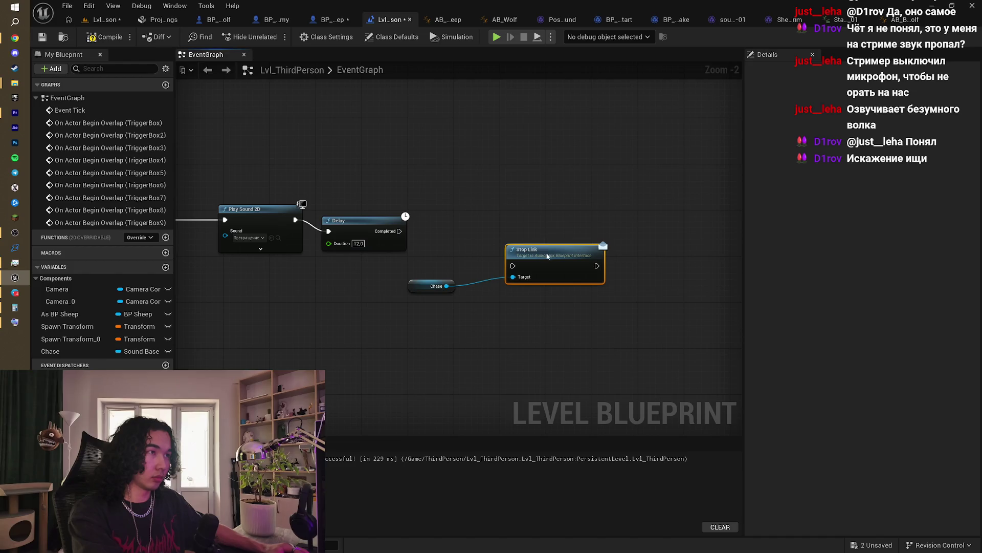
left_click_drag(547, 256, 544, 236)
left_click_drag(400, 231, 513, 248)
scroll(471, 252, "up", 2)
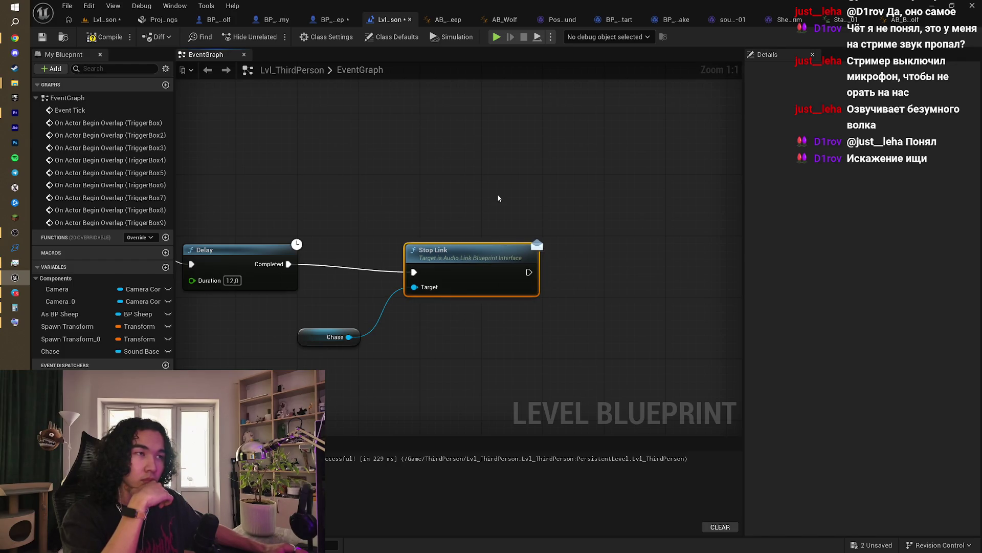
key("Delete")
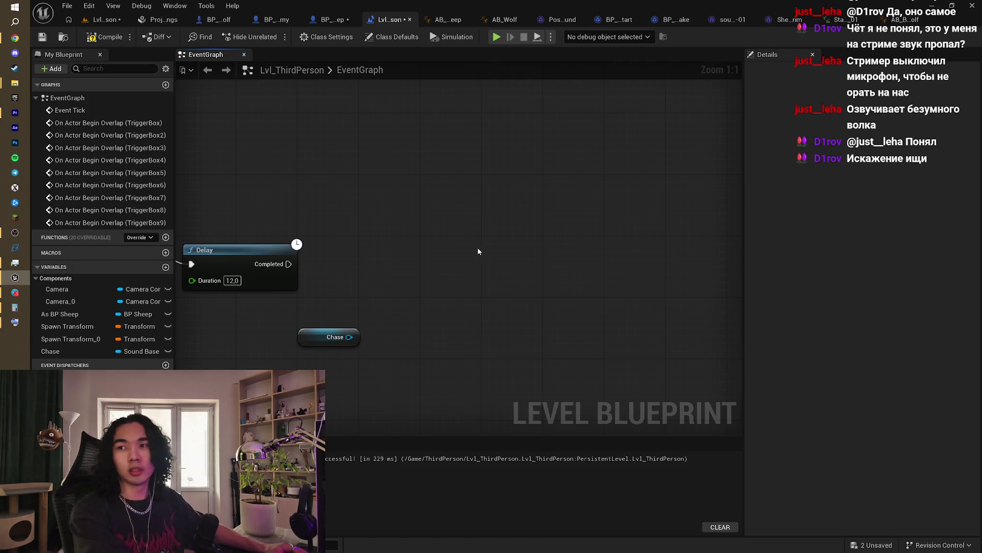
scroll(317, 336, "down", 5)
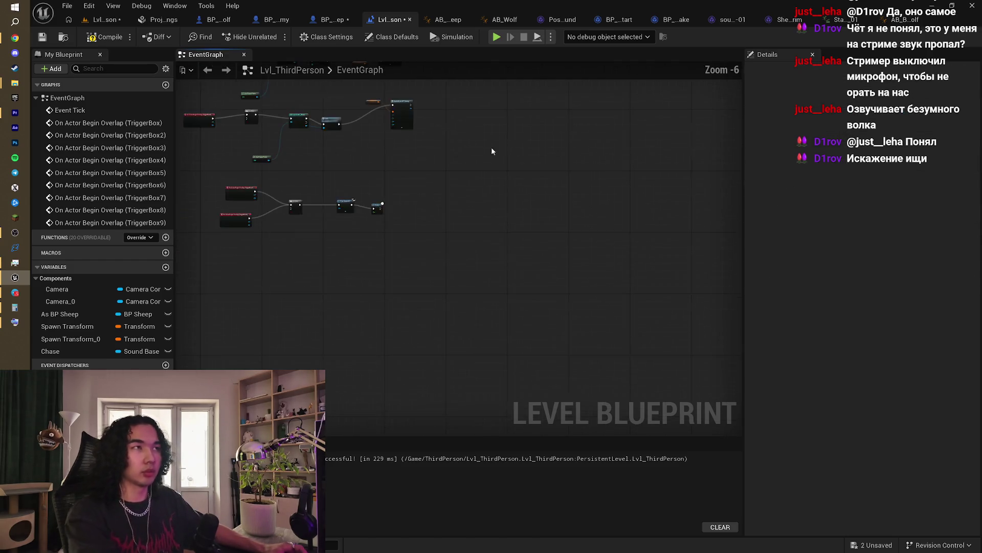
Step: Pan along the level blueprint chain to inspect Do Once, Delay, Cast To BP_Sheep and Set View Target
scroll(504, 233, "up", 2)
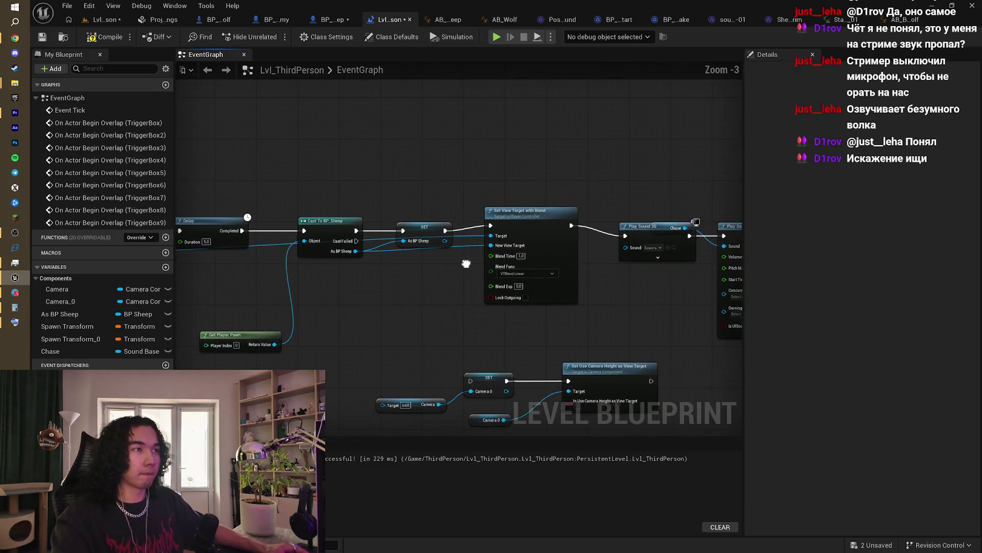
mouse_move(368, 156)
left_mouse_down()
mouse_move(291, 150)
mouse_move(337, 147)
left_mouse_up()
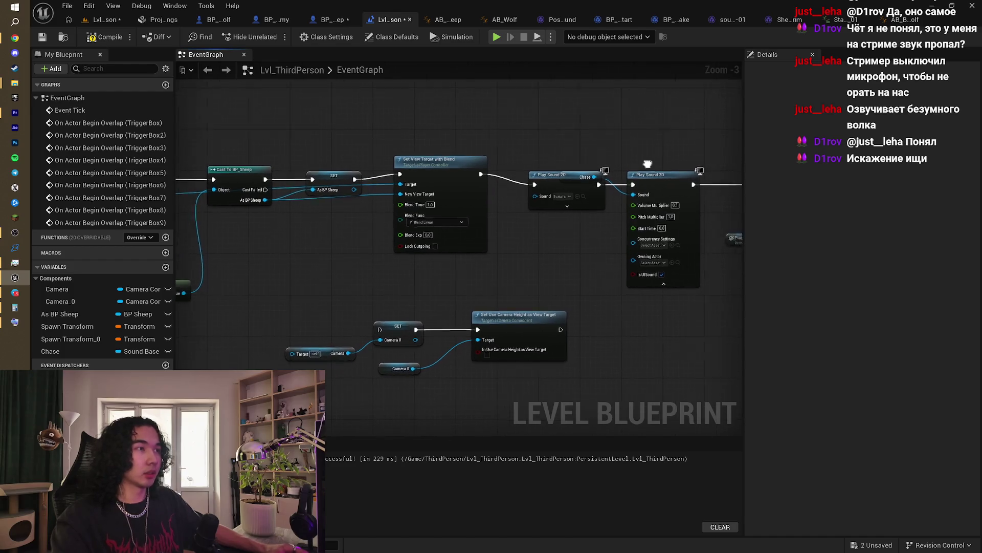
scroll(654, 165, "down", 2)
mouse_move(417, 161)
left_mouse_down()
mouse_move(550, 175)
mouse_move(503, 184)
mouse_move(473, 134)
mouse_move(451, 143)
left_mouse_up()
scroll(373, 204, "up", 2)
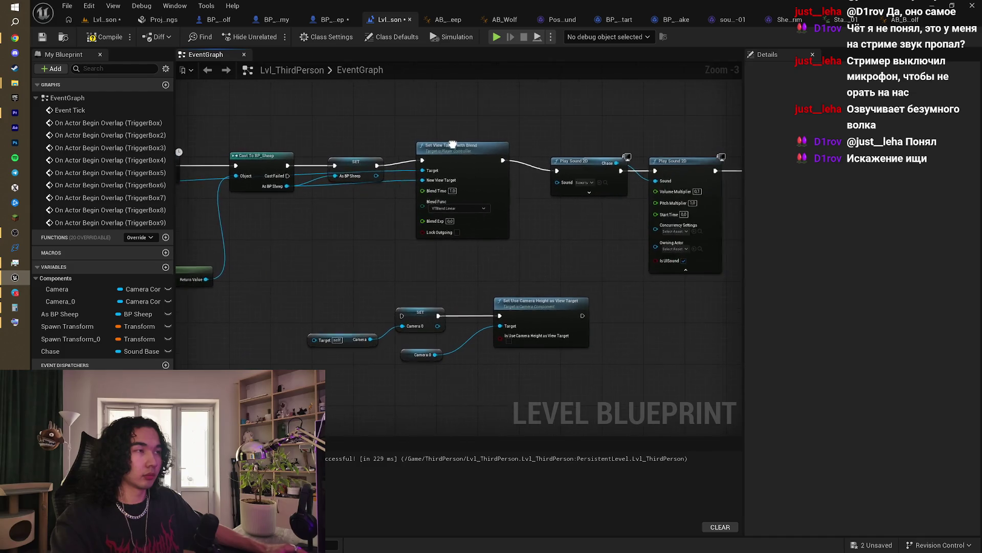
left_click_drag(373, 143, 555, 143)
scroll(614, 154, "down", 1)
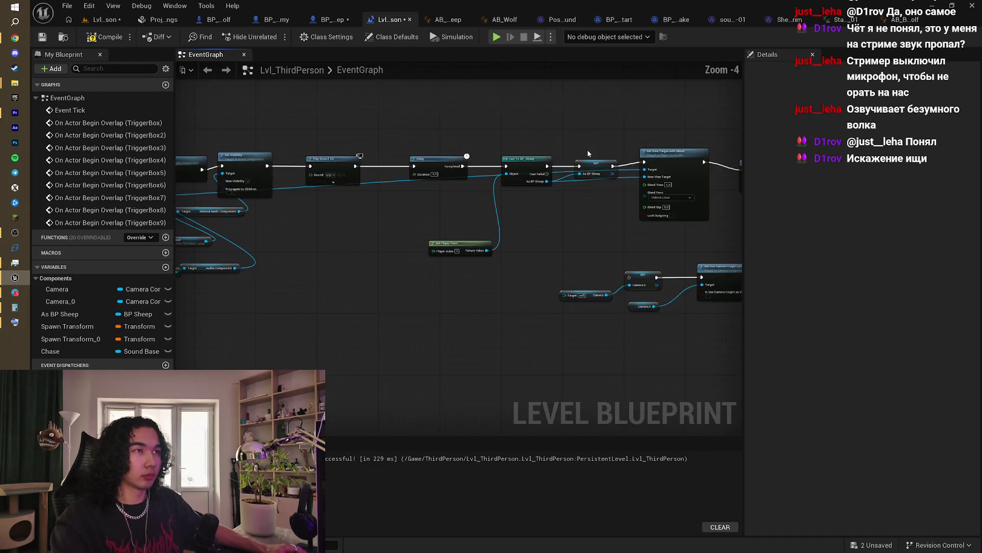
left_click_drag(614, 153, 711, 159)
mouse_move(561, 158)
left_mouse_down()
mouse_move(304, 163)
mouse_move(386, 152)
left_mouse_up()
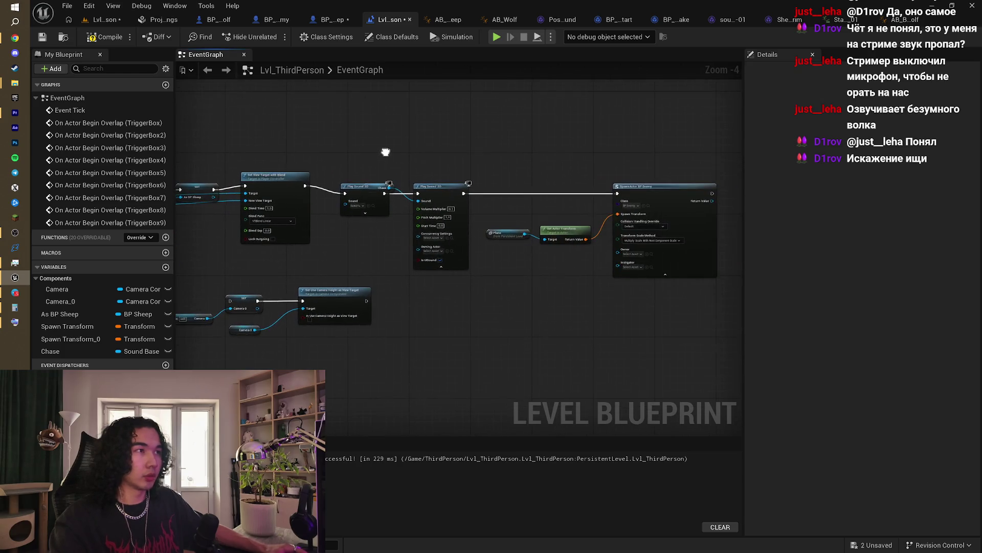
left_click_drag(486, 164, 508, 202)
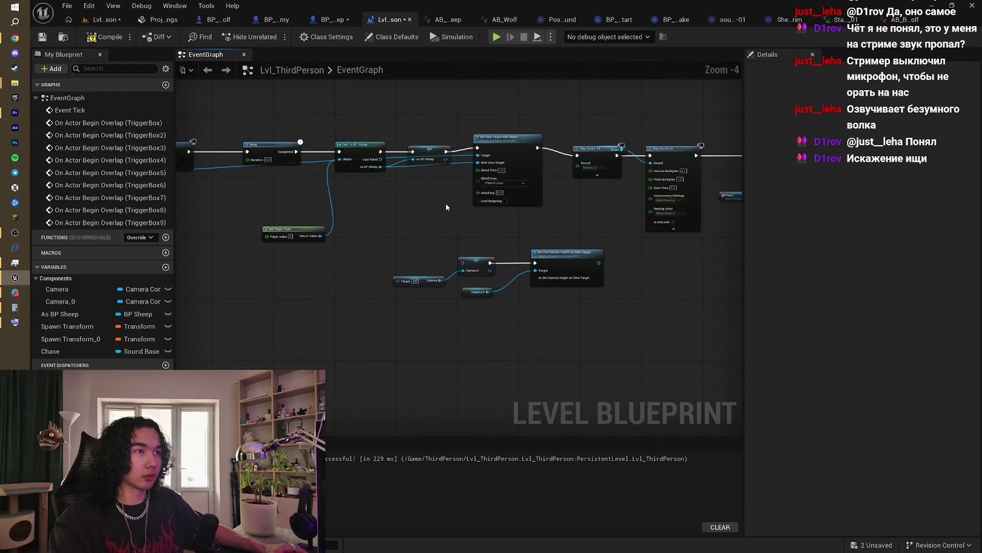
left_click_drag(446, 207, 562, 231)
left_click_drag(440, 217, 451, 211)
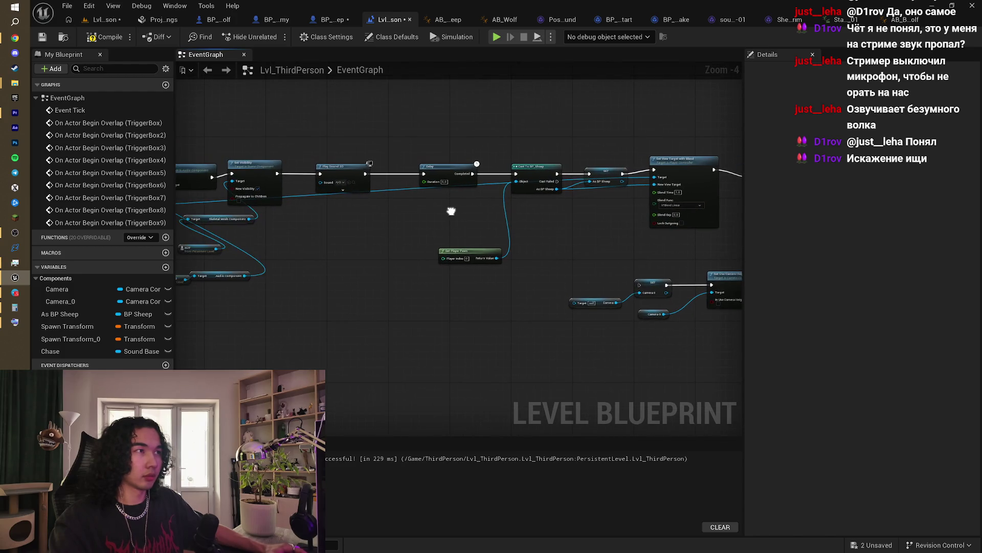
scroll(648, 217, "up", 2)
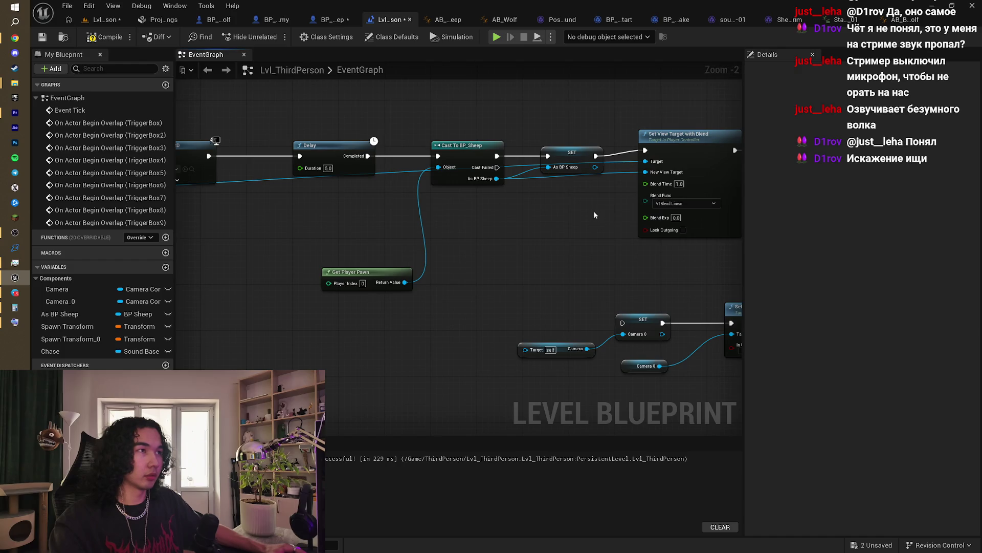
scroll(595, 210, "down", 2)
mouse_move(595, 210)
left_mouse_down()
mouse_move(512, 213)
mouse_move(544, 214)
left_mouse_up()
scroll(544, 214, "up", 1)
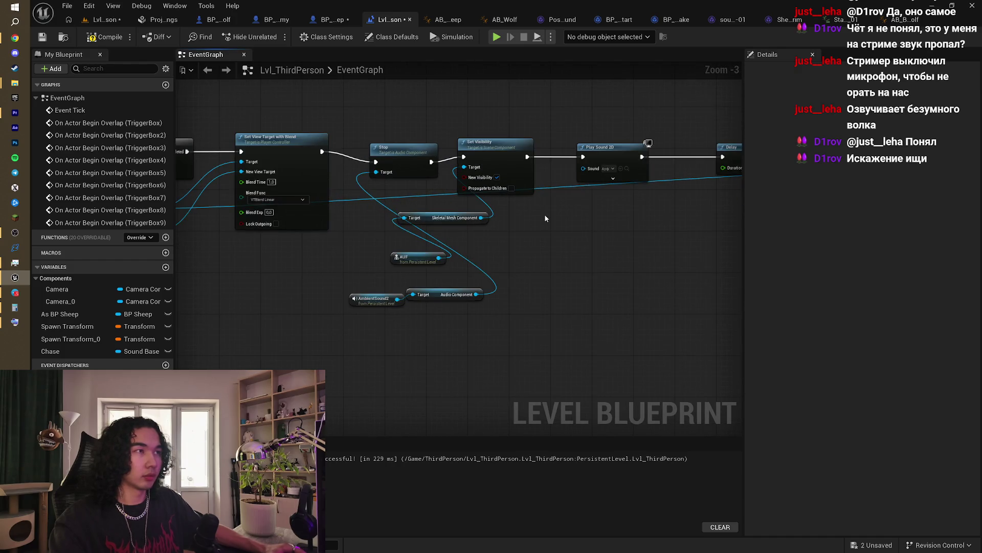
scroll(544, 218, "down", 3)
scroll(496, 218, "up", 2)
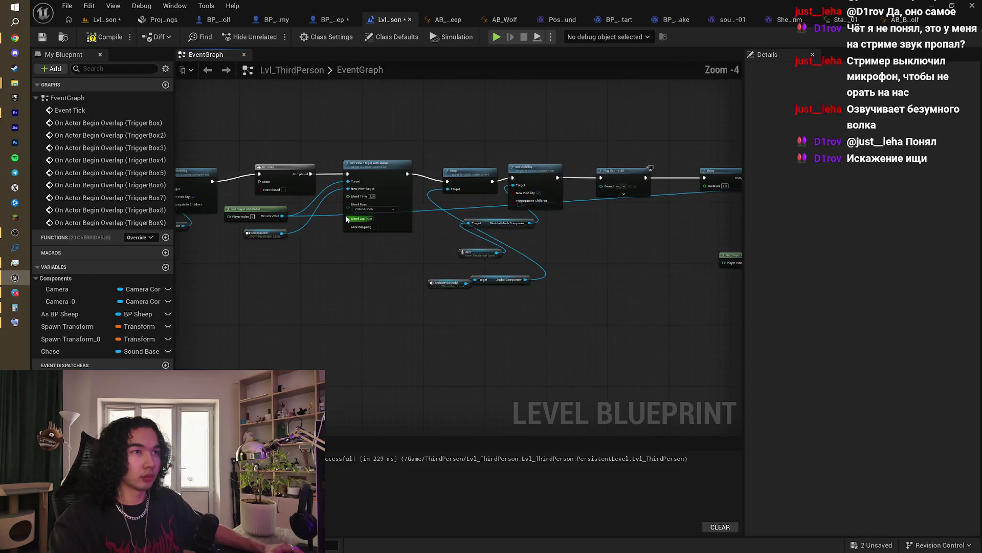
mouse_move(496, 217)
left_mouse_down()
mouse_move(604, 215)
mouse_move(352, 213)
left_mouse_up()
scroll(495, 207, "down", 1)
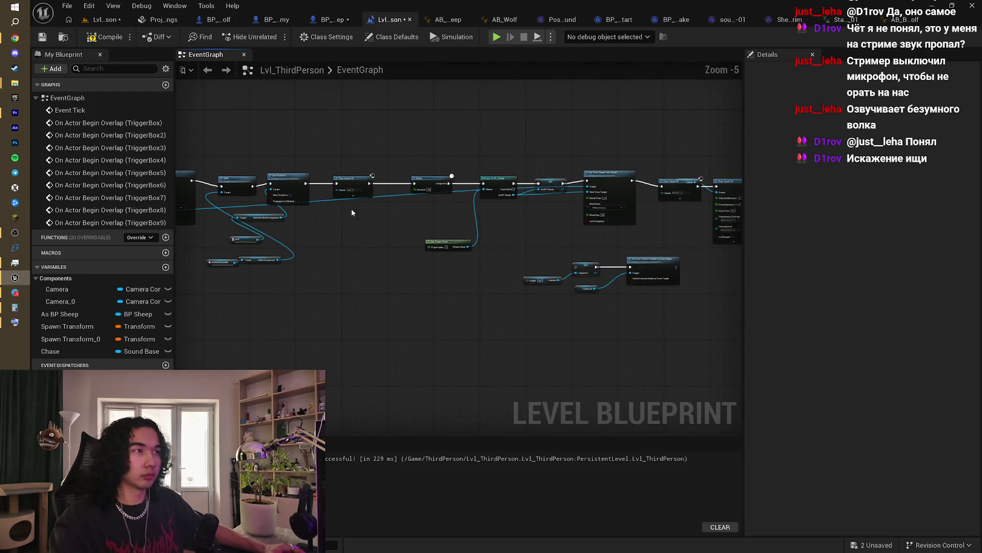
Step: Undo the node deletion and the two most recent node moves
key("ctrl+z")
scroll(537, 226, "down", 4)
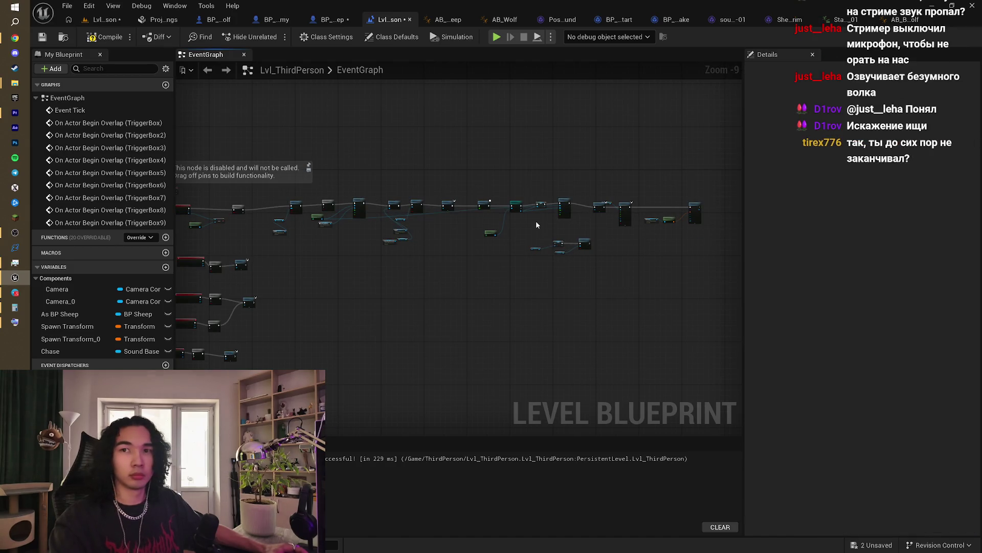
scroll(536, 225, "up", 1)
scroll(536, 225, "up", 2)
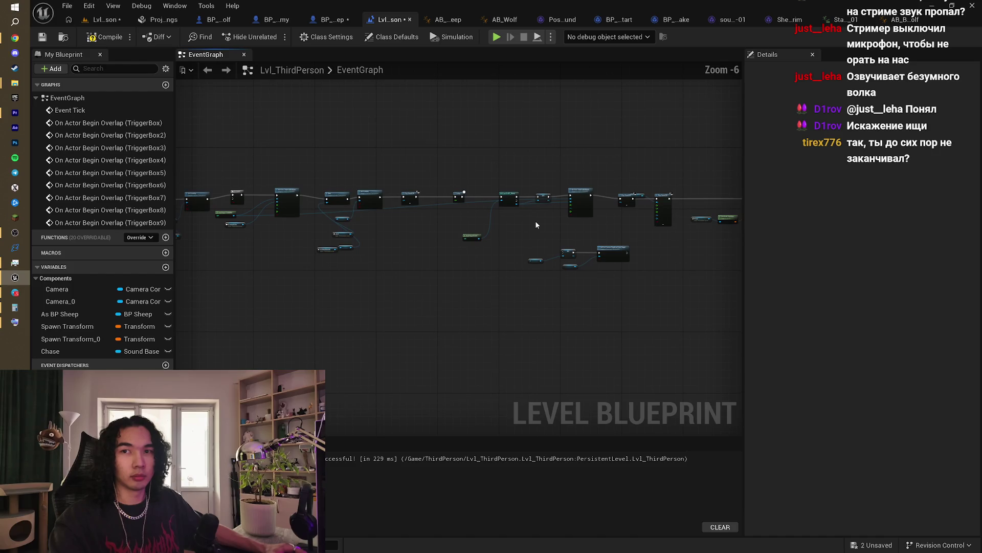
key("ctrl+z")
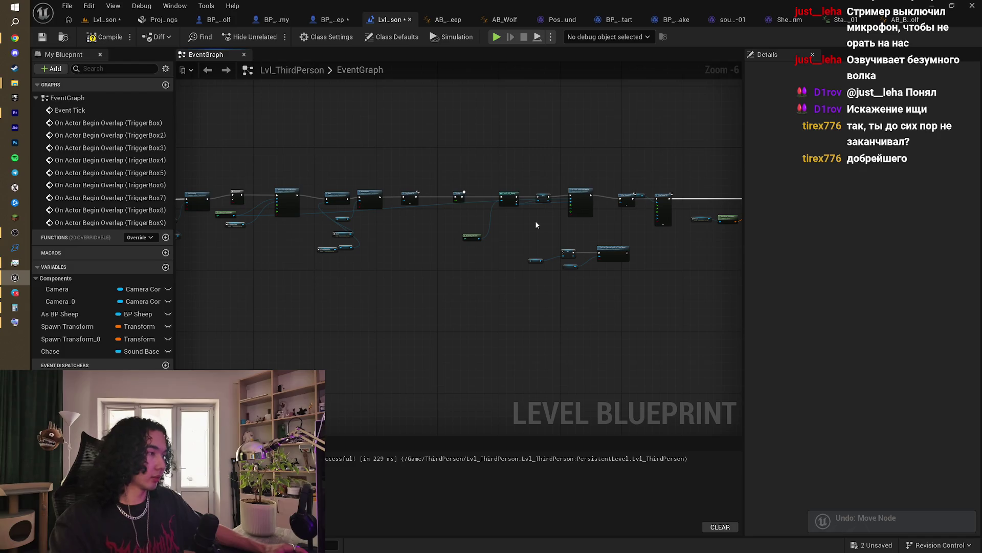
scroll(472, 249, "up", 4)
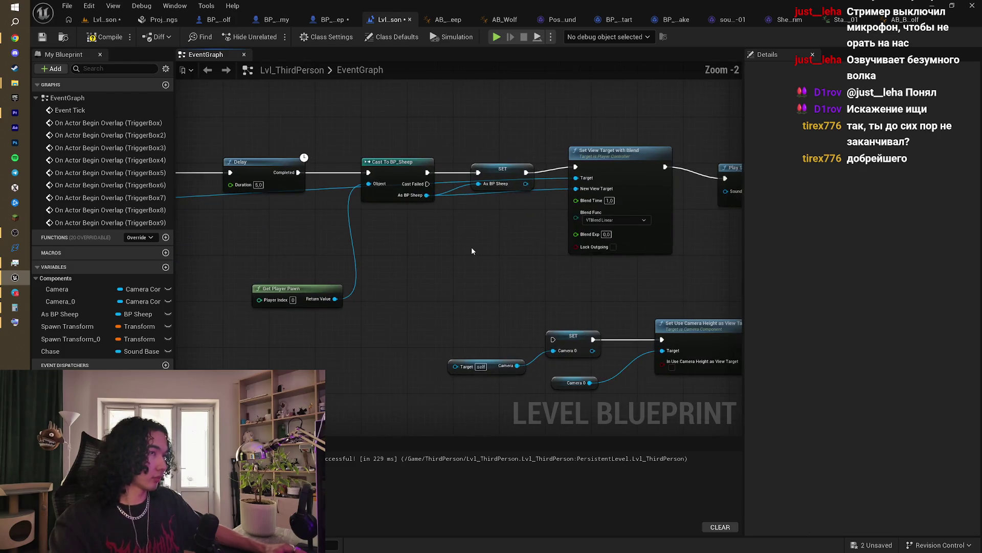
key("ctrl+z")
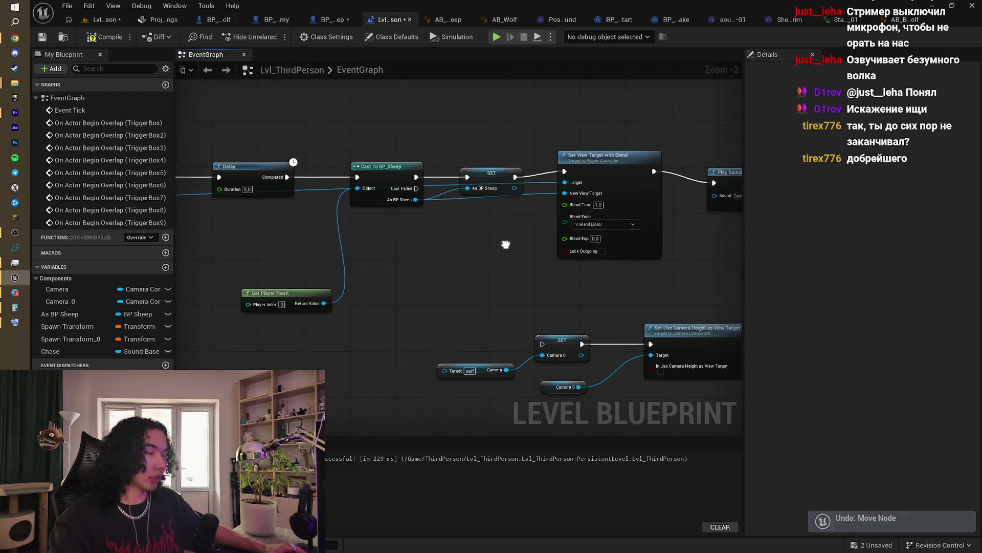
Step: Shift both Play Sound 2D nodes, then undo that move and the last added node
mouse_move(468, 260)
left_mouse_down()
mouse_move(377, 294)
mouse_move(475, 296)
left_mouse_up()
mouse_move(493, 210)
left_mouse_down()
mouse_move(578, 241)
mouse_move(589, 212)
left_mouse_up()
scroll(397, 162, "down", 1)
scroll(502, 149, "down", 1)
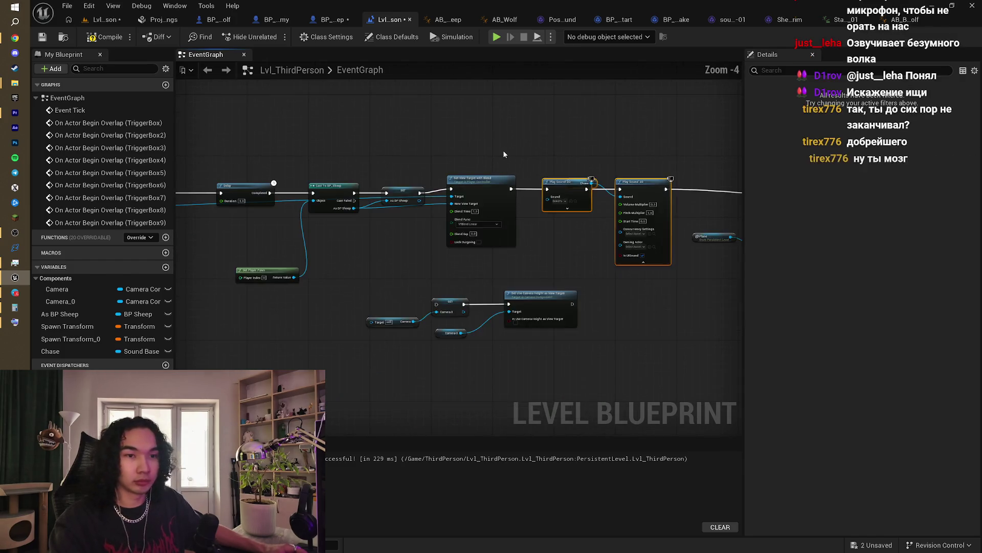
left_click_drag(431, 259, 463, 256)
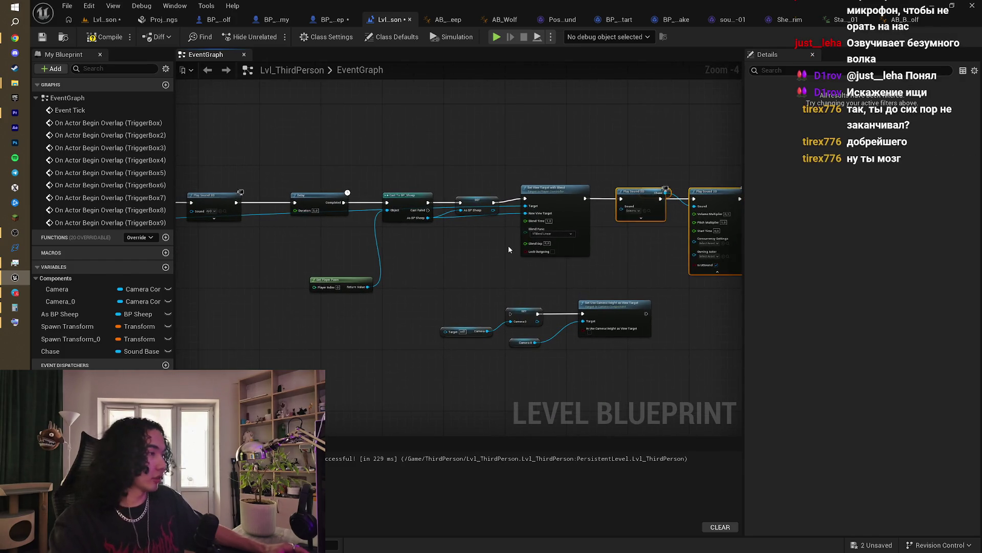
key("ctrl+z")
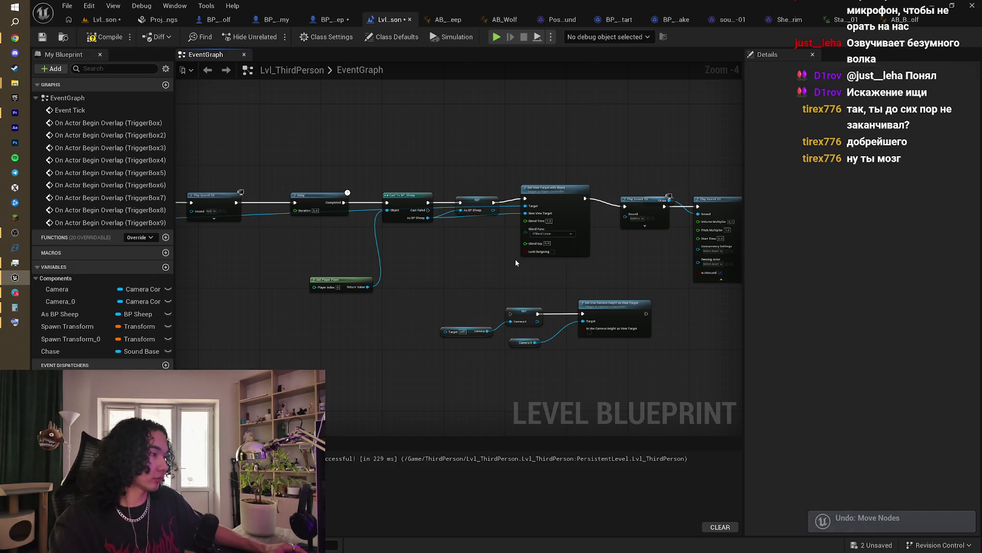
left_click_drag(515, 259, 469, 274)
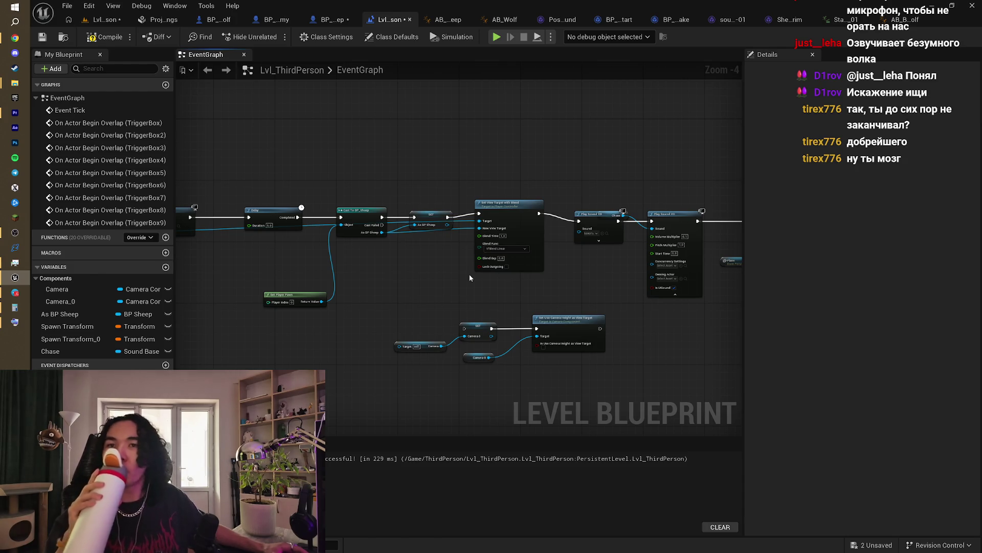
left_click_drag(469, 274, 503, 266)
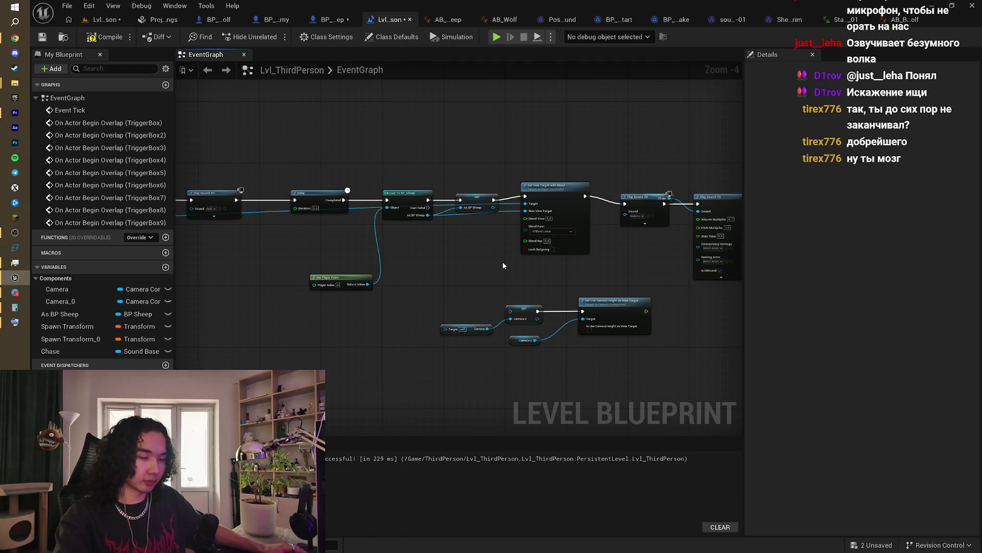
key("ctrl+z")
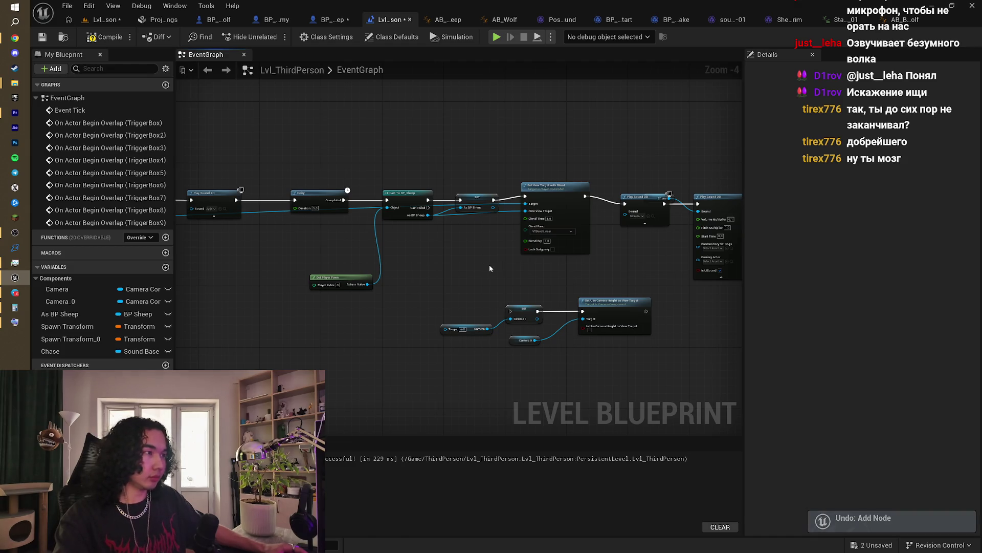
Step: Undo the added Chase node and the promotion of Horror_Chase to the Chase variable
mouse_move(491, 267)
left_mouse_down()
mouse_move(457, 273)
mouse_move(577, 182)
left_mouse_up()
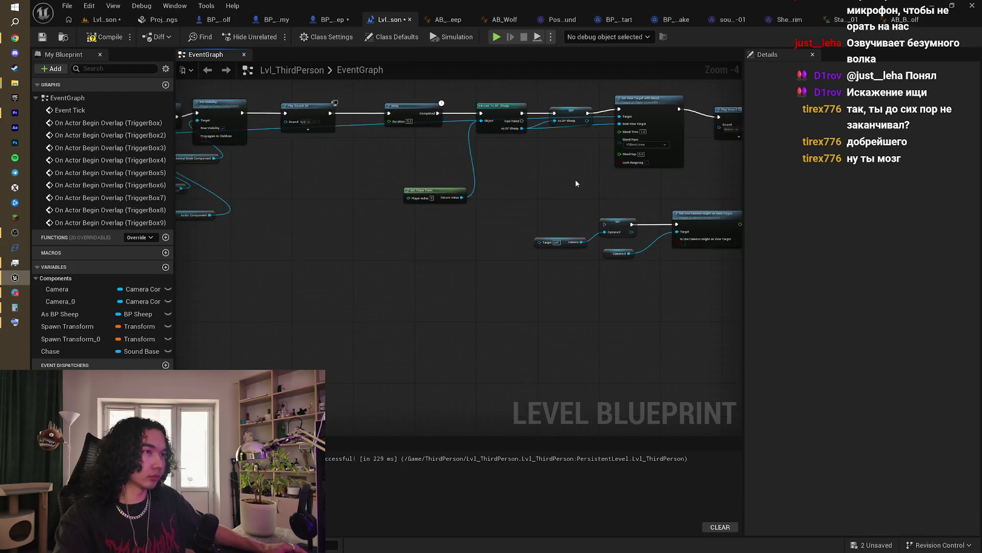
scroll(458, 217, "down", 3)
scroll(419, 211, "up", 3)
scroll(551, 244, "up", 2)
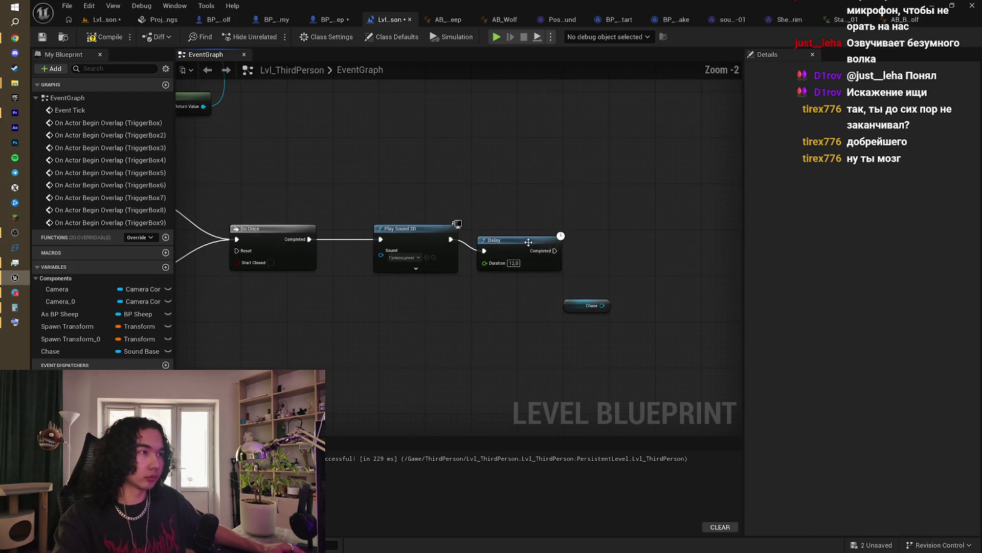
key("ctrl+z")
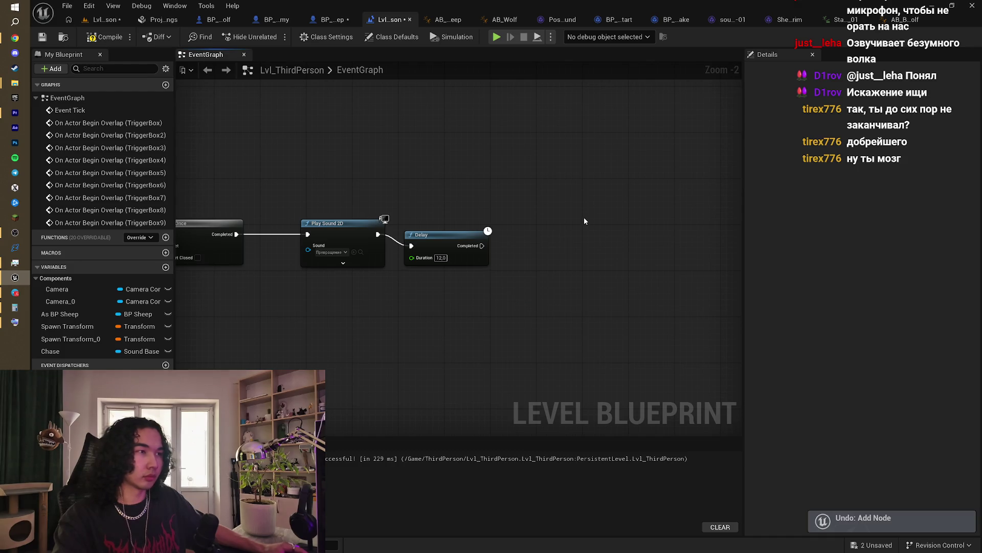
left_click_drag(584, 221, 550, 272)
key("ctrl+z")
Step: Pan the graph past Set Visibility, Do Once and Set View Target with Blend to SpawnActor BP Enemy
scroll(551, 256, "down", 2)
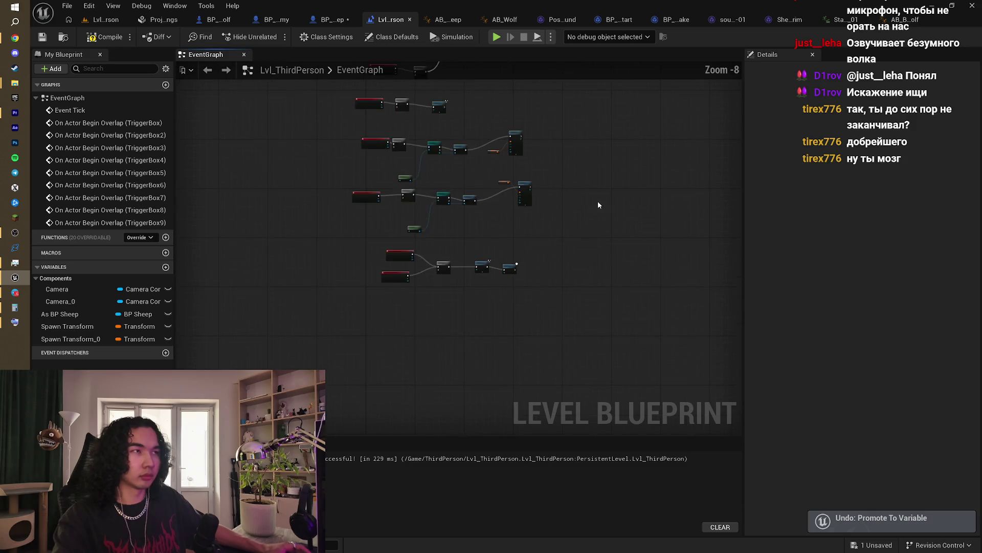
scroll(516, 252, "up", 1)
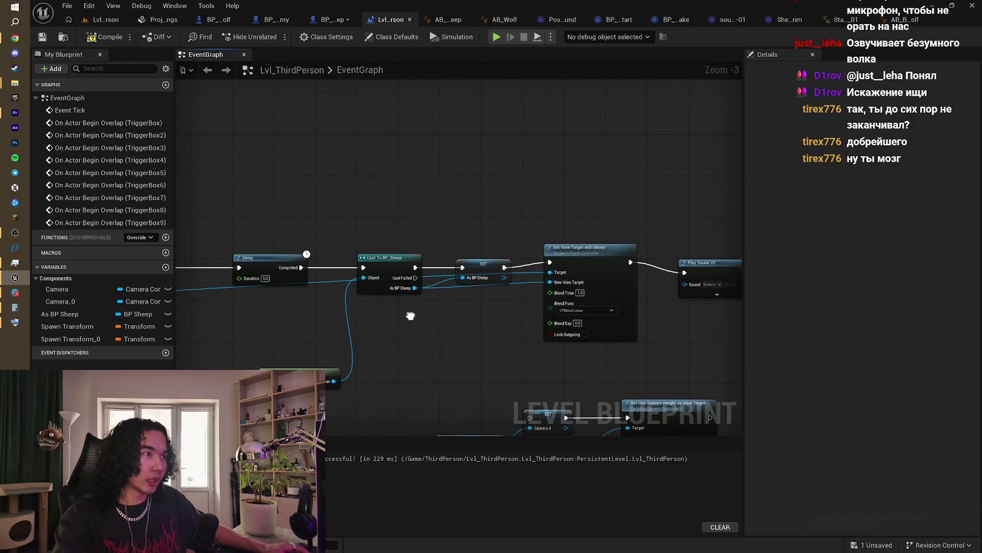
left_click_drag(502, 283, 624, 270)
left_click_drag(535, 305, 686, 278)
scroll(465, 287, "down", 2)
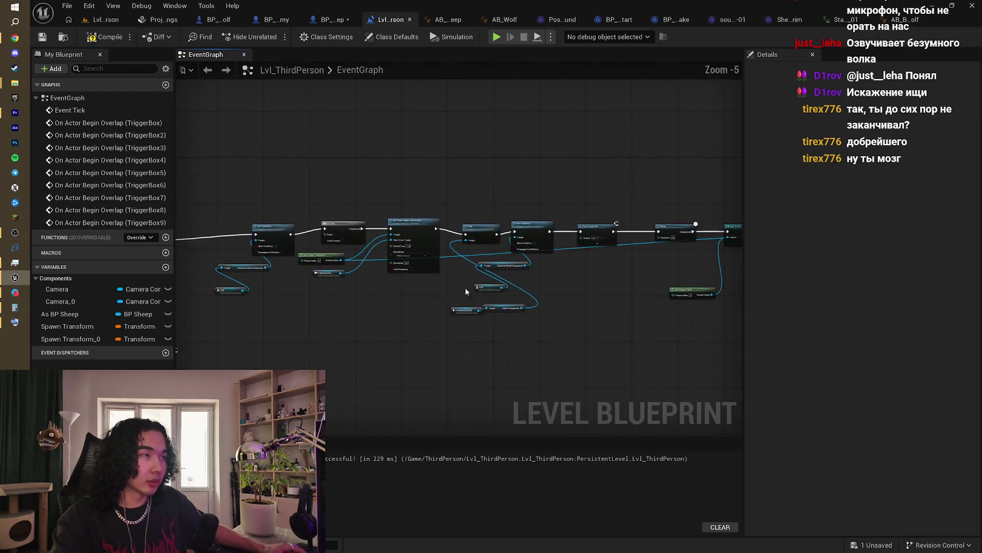
scroll(521, 254, "up", 3)
left_click_drag(439, 265, 358, 260)
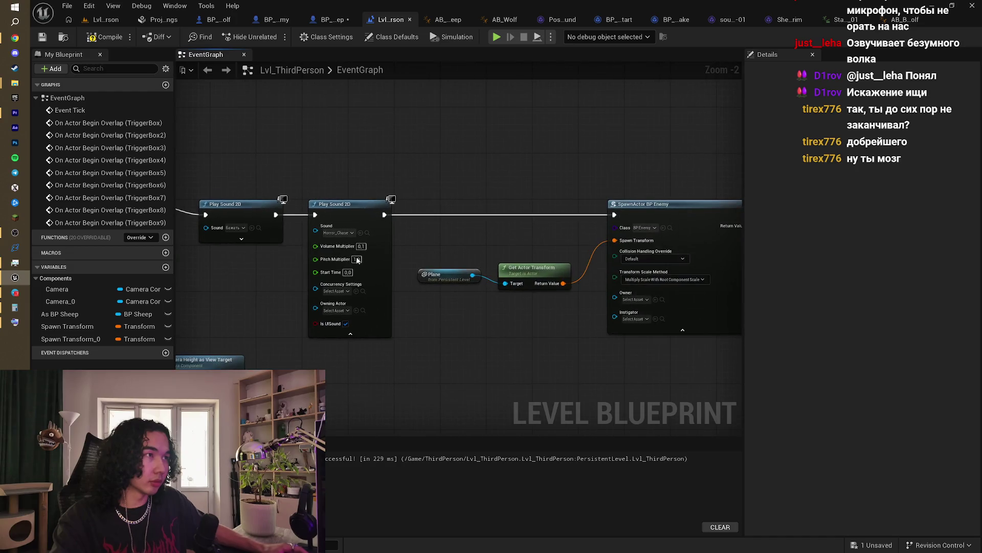
scroll(486, 228, "up", 2)
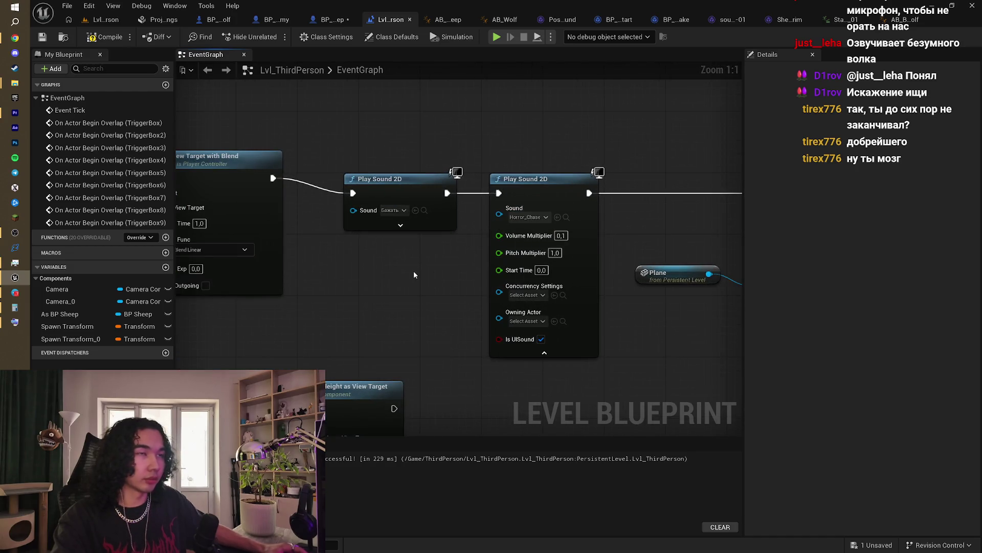
Step: In the level editor, set AmbientSound3's Sound to Horror_Chase, then return to the Level Blueprint
left_click(100, 20)
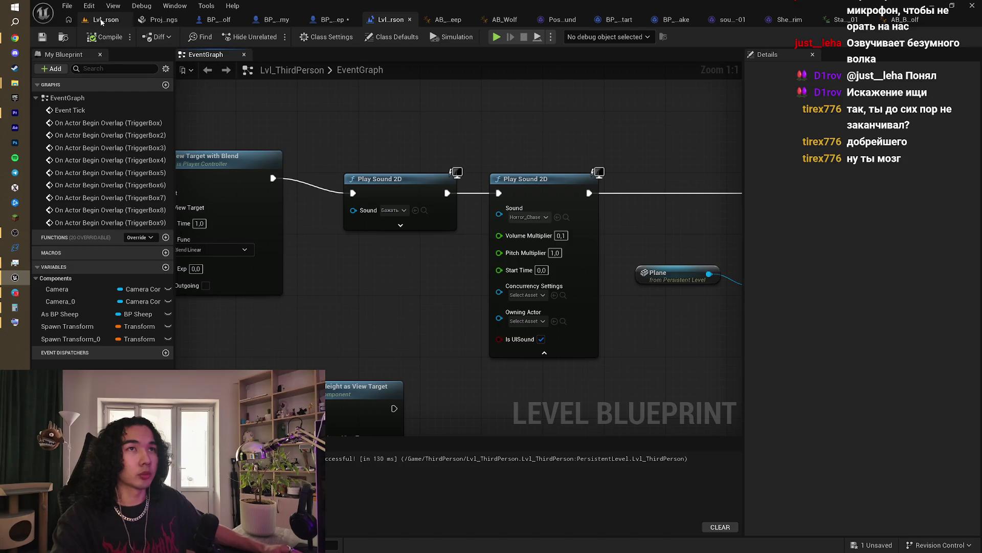
left_click(911, 126)
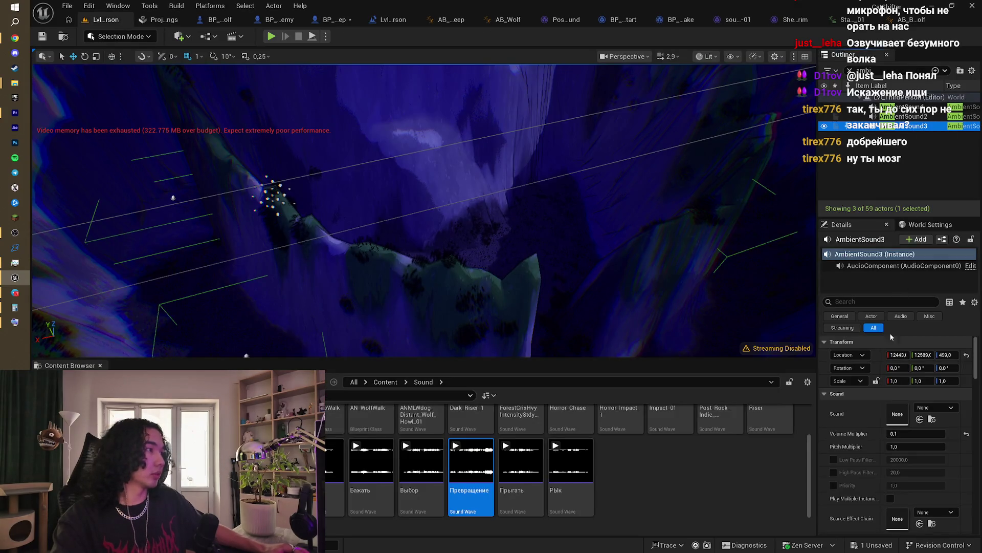
scroll(714, 474, "up", 1)
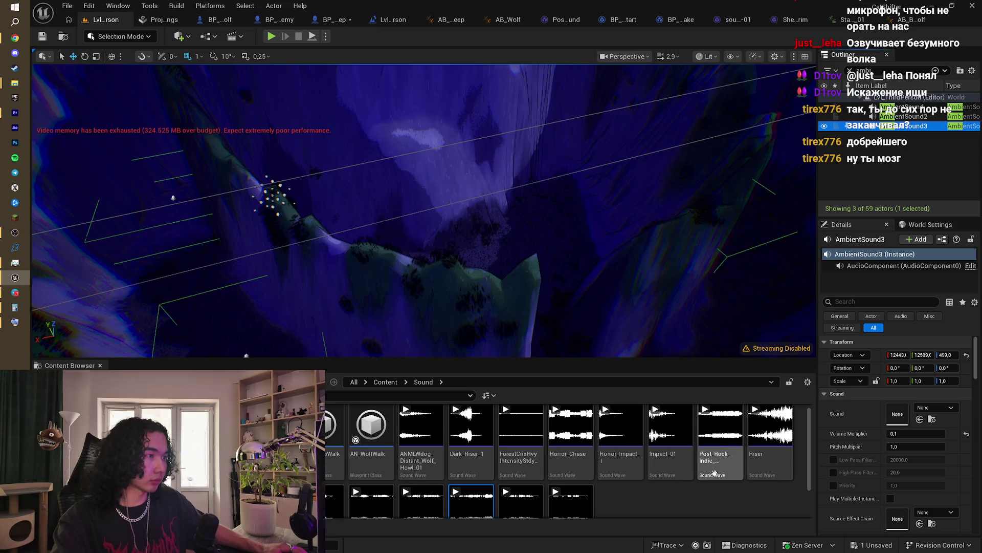
left_click(570, 440)
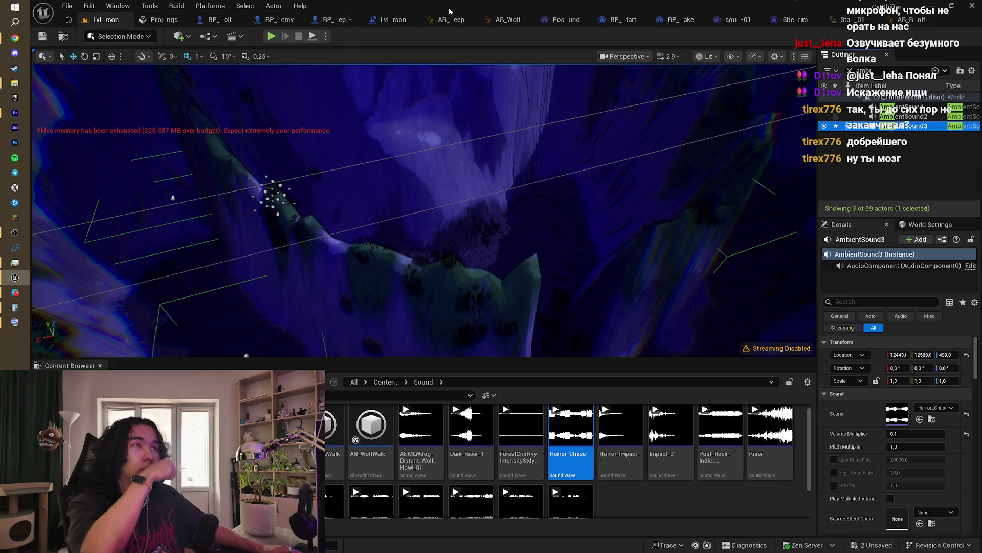
left_click(404, 20)
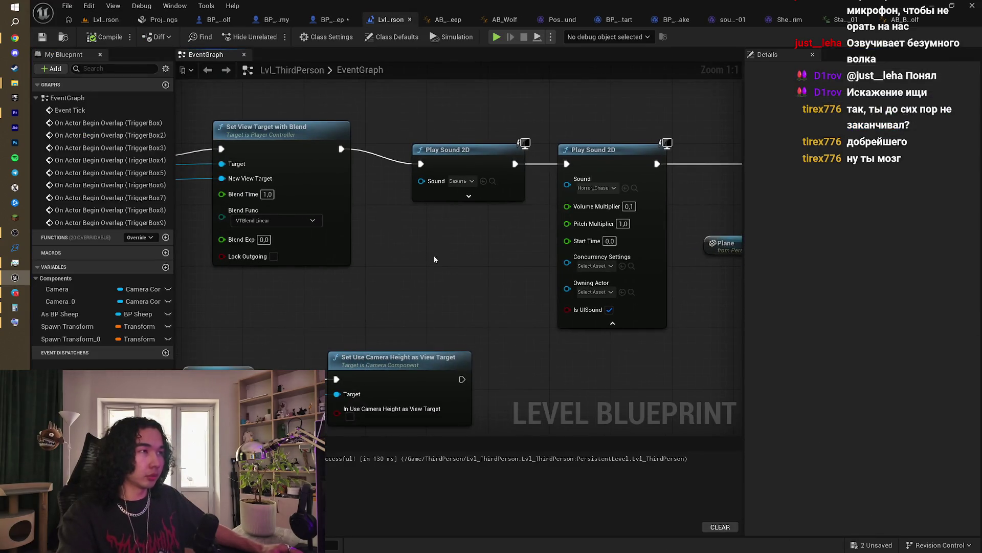
Step: Add an AmbientSound3 reference with a Play (AudioComponent) node driven by its audio component
left_click_drag(465, 253, 487, 194)
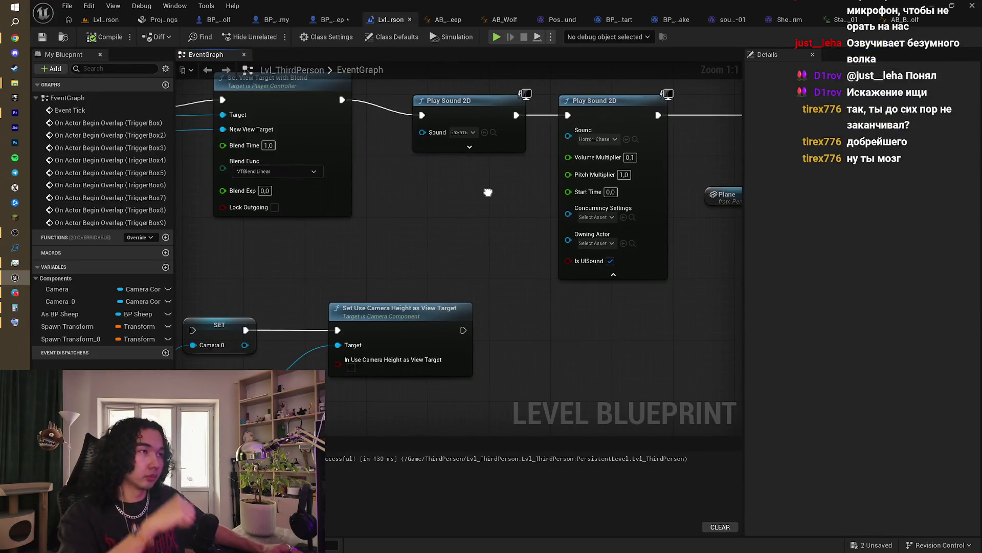
right_click(448, 202)
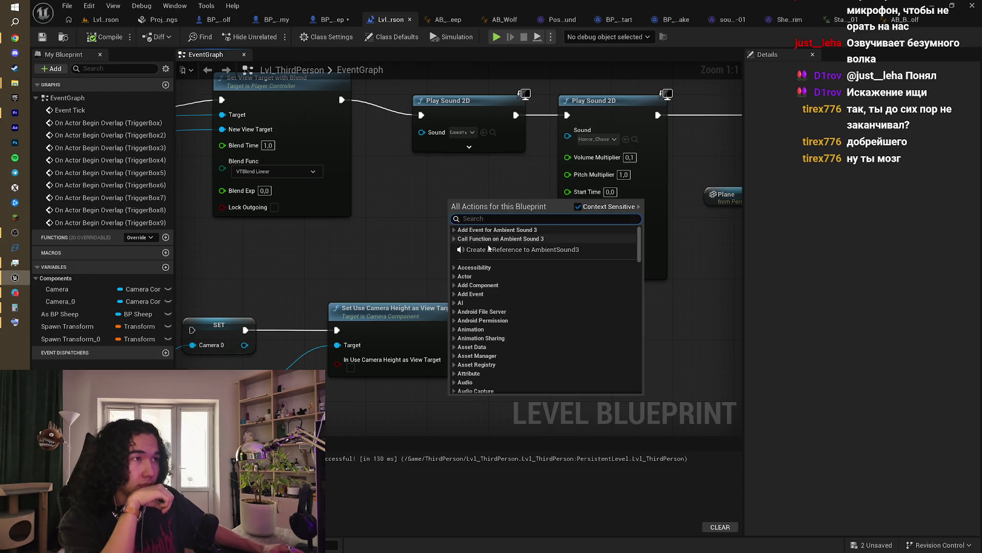
left_click(489, 248)
mouse_move(489, 247)
left_mouse_down()
mouse_move(428, 215)
mouse_move(417, 236)
mouse_move(414, 192)
mouse_move(325, 209)
mouse_move(376, 365)
mouse_move(533, 321)
left_mouse_up()
type("pla")
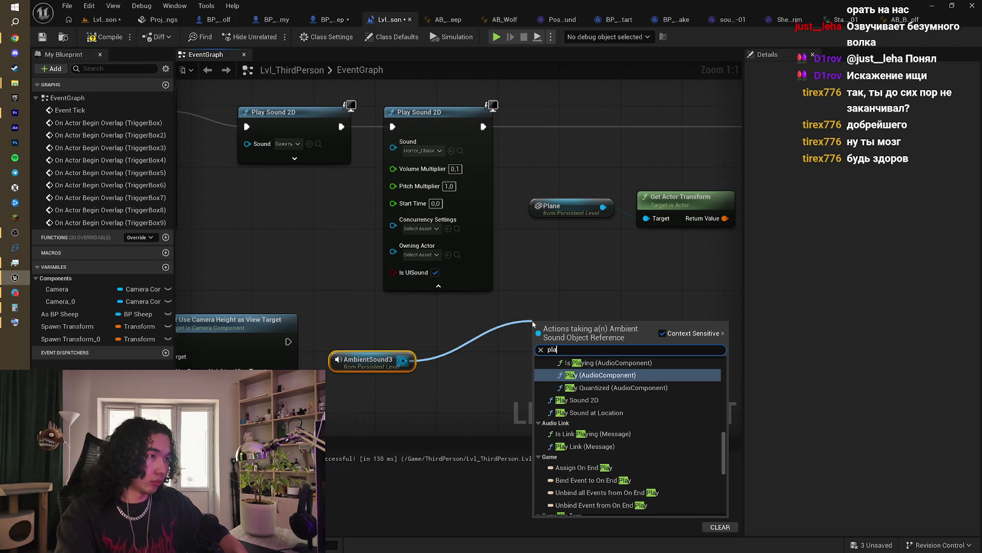
key("Return")
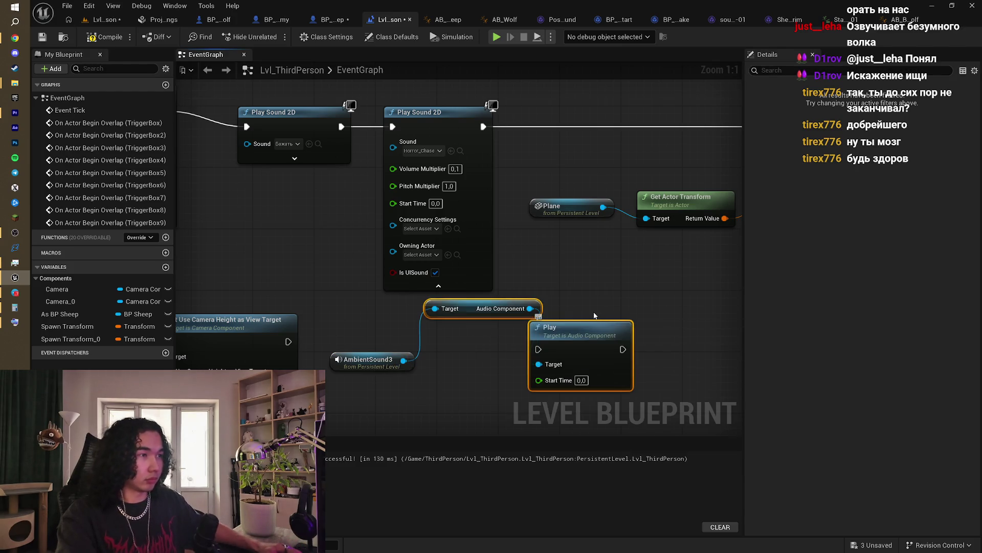
mouse_move(586, 337)
left_mouse_down()
mouse_move(616, 300)
mouse_move(633, 315)
left_mouse_up()
left_click(534, 293)
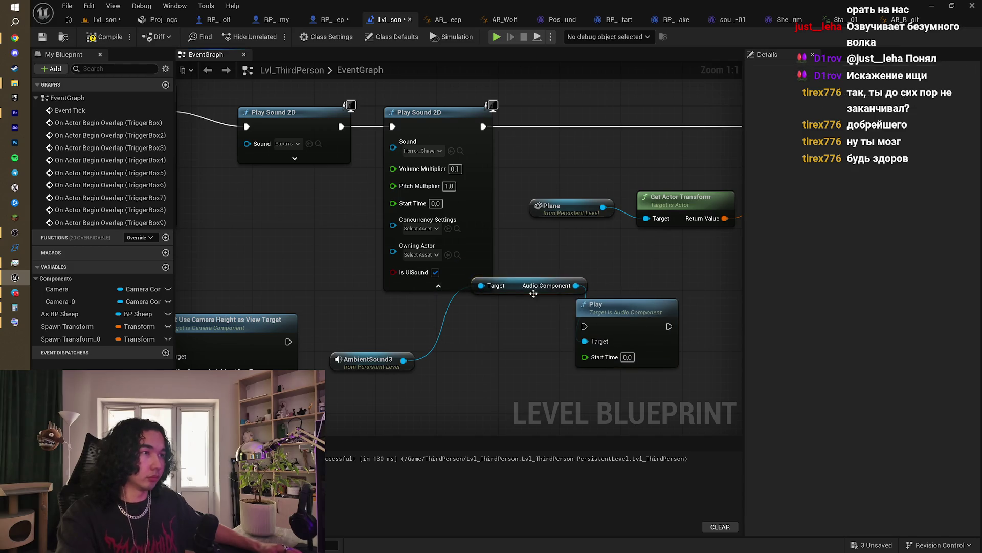
left_click_drag(518, 288, 495, 340)
Step: Delete the Horror_Chase Play Sound 2D and wire Play between Play Sound 2D and SpawnActor BP Enemy
left_click(428, 107)
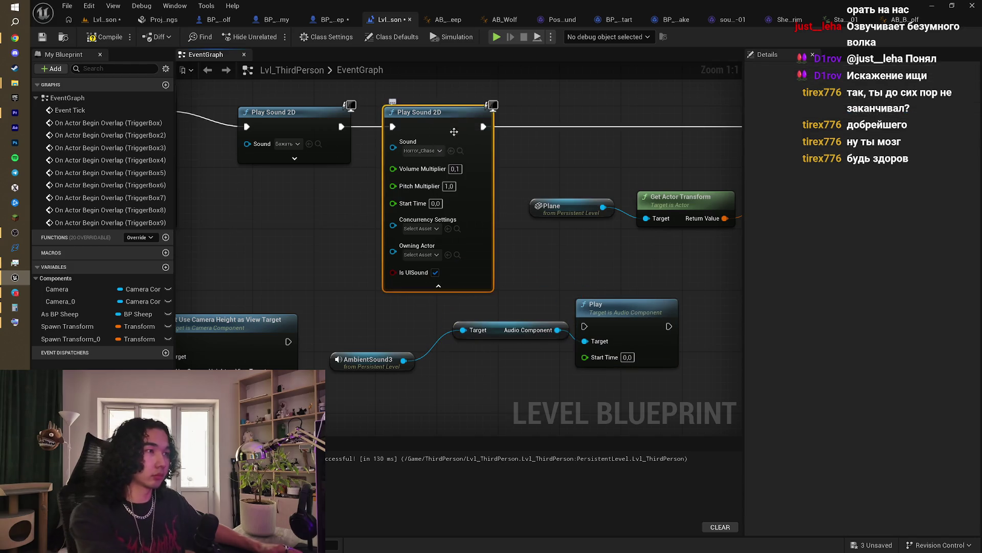
scroll(610, 268, "down", 4)
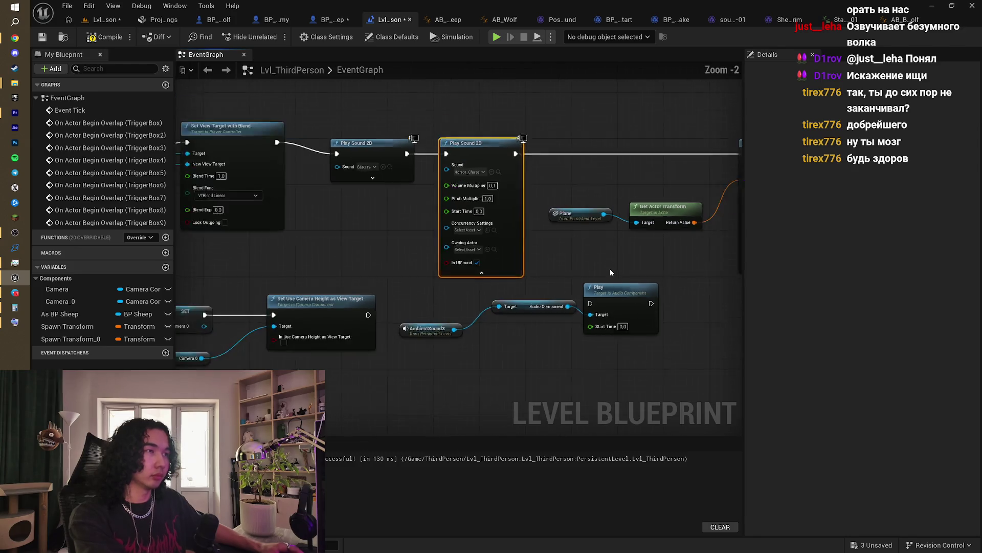
key("Delete")
mouse_move(550, 302)
left_mouse_down()
mouse_move(431, 171)
mouse_move(436, 177)
left_mouse_up()
mouse_move(349, 183)
left_mouse_down()
mouse_move(403, 201)
mouse_move(500, 190)
left_mouse_up()
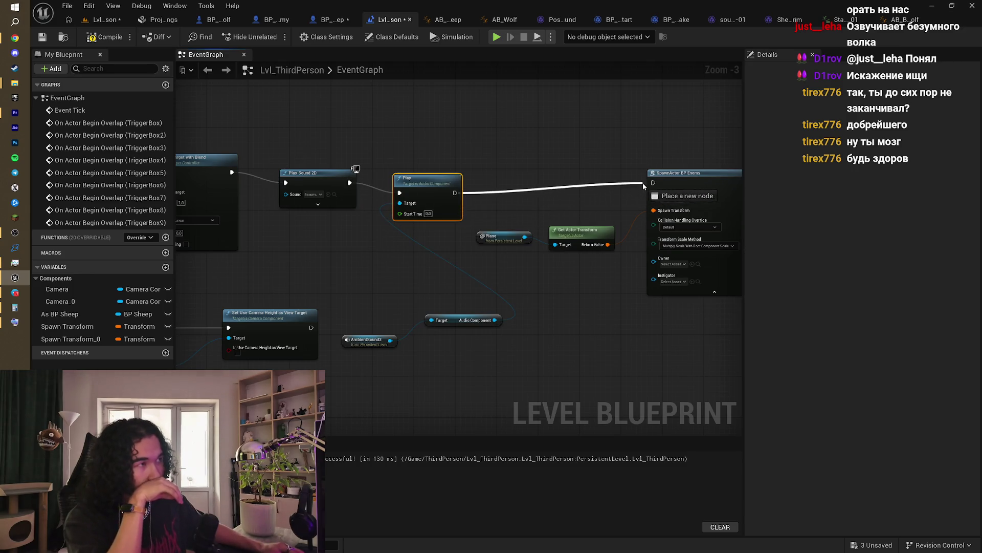
left_click_drag(654, 186, 654, 184)
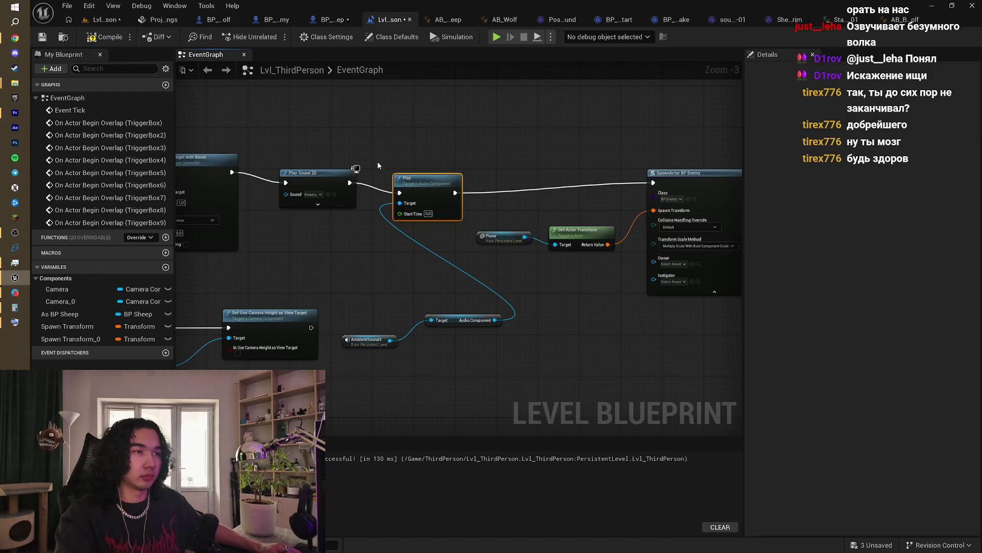
left_click_drag(376, 153, 466, 362)
scroll(414, 311, "down", 8)
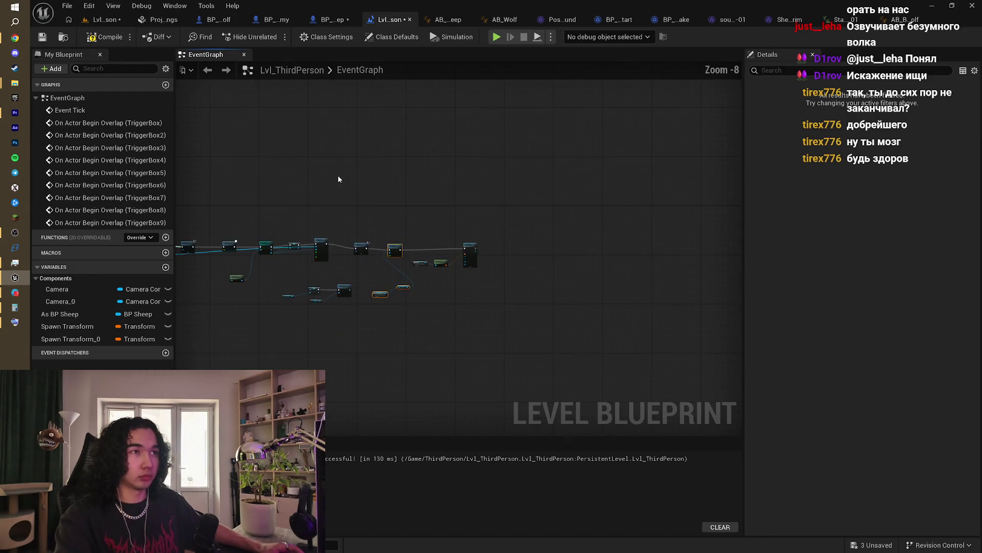
Step: Delete the disabled Event Tick node and add an Event BeginPlay node
scroll(458, 298, "up", 7)
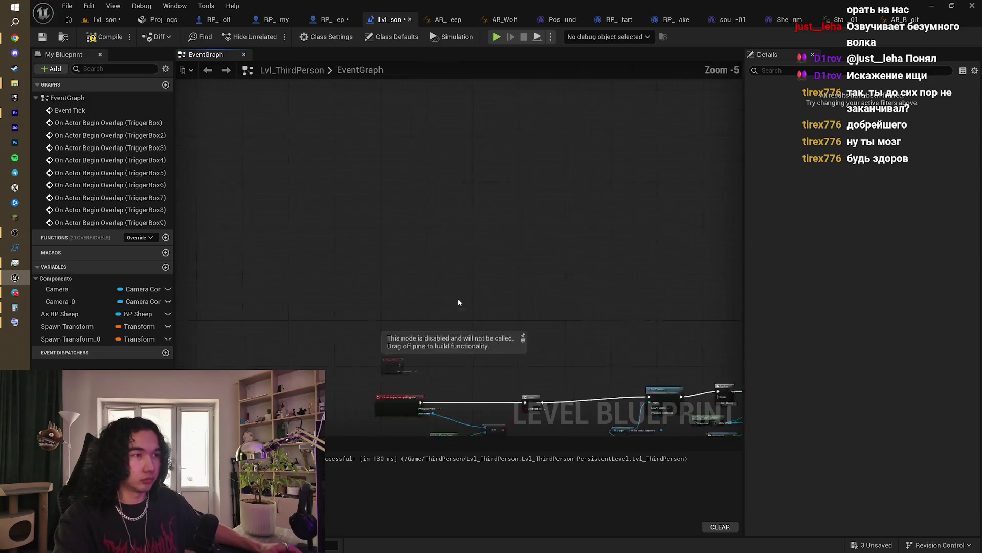
left_click(371, 385)
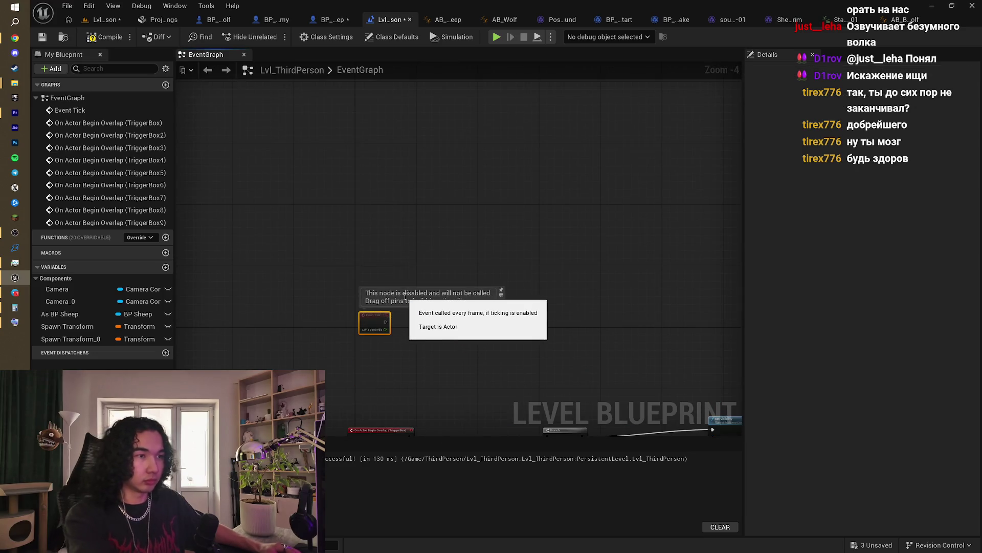
key("Delete")
scroll(403, 298, "down", 5)
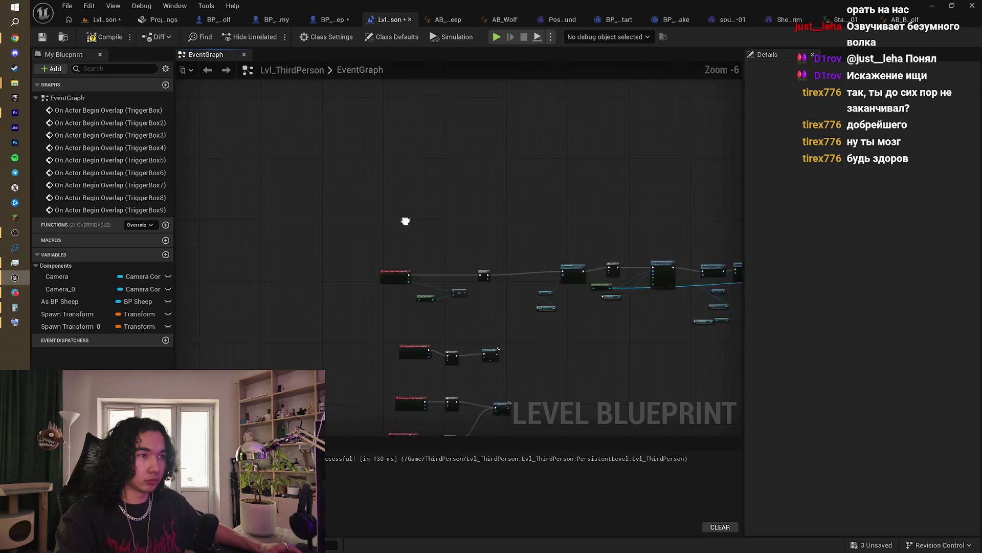
scroll(392, 210, "up", 5)
right_click(372, 187)
type("eve")
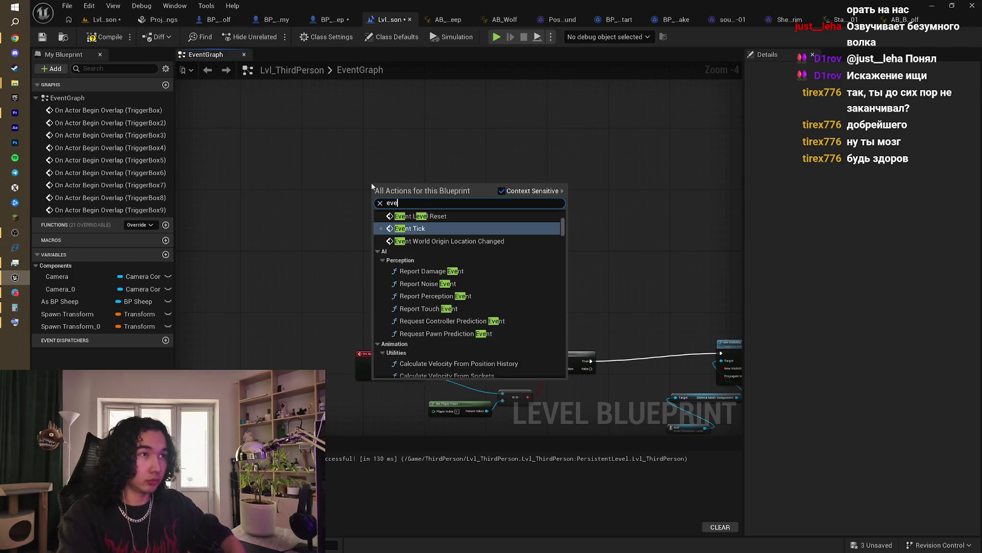
type("nt beg")
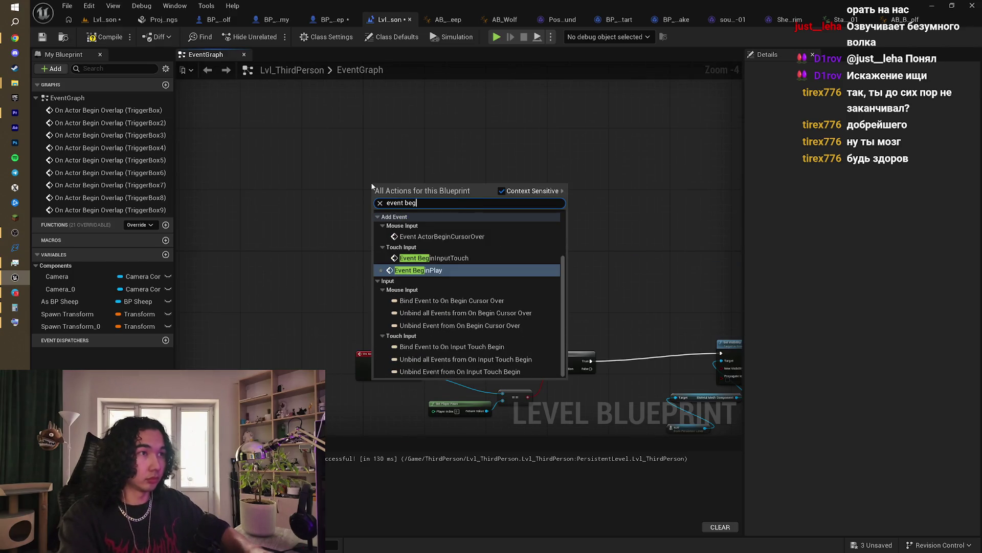
key("Return")
Step: Replace the copied Play and getter nodes with a Stop node for AmbientSound3's audio component
scroll(483, 266, "up", 3)
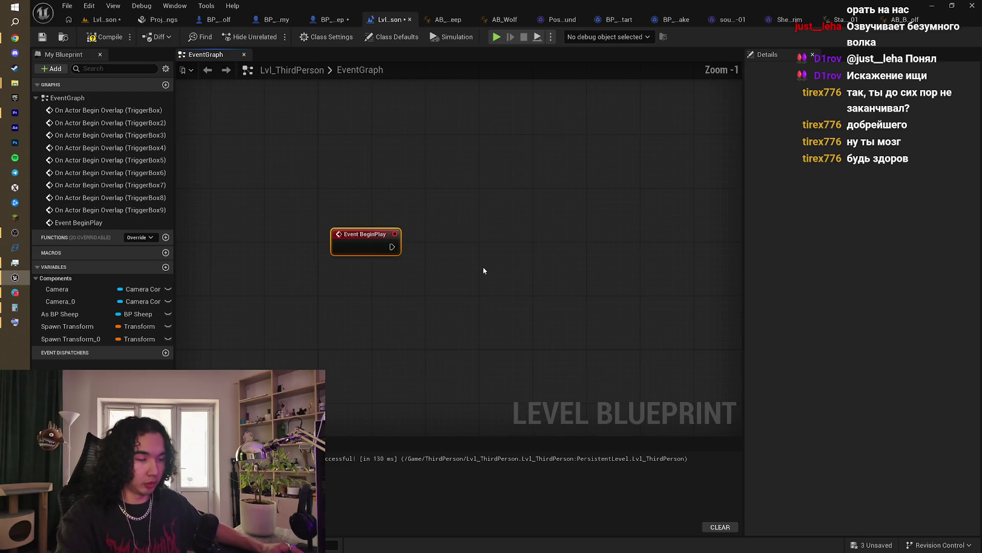
left_click_drag(524, 146, 510, 172)
left_click(511, 173)
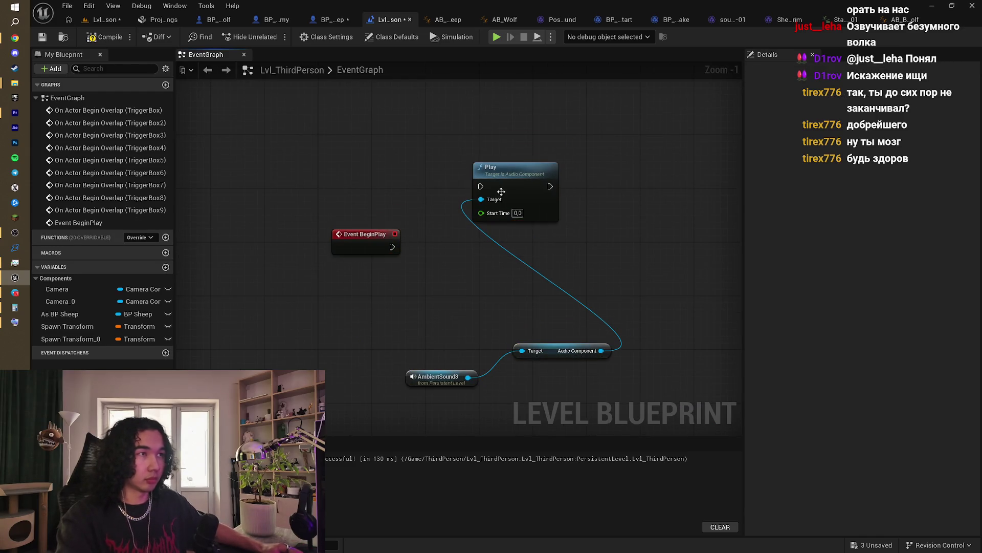
key("Delete")
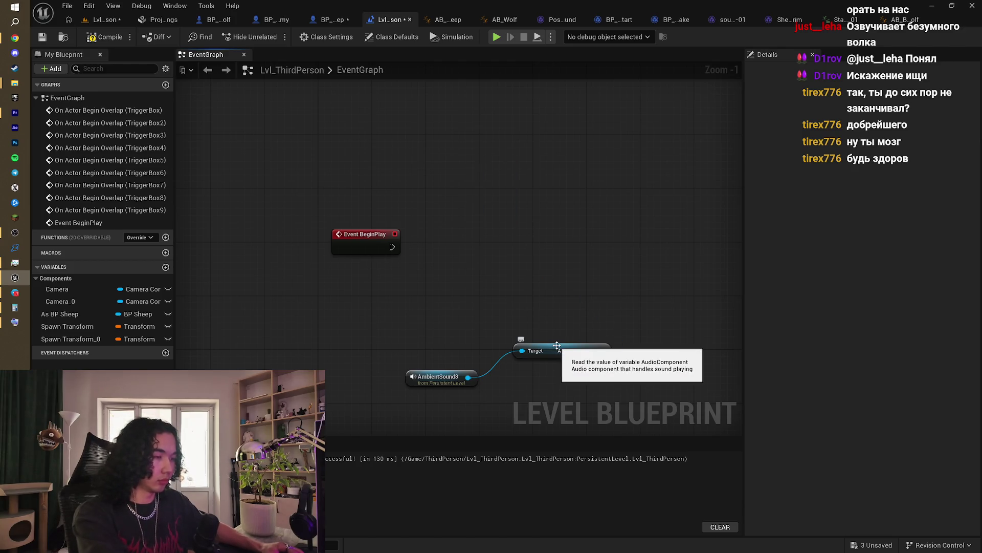
left_click(562, 350)
key("Delete")
left_click_drag(521, 253, 520, 253)
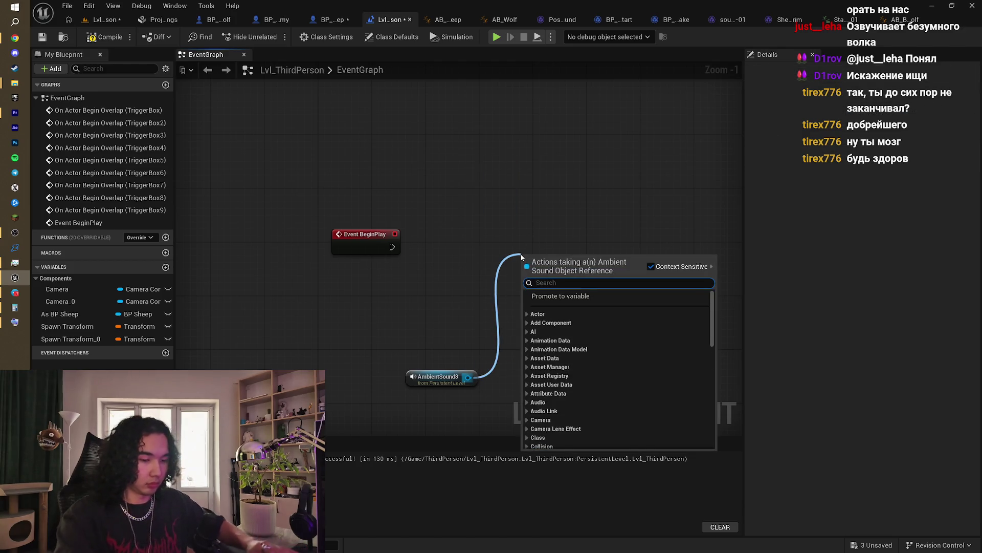
type("stop")
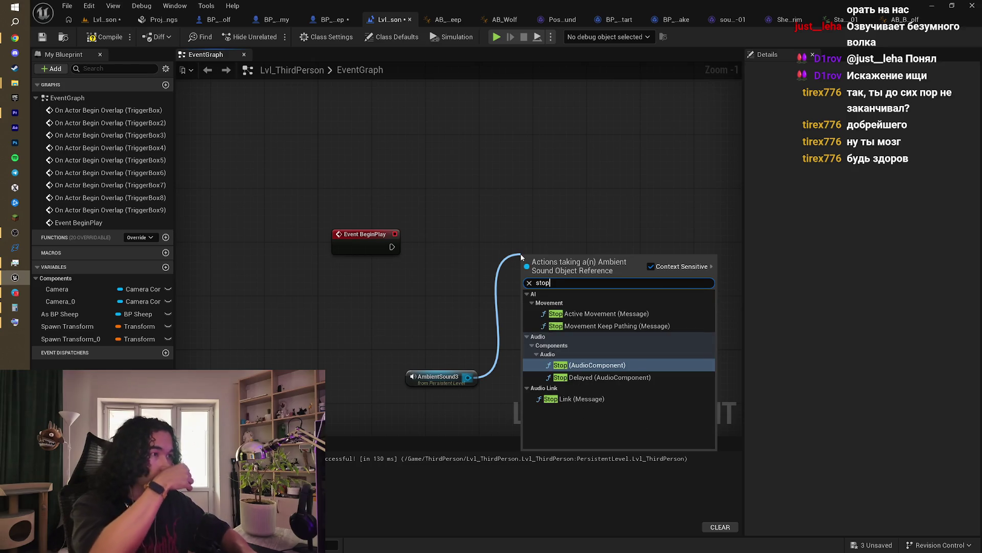
key("Return")
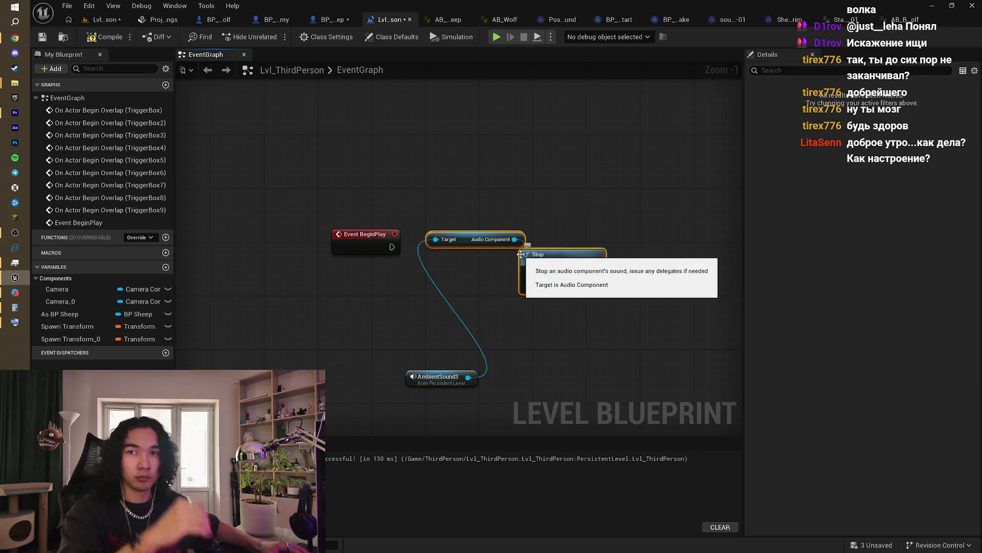
Step: Wire Event BeginPlay into the Stop node and save the level with Ctrl+S
left_click_drag(460, 239, 434, 310)
mouse_move(392, 246)
left_mouse_down()
mouse_move(452, 268)
mouse_move(527, 276)
mouse_move(507, 220)
left_mouse_up()
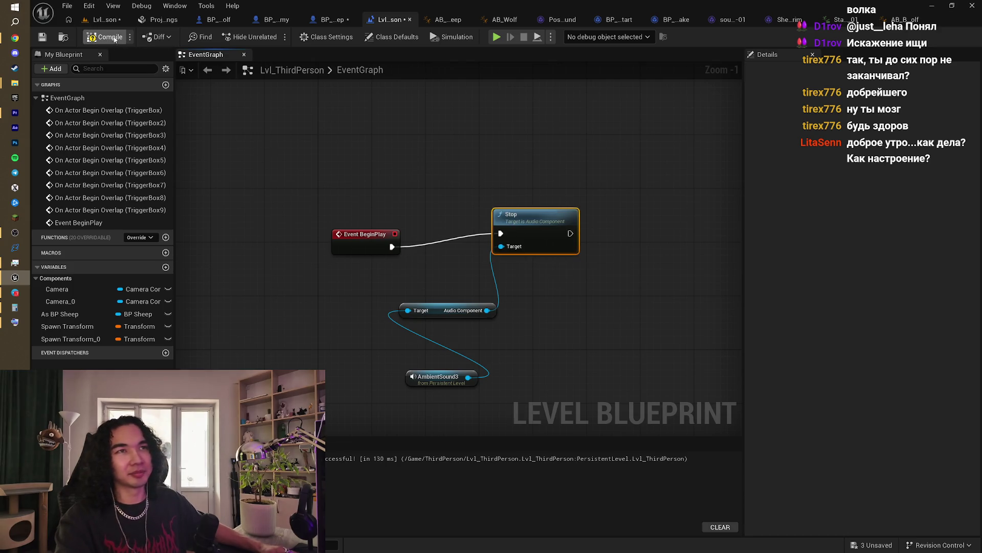
key("ctrl+s")
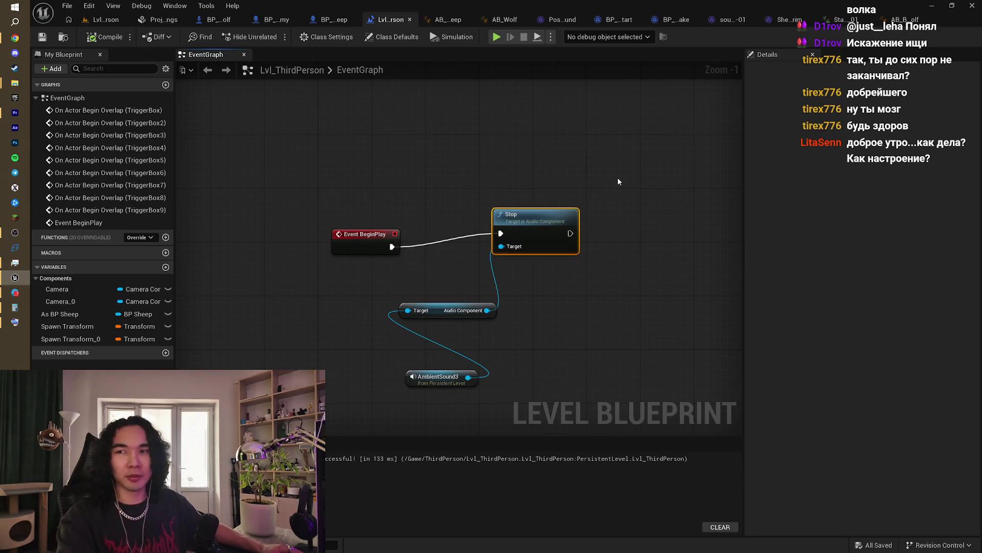
Step: Pan the graph past Set Visibility, Do Once, Play and Cast To BP_Sheep to the Delay node
scroll(589, 174, "down", 2)
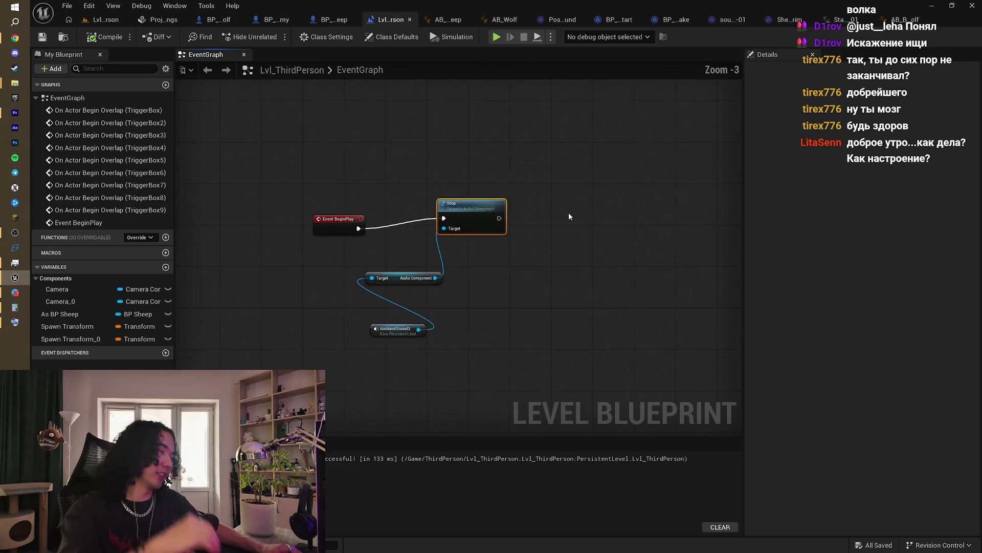
scroll(510, 189, "down", 3)
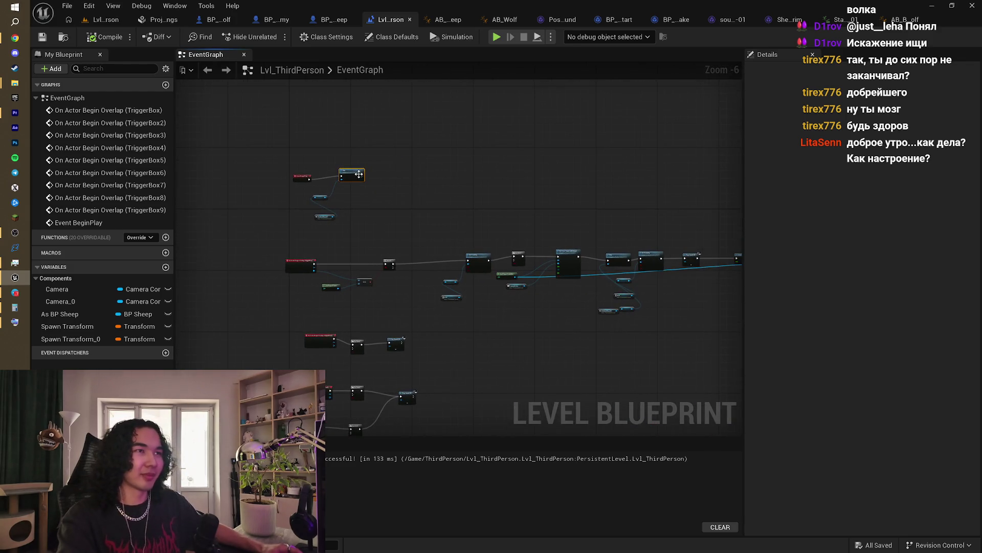
scroll(453, 190, "up", 3)
right_click(453, 190)
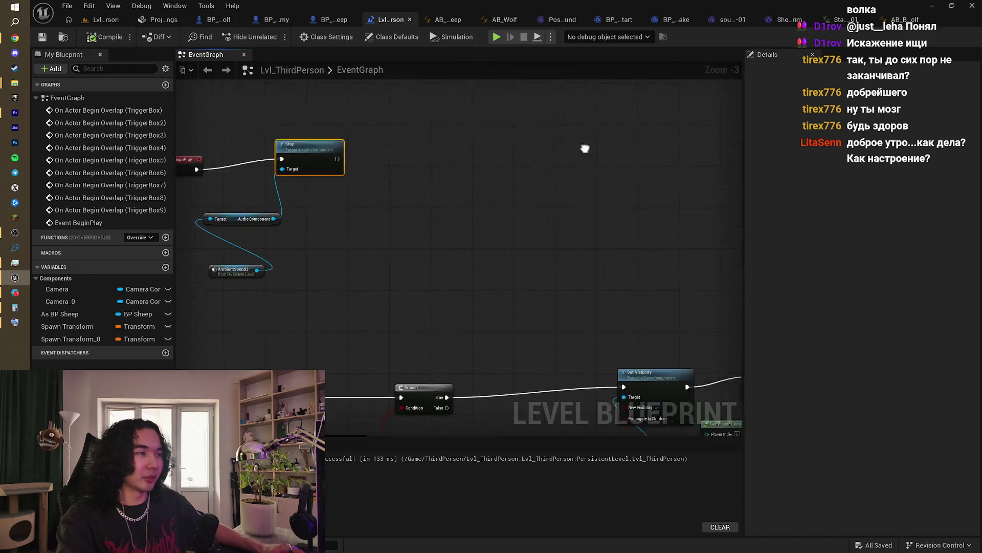
mouse_move(585, 147)
left_mouse_down()
mouse_move(588, 160)
mouse_move(434, 182)
mouse_move(458, 202)
mouse_move(445, 193)
mouse_move(479, 174)
mouse_move(230, 184)
left_mouse_up()
mouse_move(535, 178)
left_mouse_down()
mouse_move(381, 145)
mouse_move(676, 155)
left_mouse_up()
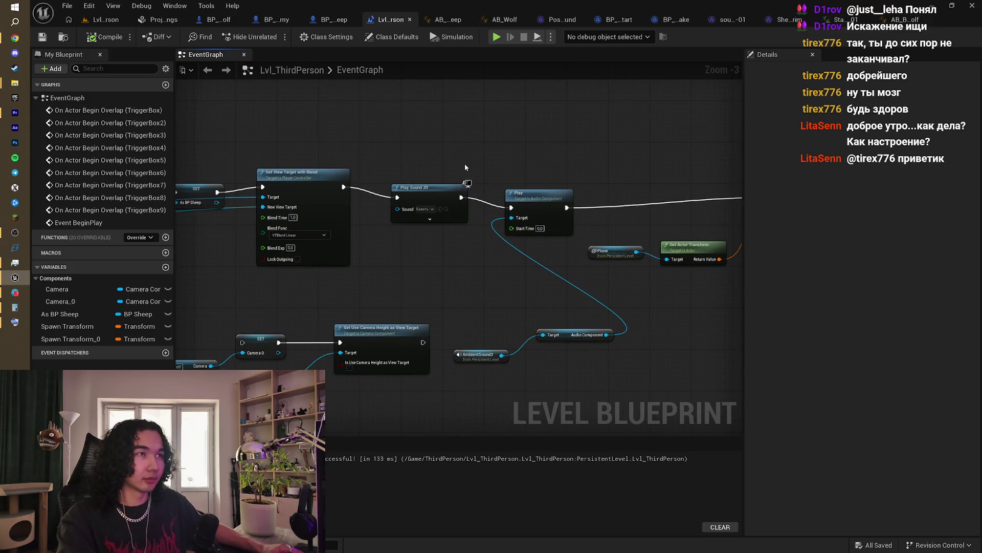
left_click_drag(464, 163, 597, 164)
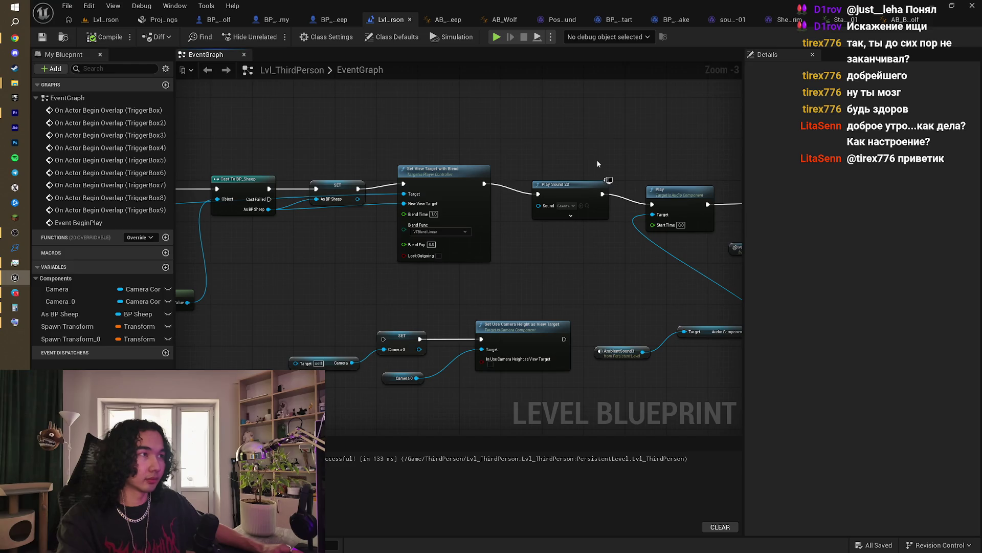
scroll(538, 168, "down", 3)
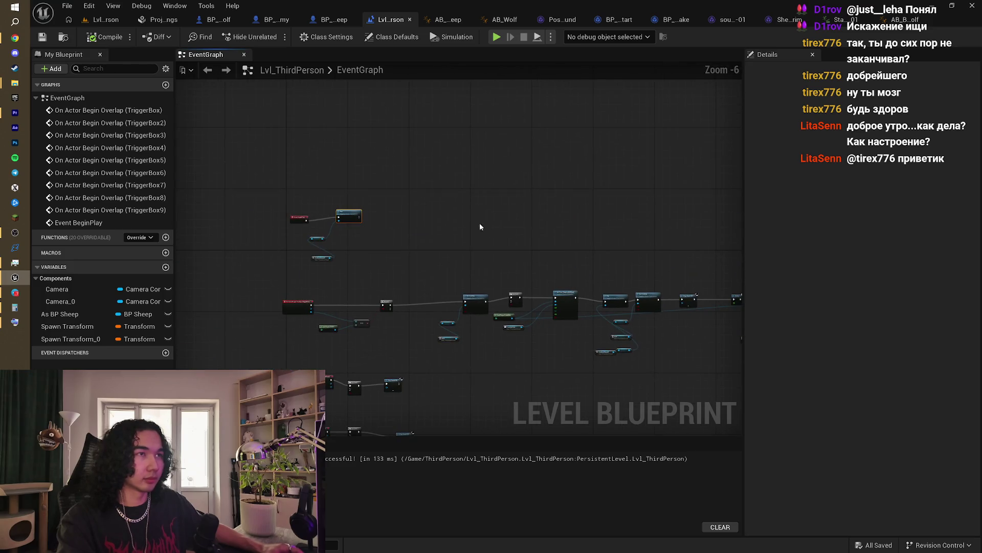
mouse_move(400, 267)
left_mouse_down()
mouse_move(450, 314)
mouse_move(466, 82)
left_mouse_up()
scroll(460, 154, "up", 3)
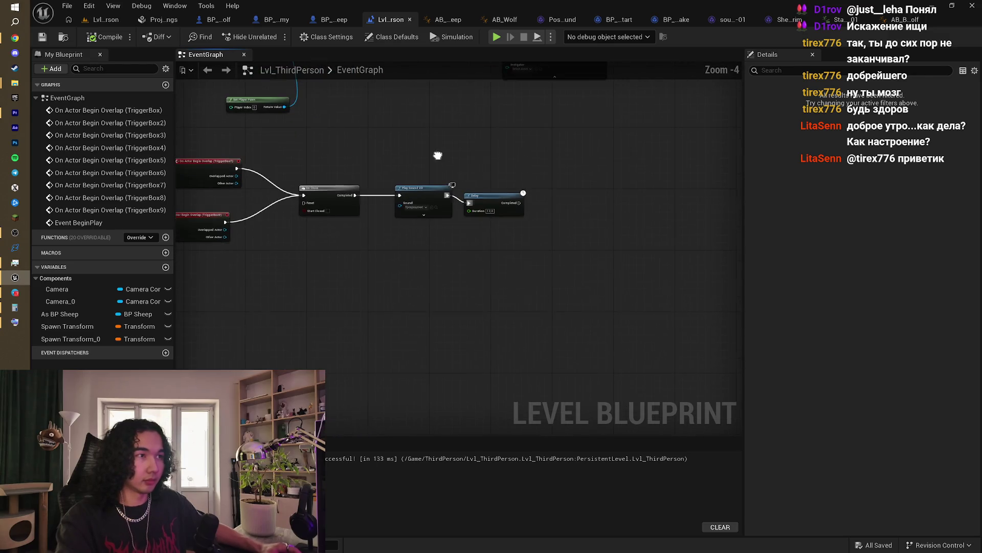
scroll(529, 207, "up", 1)
Step: Paste the Stop and AmbientSound3 nodes, wire the 12-second Delay's Completed into Stop, and return to the level
key("ctrl+v")
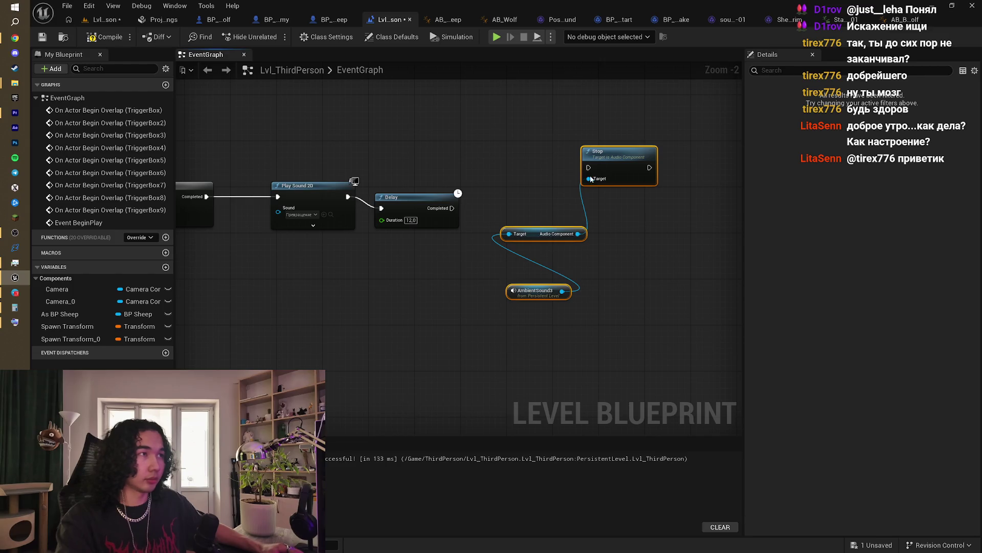
left_click_drag(589, 180, 515, 232)
left_click(467, 220)
left_click_drag(452, 208, 514, 221)
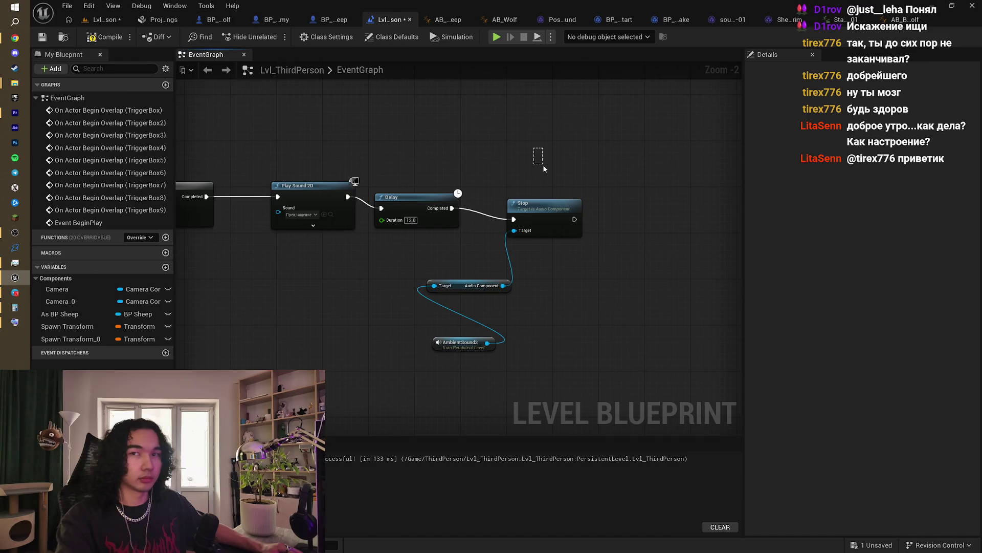
right_click(544, 169)
left_click(510, 155)
right_click(511, 155)
left_click(114, 21)
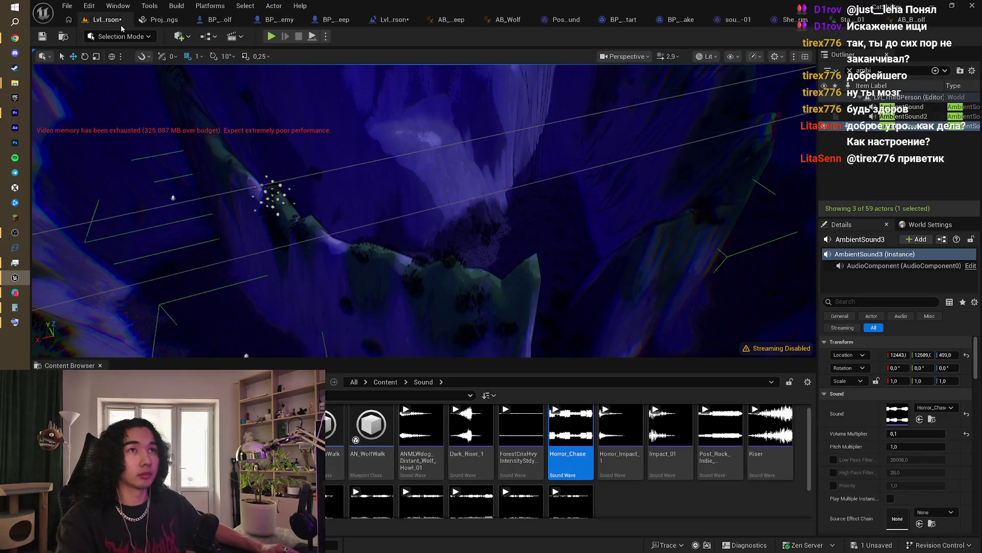
Step: Duplicate AmbientSound3 with Ctrl+D to create AmbientSound4, then clear the selection
key("ctrl+d")
left_click(882, 177)
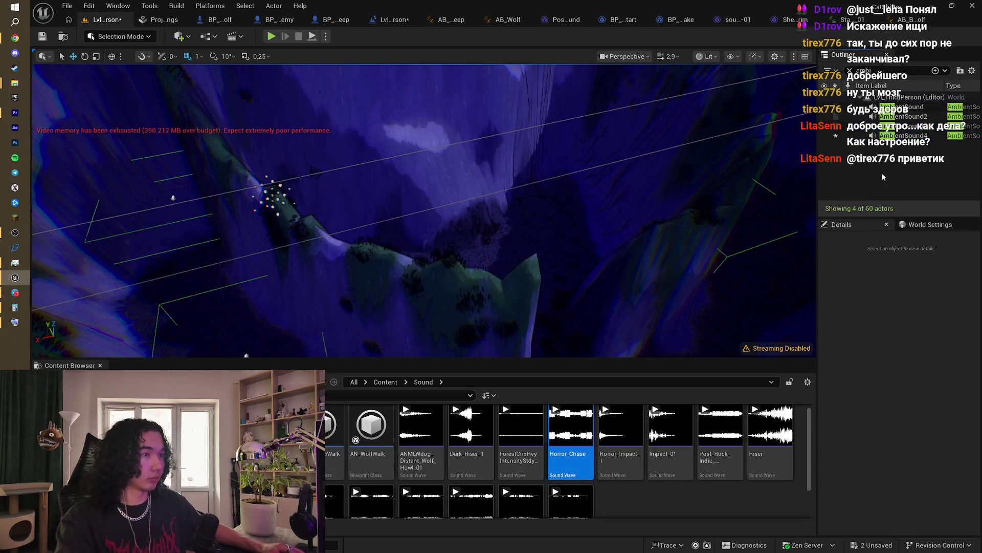
scroll(585, 494, "down", 2)
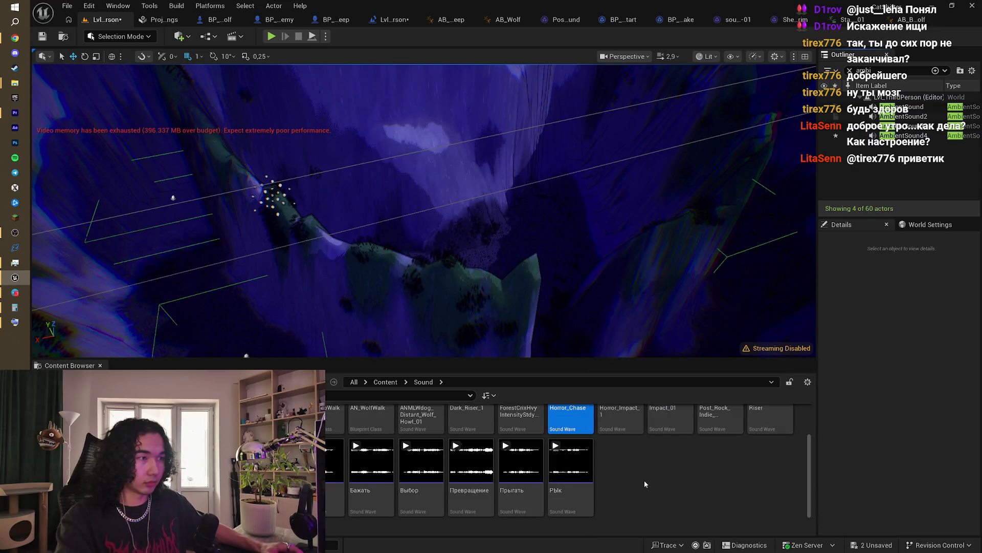
scroll(660, 496, "up", 2)
mouse_move(727, 435)
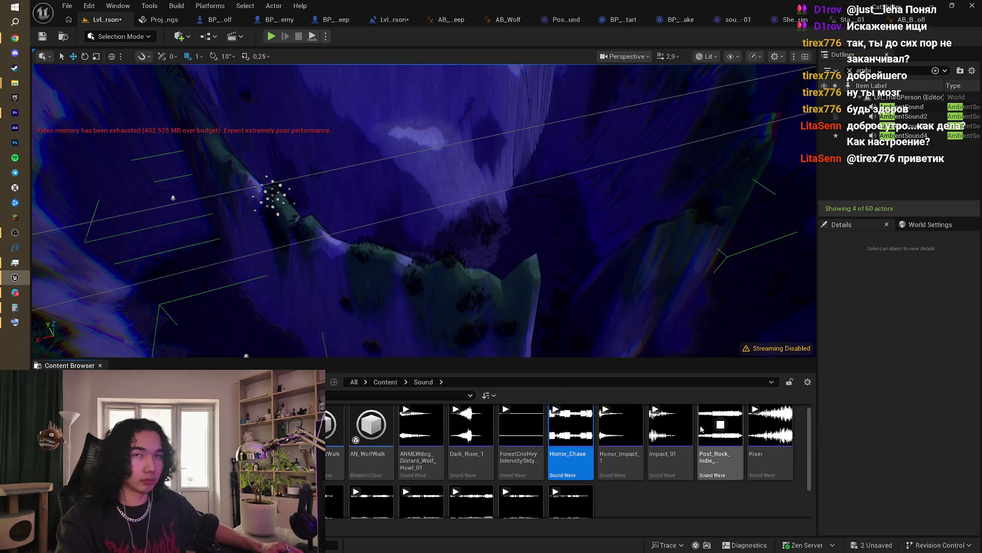
mouse_move(16, 83)
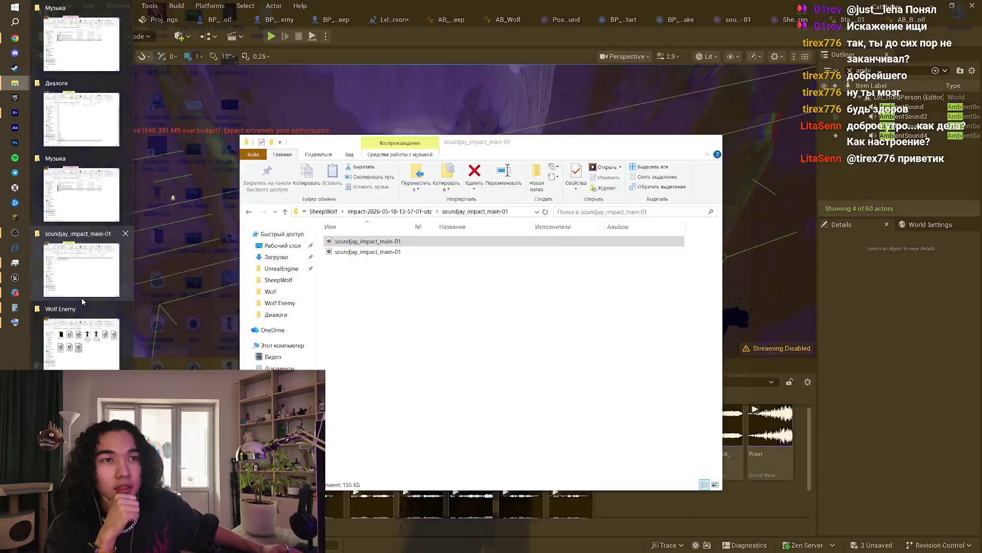
left_click(81, 297)
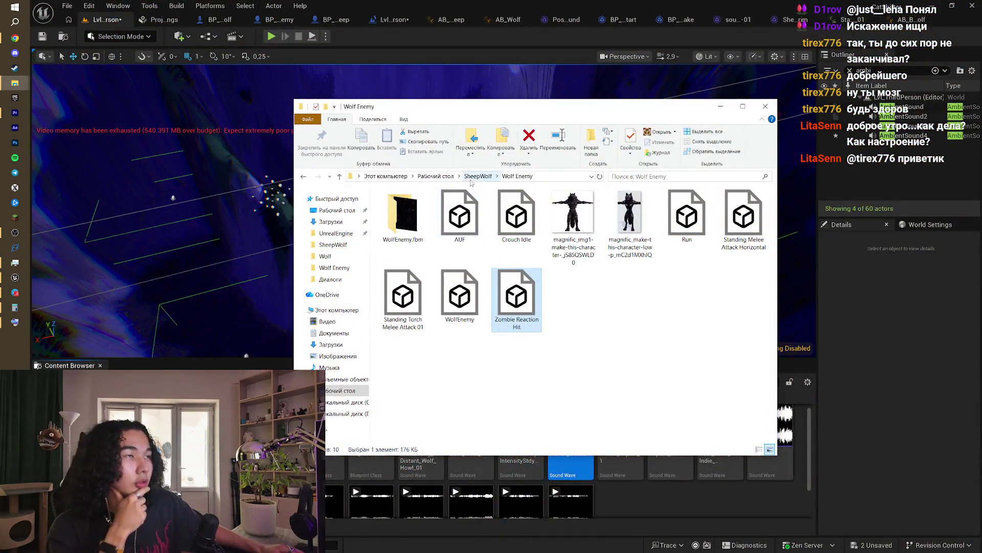
Step: Extract Doom from the doom archive in SheepWolf > Музыка and drag Doom.wav into the Sound folder
left_click(478, 176)
double_click(674, 222)
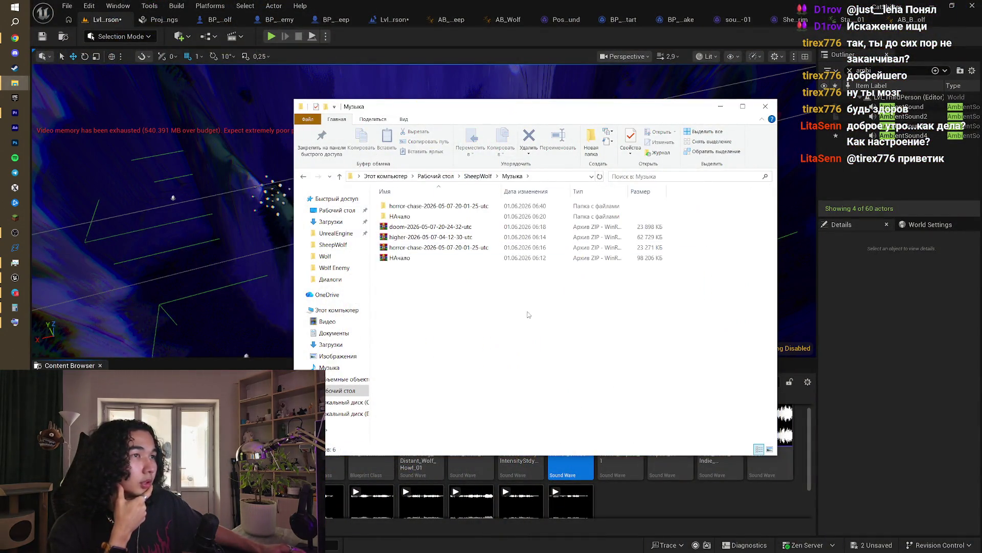
double_click(418, 229)
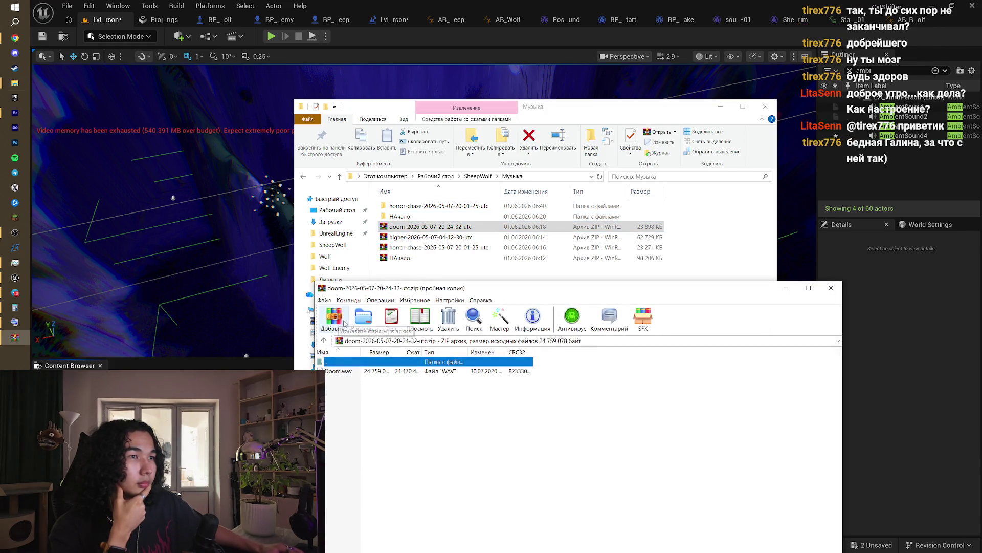
key("Escape")
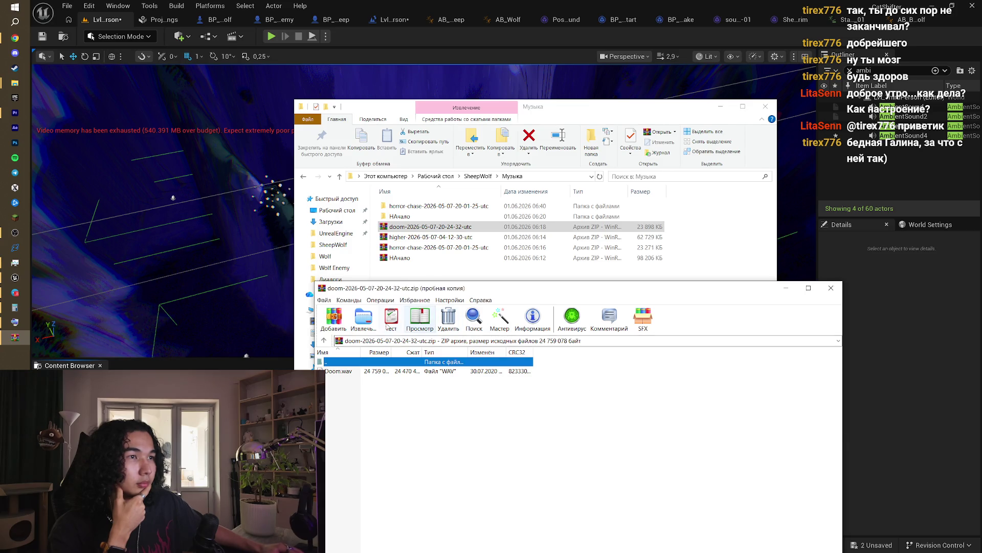
left_click(370, 324)
left_click(612, 525)
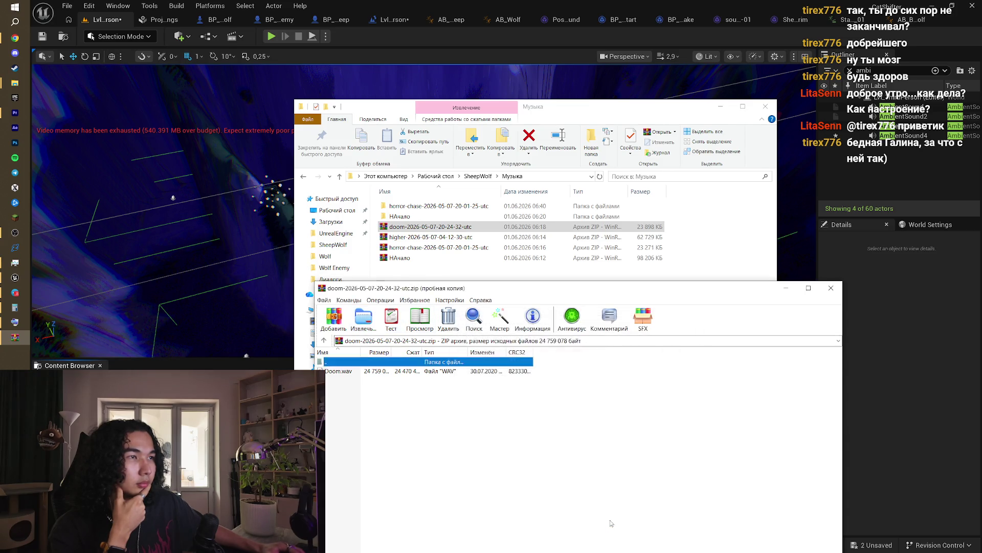
left_click(826, 299)
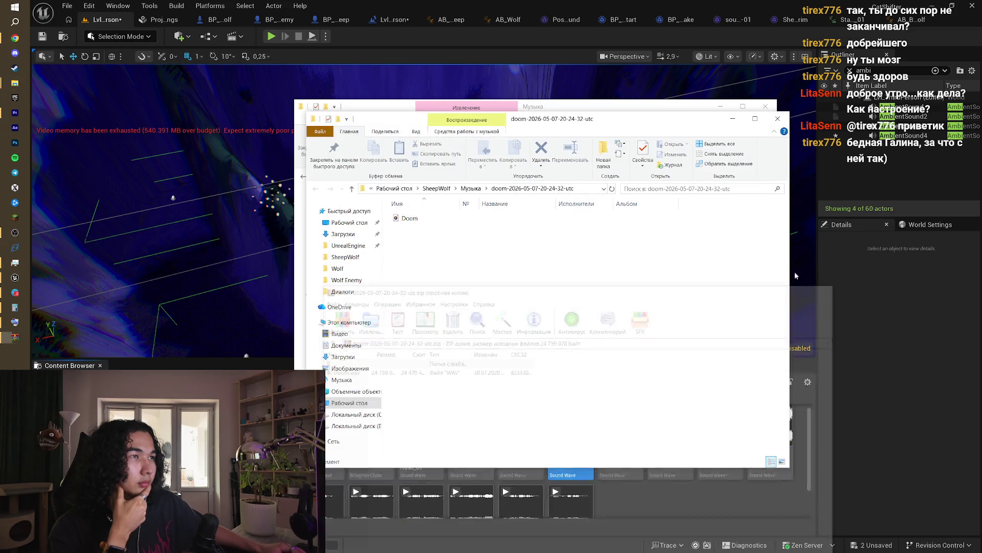
mouse_move(409, 218)
left_mouse_down()
mouse_move(588, 448)
mouse_move(614, 512)
mouse_move(705, 504)
left_mouse_up()
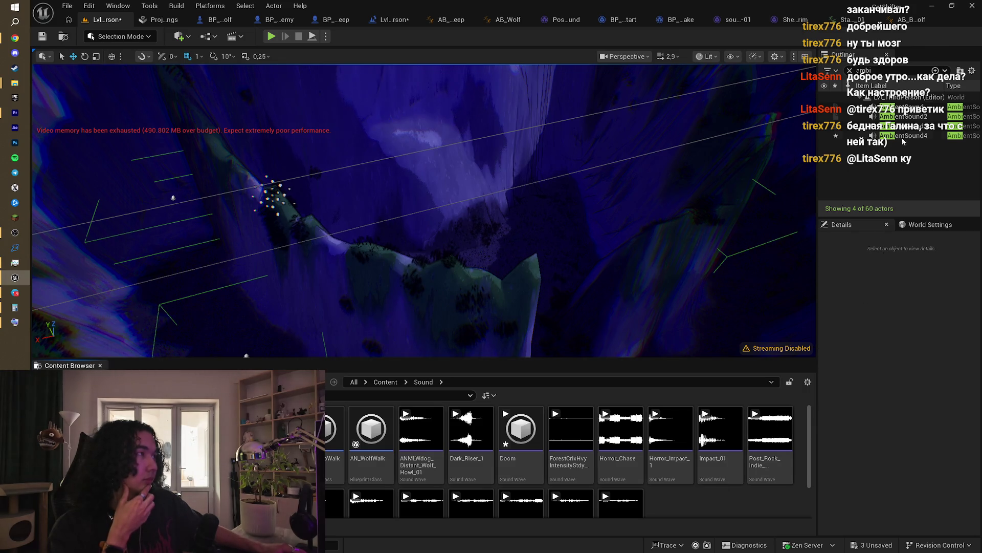
Step: Assign the Doom sound wave as AmbientSound4's Sound
left_click(903, 136)
left_click(521, 429)
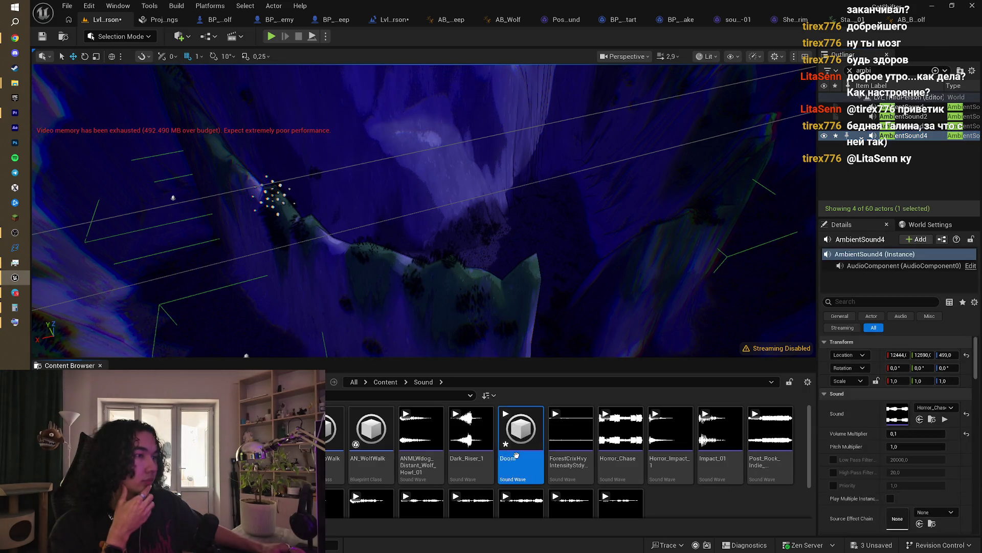
left_click(920, 420)
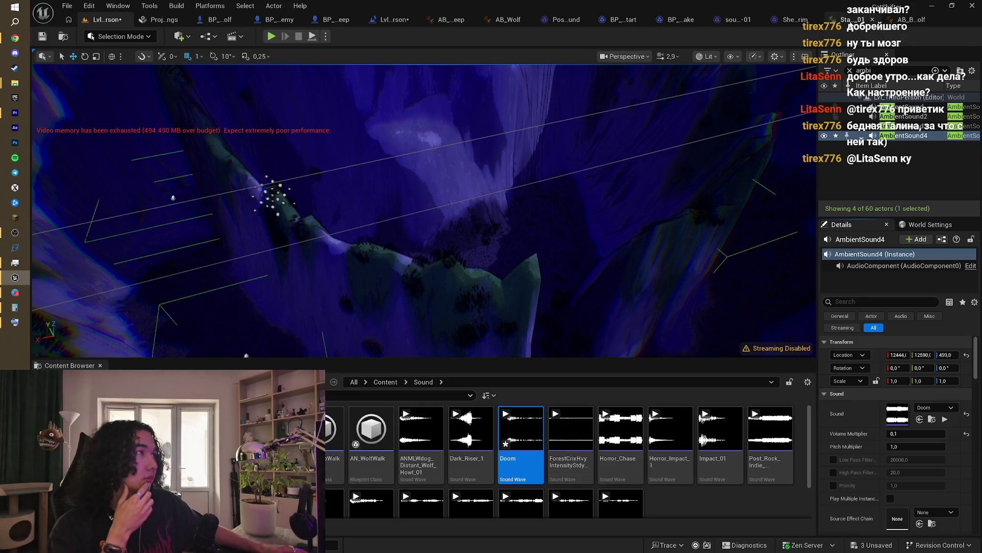
Step: In the Level Blueprint, reposition the Delay, Stop and AmbientSound3 chain to make room
left_click(394, 20)
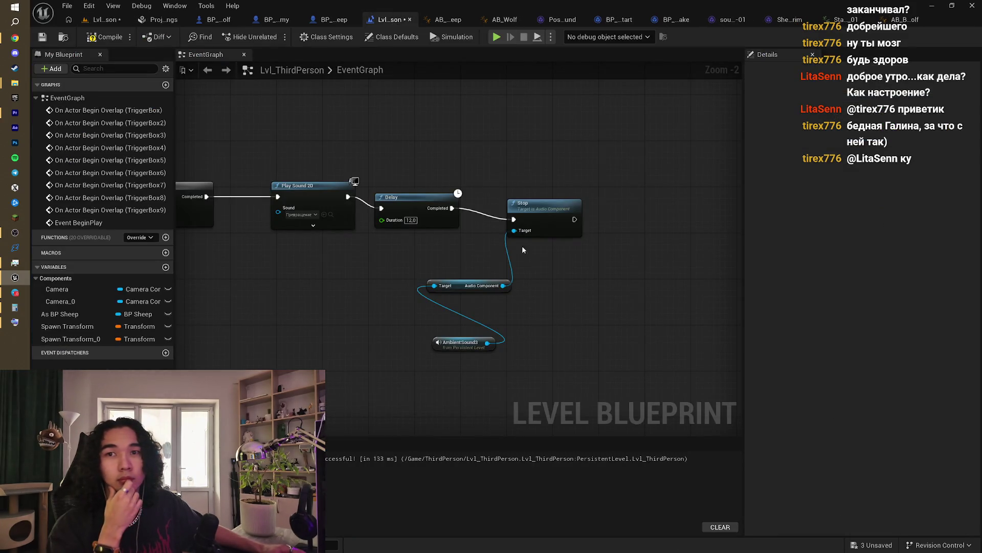
left_click_drag(523, 250, 533, 174)
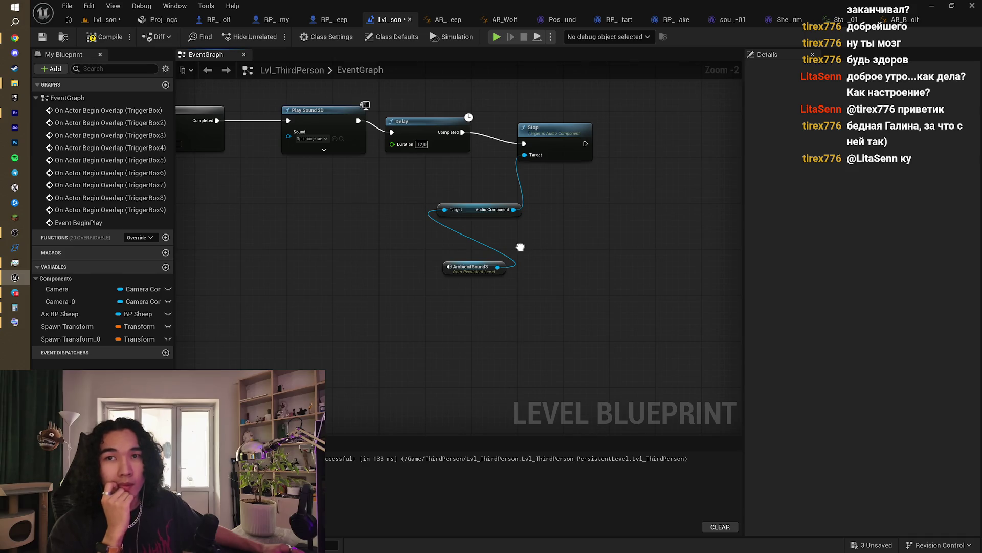
mouse_move(521, 247)
left_mouse_down()
mouse_move(476, 247)
mouse_move(519, 240)
mouse_move(463, 257)
mouse_move(466, 282)
left_mouse_up()
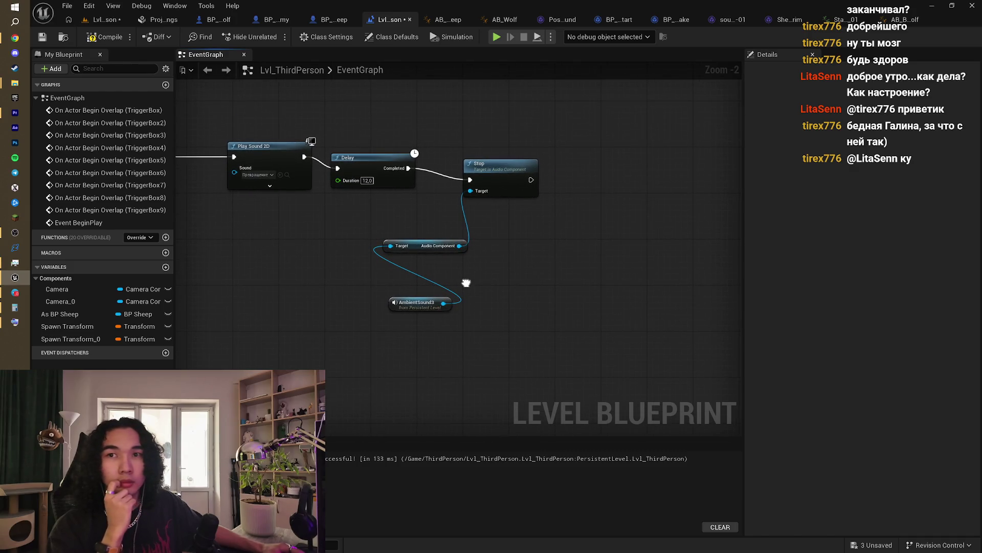
left_click_drag(330, 132, 524, 304)
mouse_move(425, 146)
left_mouse_down()
mouse_move(418, 136)
mouse_move(390, 147)
left_mouse_up()
left_click(369, 130)
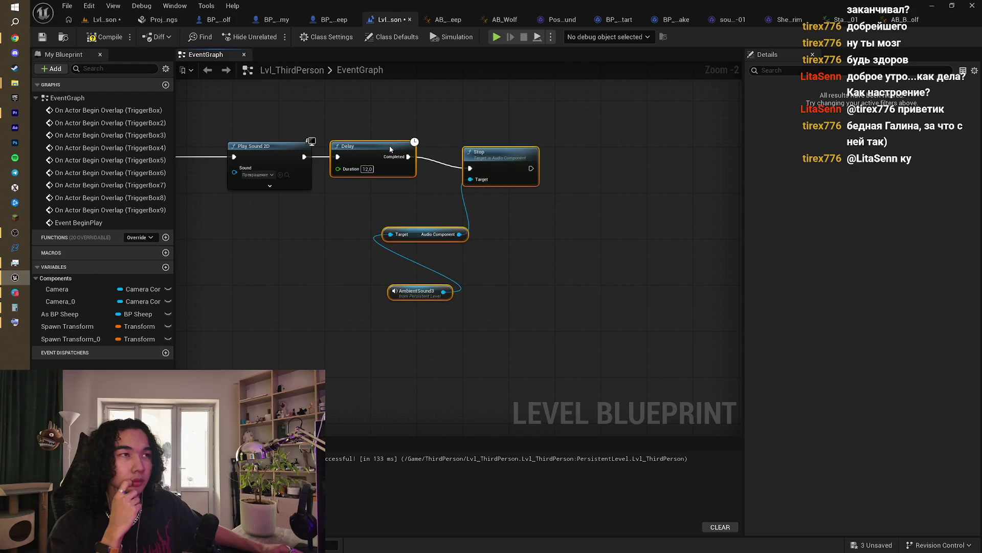
left_click(466, 118)
right_click(573, 190)
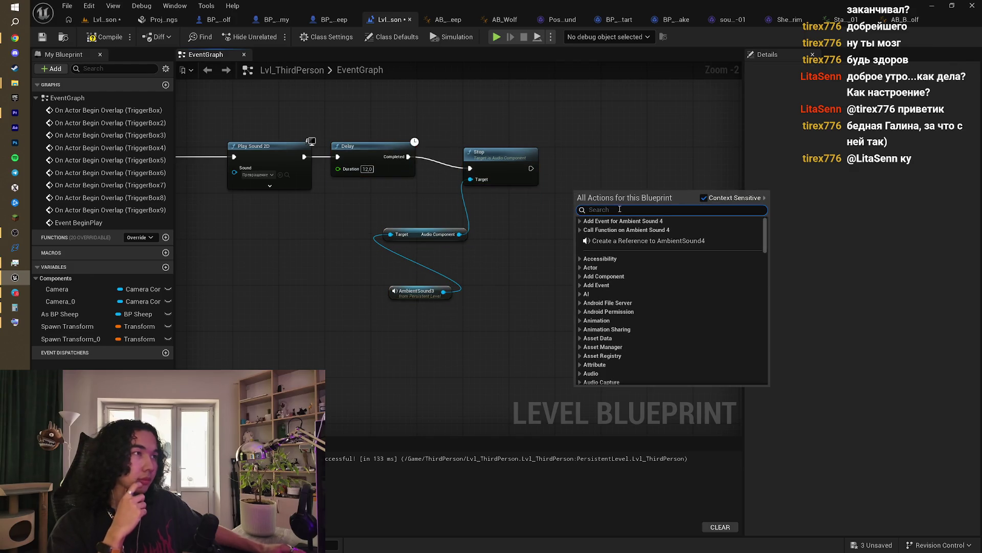
Step: Add an AmbientSound4 reference and a Play (AudioComponent) node for its audio
left_click(598, 241)
left_click_drag(598, 198, 551, 248)
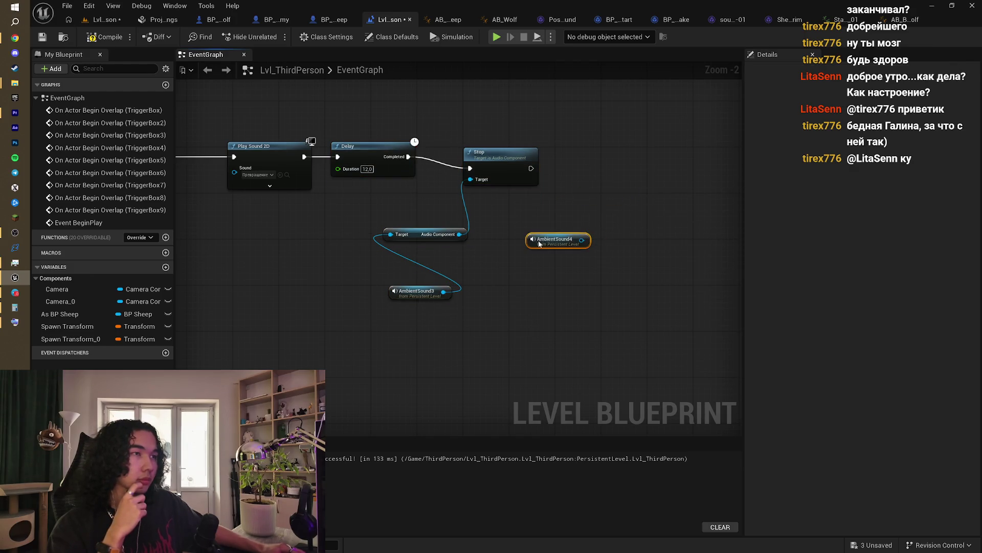
left_click_drag(588, 217, 454, 287)
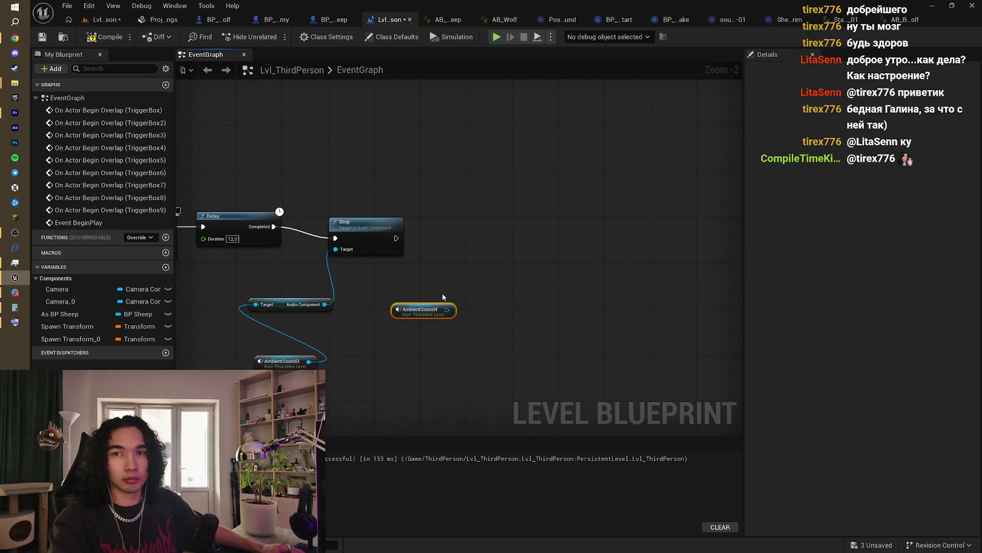
left_click_drag(486, 259, 491, 236)
type("pla")
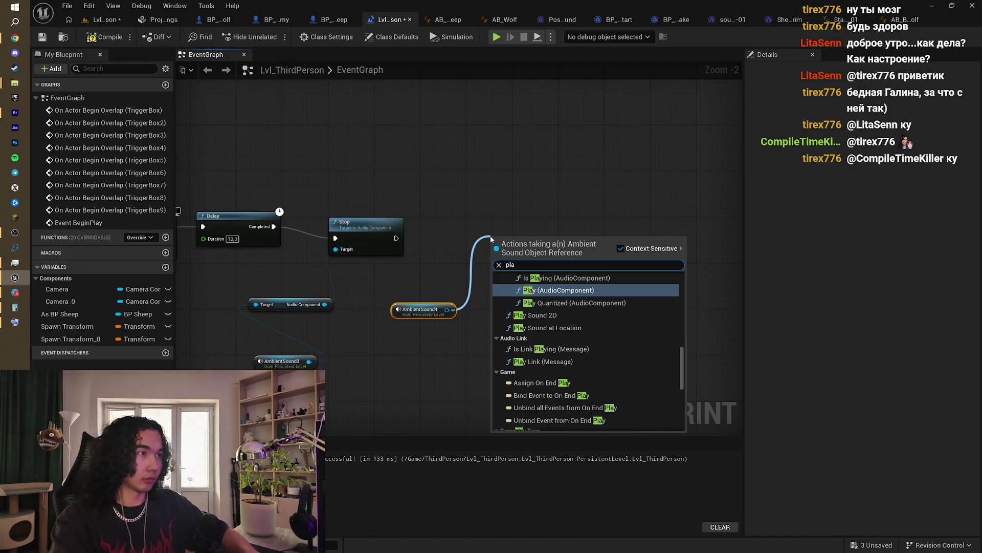
key("Return")
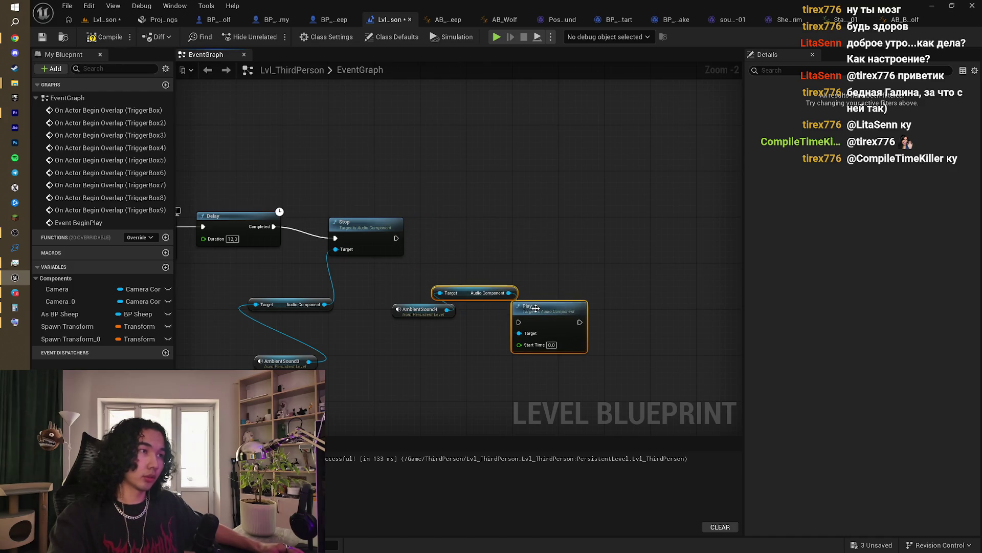
Step: Wire AmbientSound3's Stop execution output into the new AmbientSound4 Play node and tidy the layout
mouse_move(536, 307)
left_mouse_down()
mouse_move(462, 219)
mouse_move(554, 335)
mouse_move(568, 304)
mouse_move(551, 231)
left_mouse_up()
mouse_move(397, 238)
left_mouse_down()
mouse_move(500, 235)
mouse_move(532, 245)
left_mouse_up()
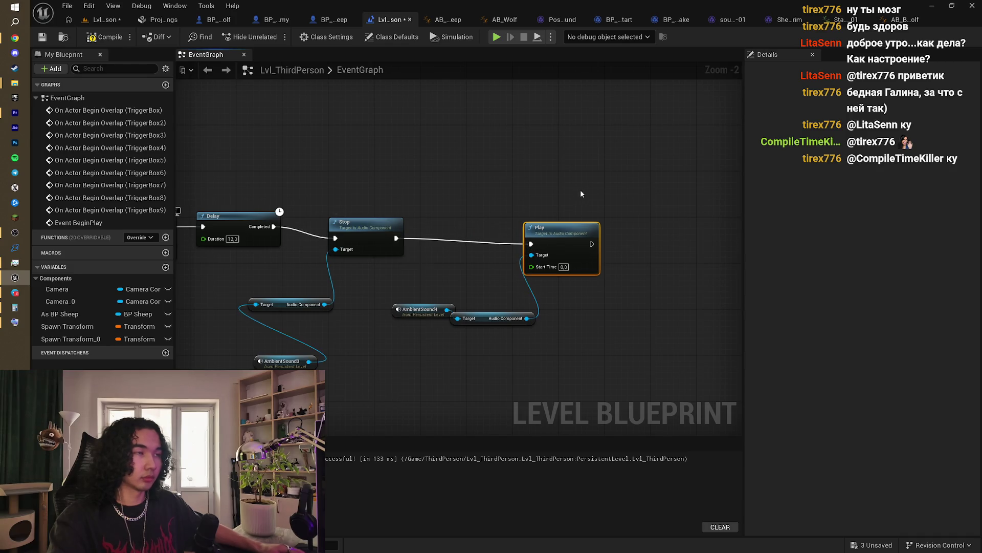
left_click_drag(580, 190, 596, 158)
left_click_drag(563, 205, 551, 194)
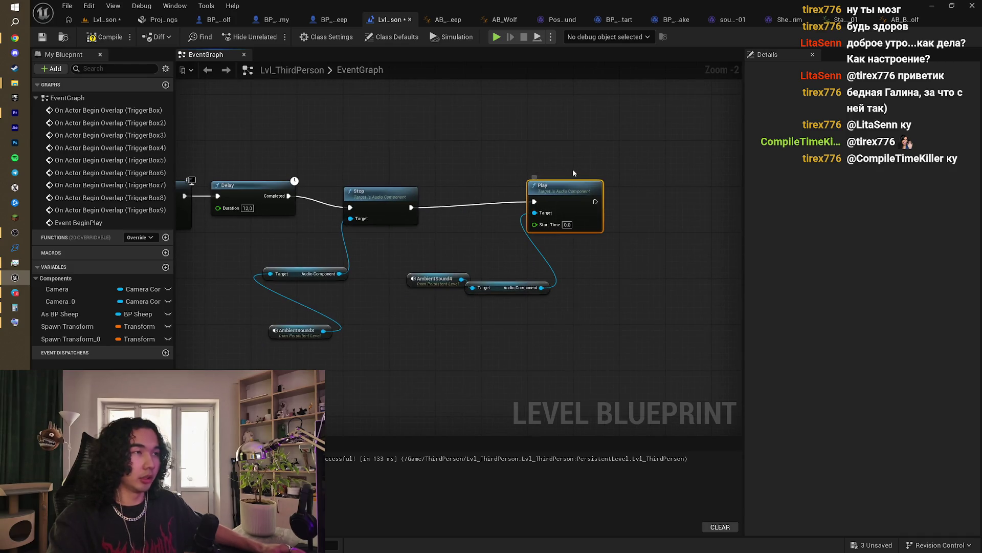
left_click_drag(469, 201, 498, 205)
left_click_drag(416, 171, 603, 302)
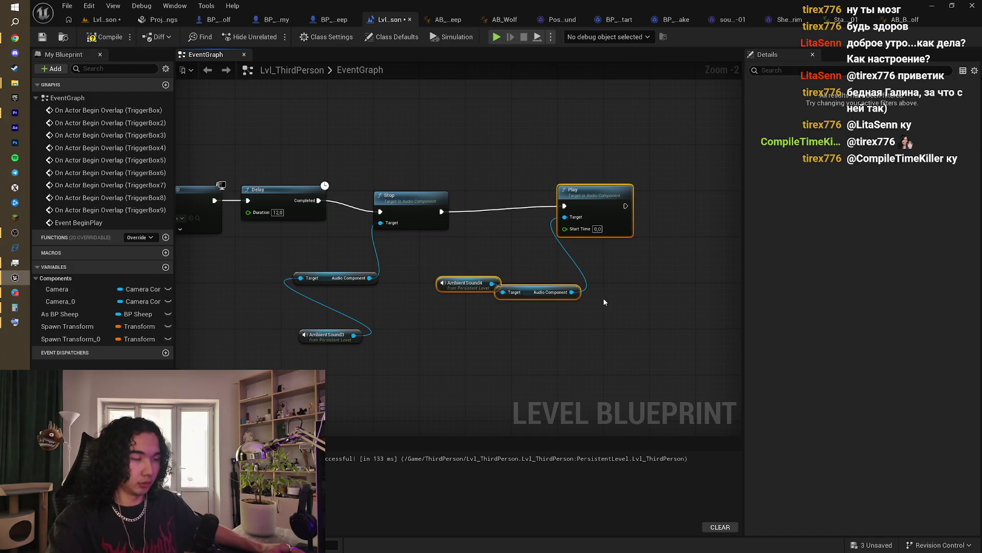
left_click(451, 283)
scroll(483, 247, "down", 5)
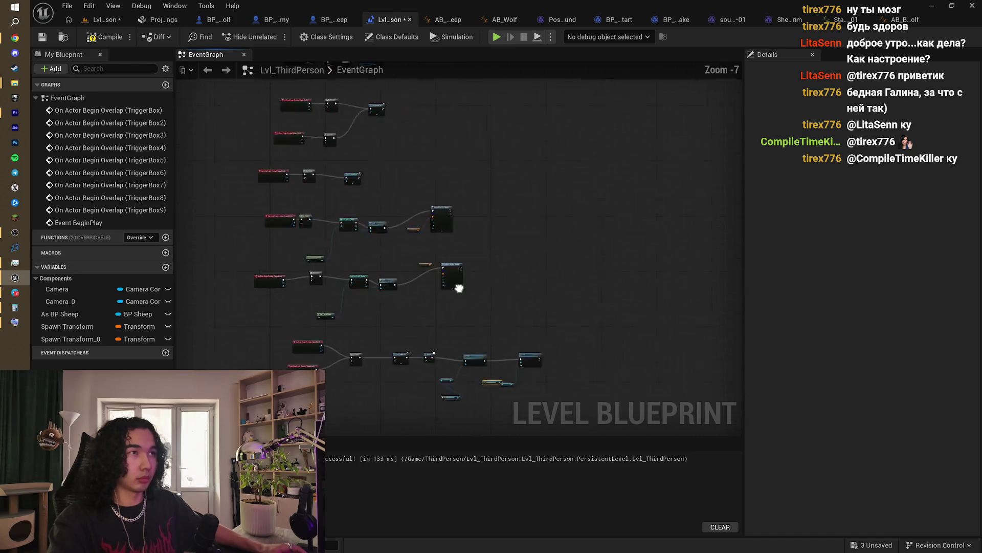
Step: Duplicate the Stop node under Event BeginPlay and chain the first Stop into the second
scroll(329, 232, "up", 4)
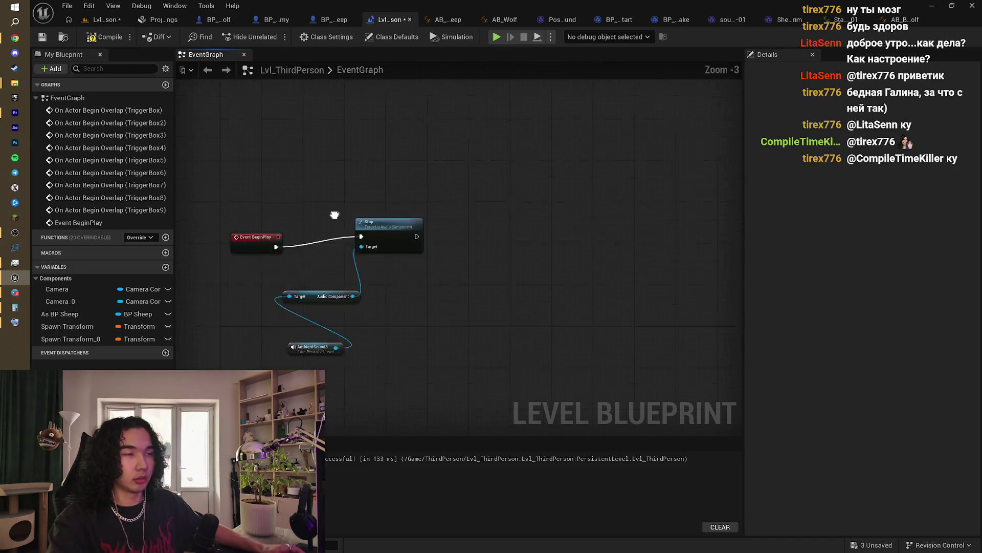
key("ctrl+c")
key("ctrl+v")
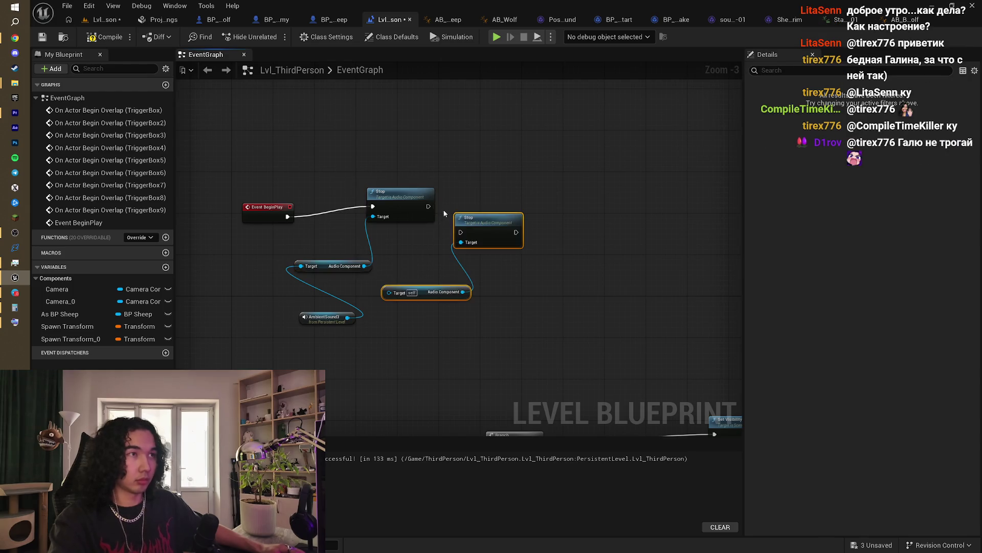
left_click_drag(486, 227, 525, 191)
key("ctrl+v")
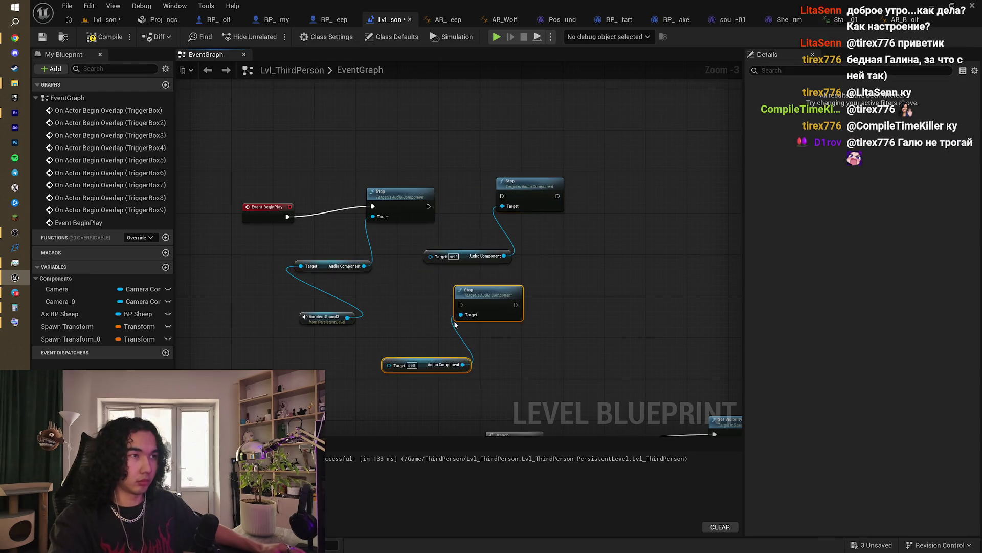
key("Delete")
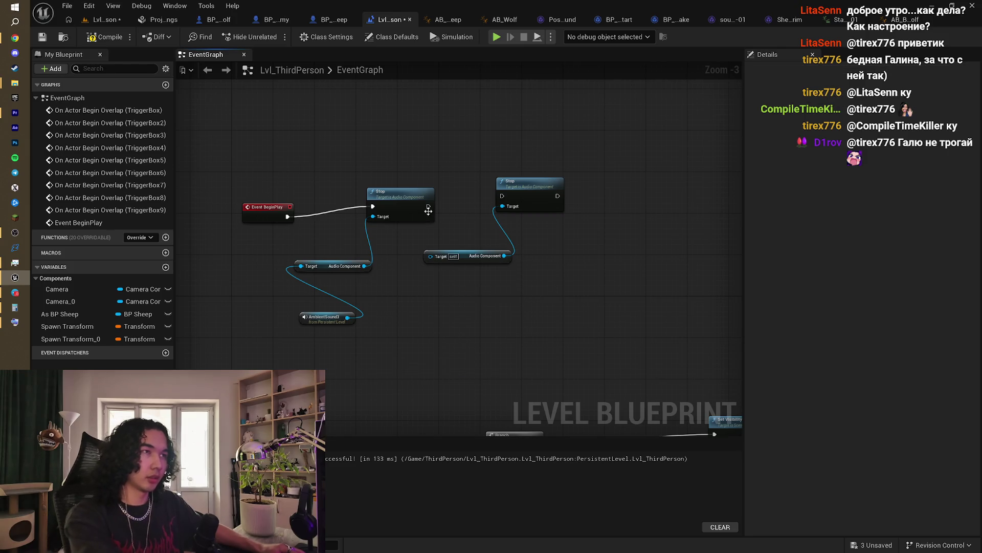
left_click_drag(429, 206, 493, 199)
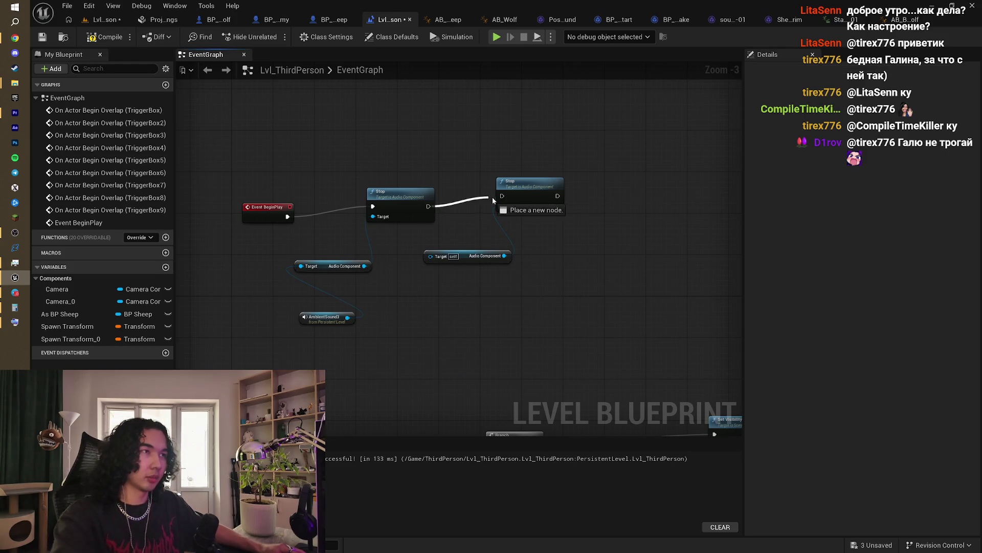
Step: Add an AmbientSound4 reference and connect it to the second Stop's Target
right_click(419, 315)
left_click(461, 361)
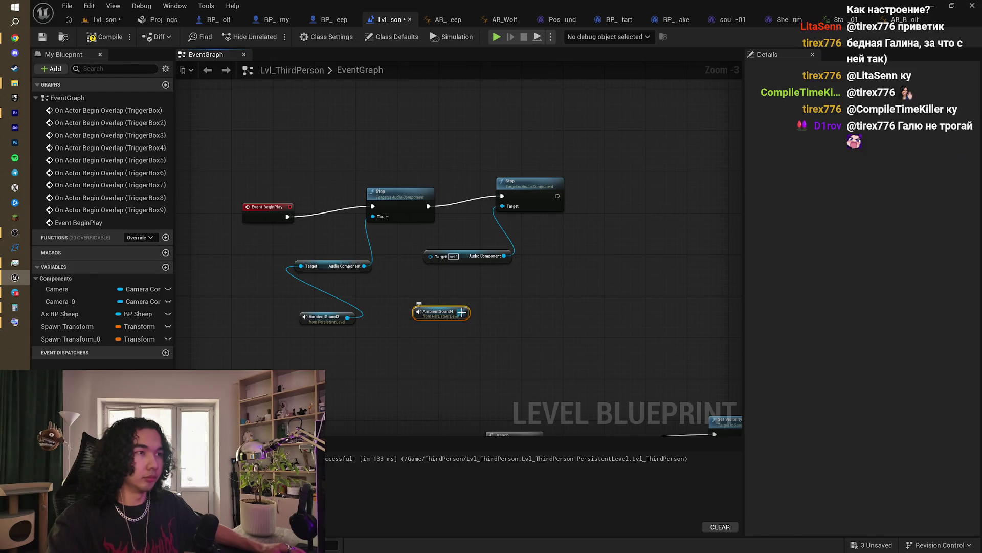
left_click_drag(462, 312, 432, 261)
scroll(481, 256, "down", 3)
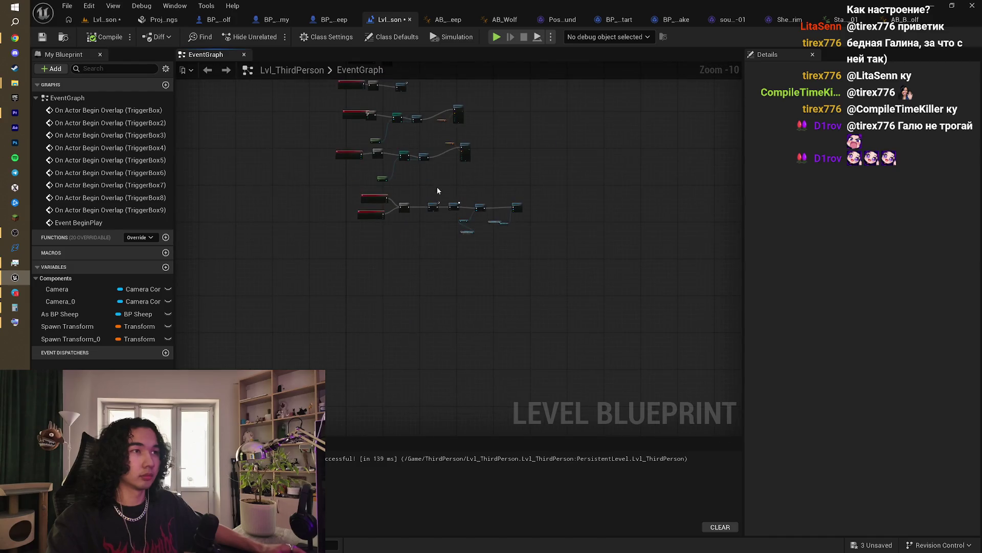
Step: Connect AmbientSound4's Play output to Cast To BP_Sheep, shifting the sheep nodes left
scroll(362, 237, "up", 3)
scroll(363, 239, "down", 3)
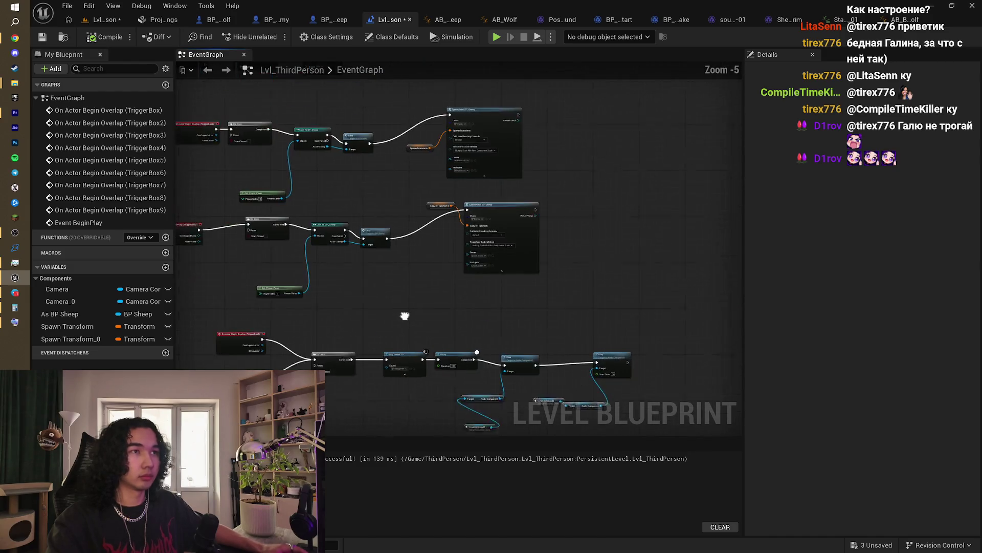
scroll(341, 263, "up", 3)
mouse_move(341, 263)
left_mouse_down()
mouse_move(405, 187)
mouse_move(527, 318)
mouse_move(560, 324)
mouse_move(105, 198)
left_mouse_up()
mouse_move(542, 290)
left_mouse_down()
mouse_move(481, 269)
mouse_move(506, 312)
left_mouse_up()
left_click(472, 290)
left_click_drag(452, 296, 481, 307)
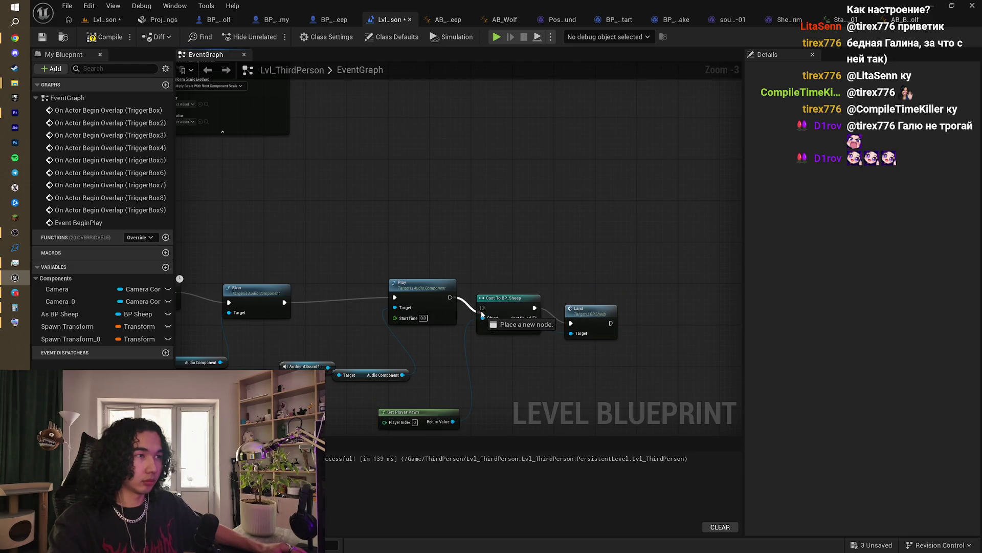
left_click_drag(578, 264, 502, 180)
Step: Delete the Land node and try an action search from As BP Sheep
left_click(513, 225)
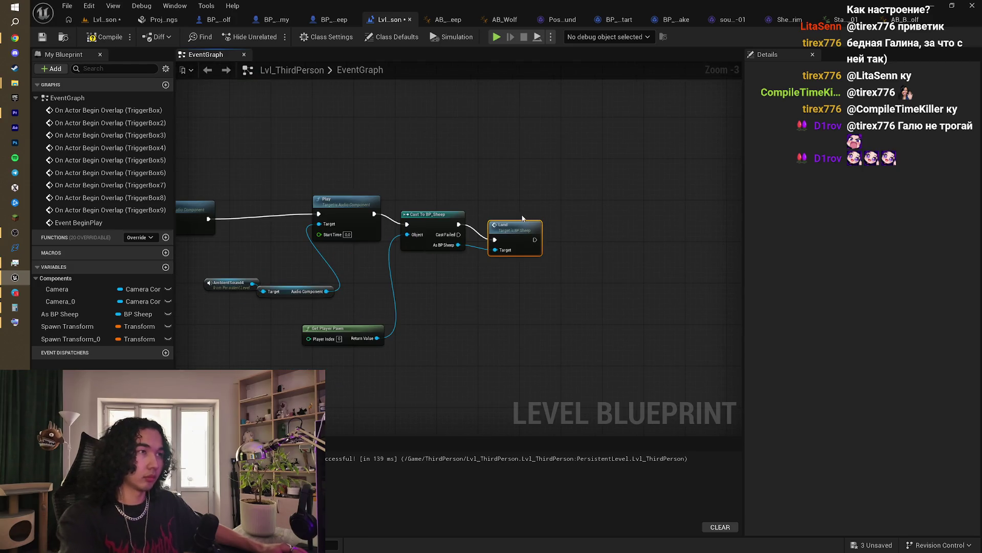
key("Delete")
mouse_move(459, 245)
left_mouse_down()
mouse_move(506, 162)
mouse_move(502, 223)
left_mouse_up()
type("trANSFORM")
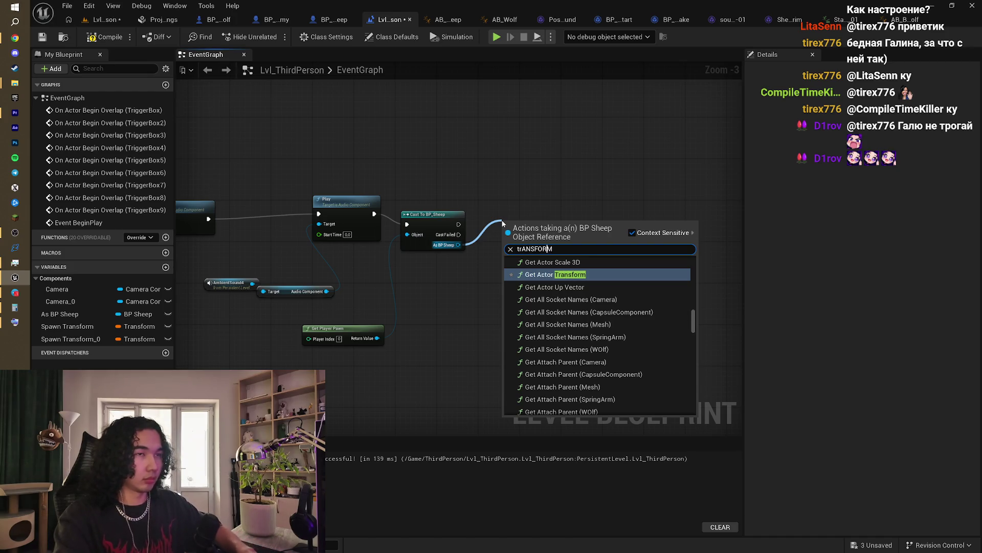
key("Home")
type("EVE")
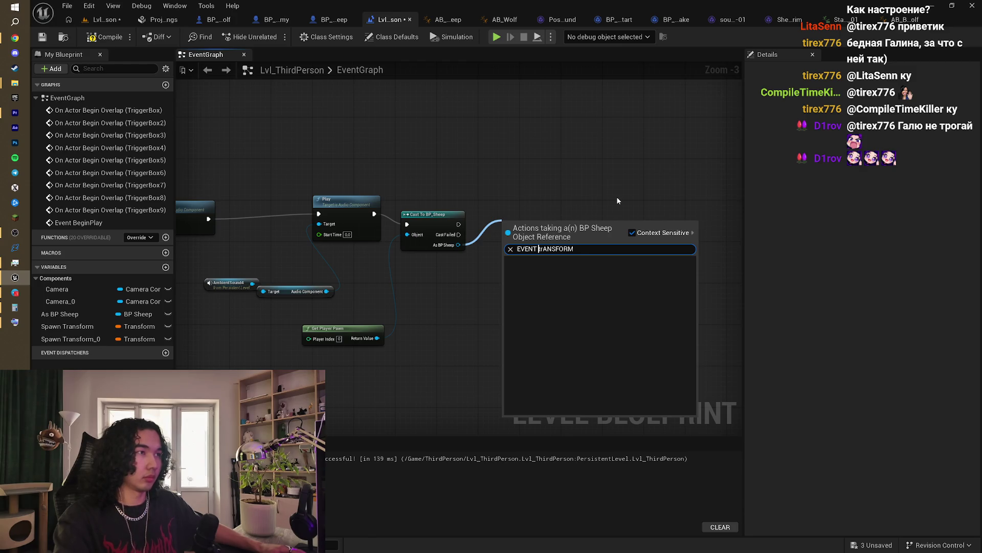
key("Escape")
Step: Add a Transform function call on As BP Sheep and line it up with the chain
left_click_drag(458, 245, 508, 235)
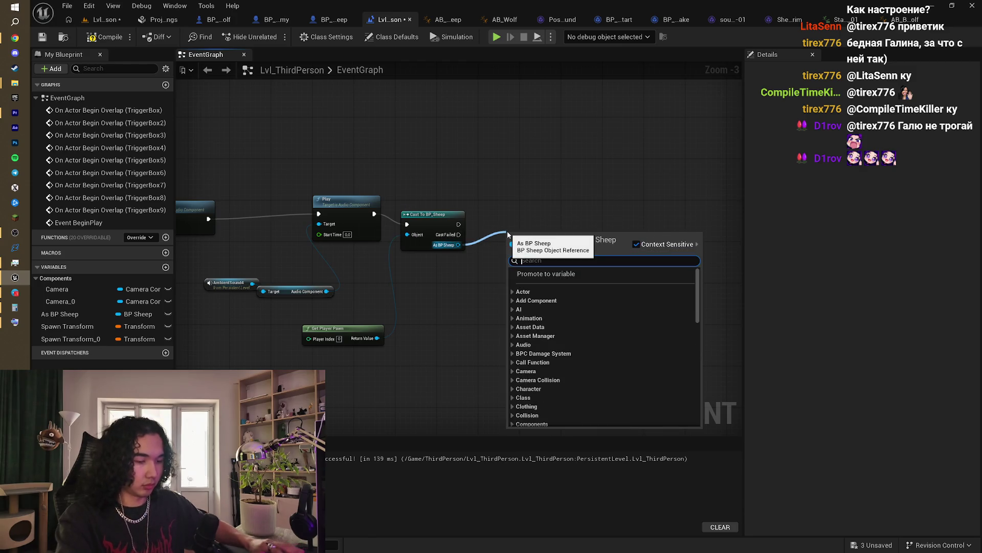
type("TRAN")
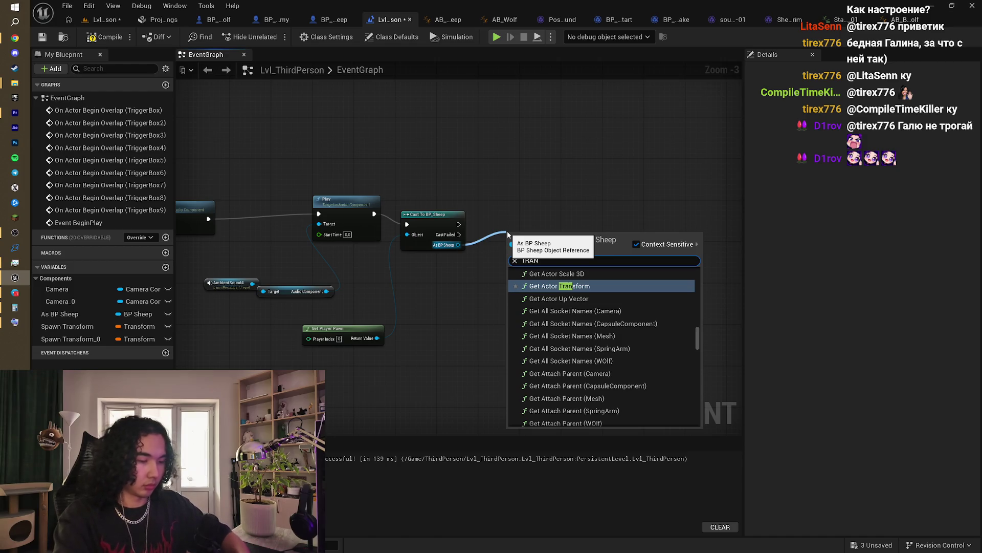
type("FORM")
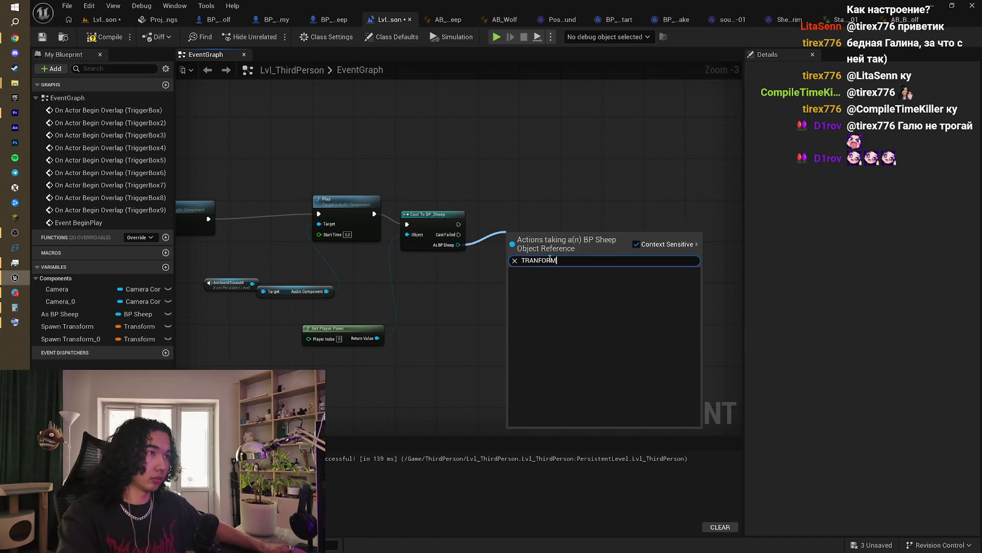
left_click(539, 260)
type("S")
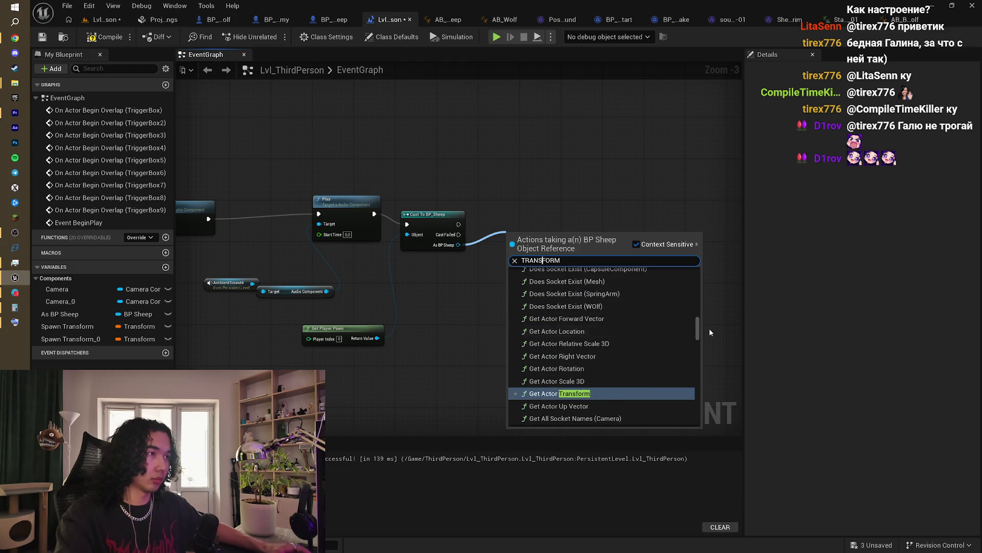
left_click_drag(696, 334, 708, 273)
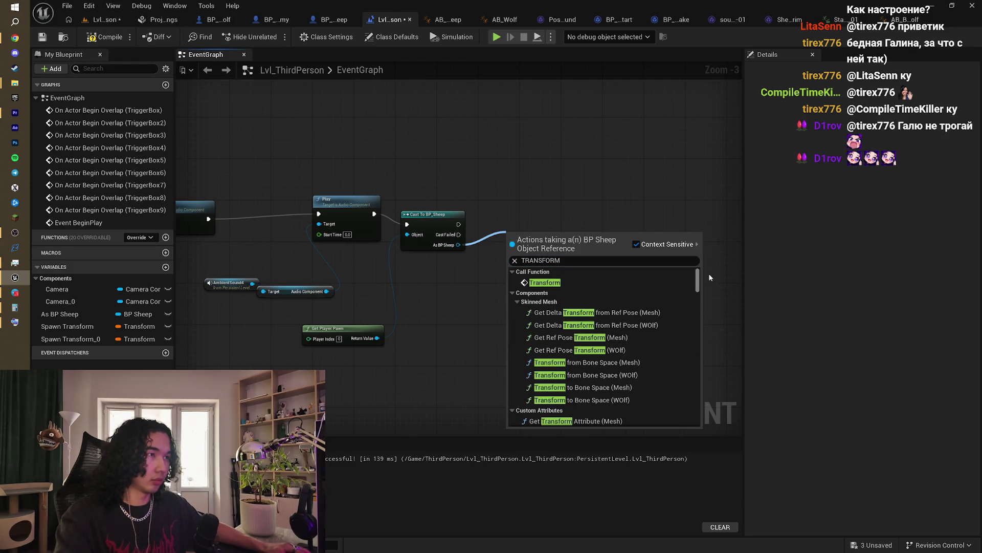
left_click(582, 284)
left_click_drag(522, 236, 522, 214)
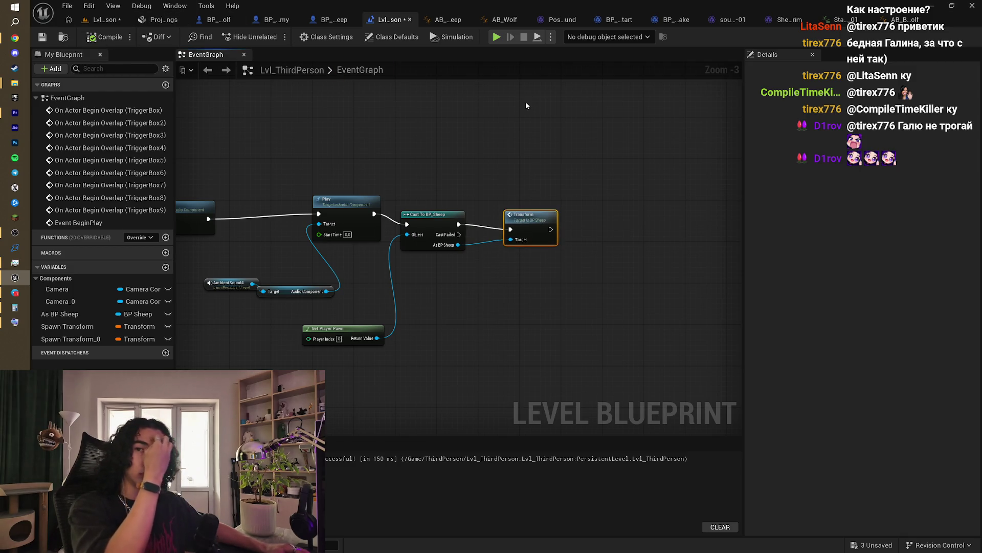
Step: Paste the SpawnActor and Spawn Transform nodes beside the Transform call and wire their execution
scroll(506, 124, "down", 3)
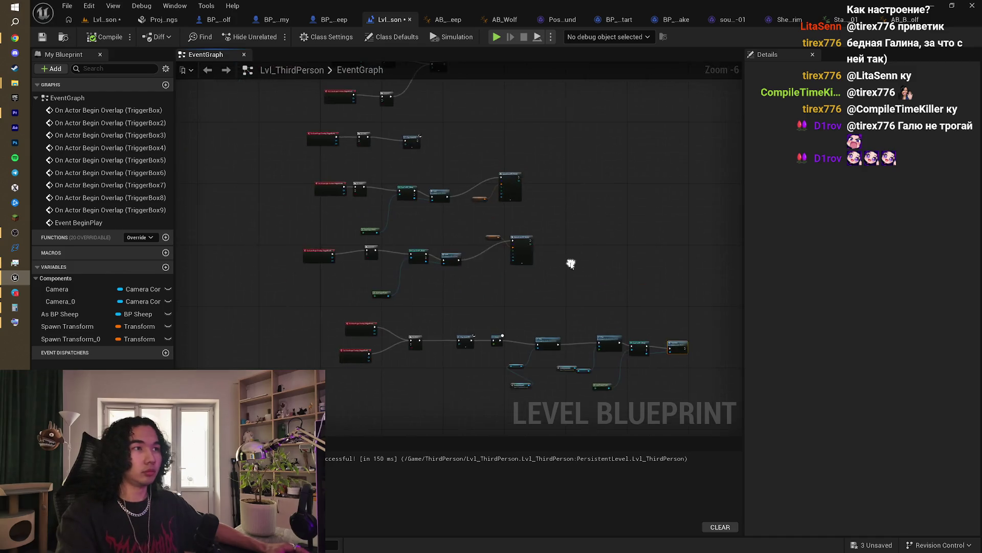
scroll(571, 264, "up", 3)
scroll(568, 261, "down", 2)
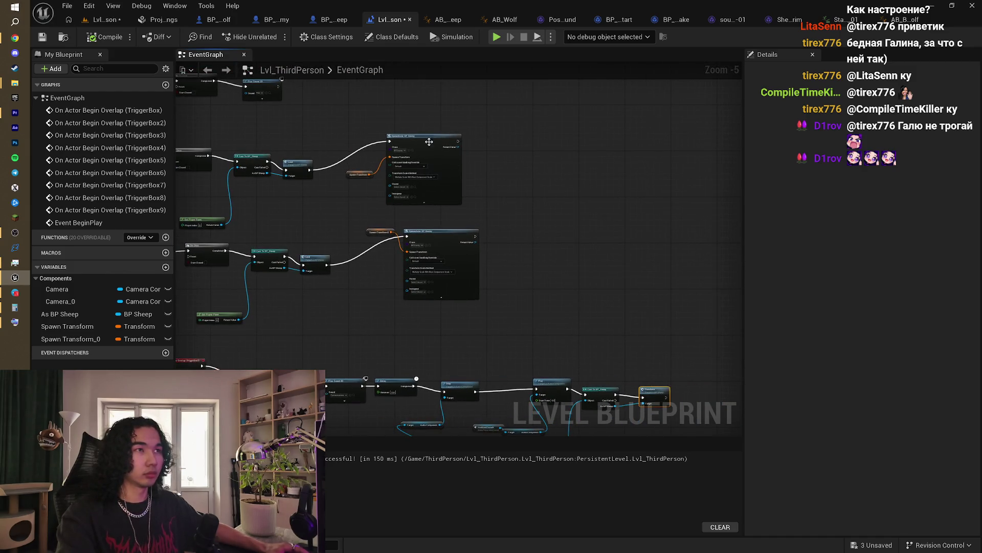
mouse_move(368, 143)
left_mouse_down()
mouse_move(467, 300)
mouse_move(517, 302)
left_mouse_up()
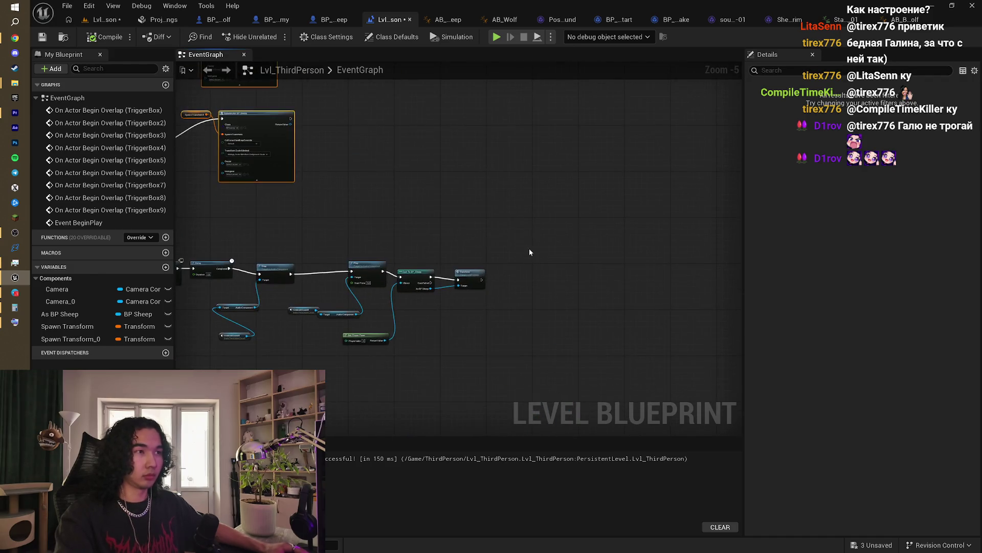
key("ctrl+v")
left_click(456, 217)
left_click_drag(458, 221, 576, 318)
mouse_move(545, 280)
left_mouse_down()
mouse_move(606, 261)
mouse_move(646, 228)
left_mouse_up()
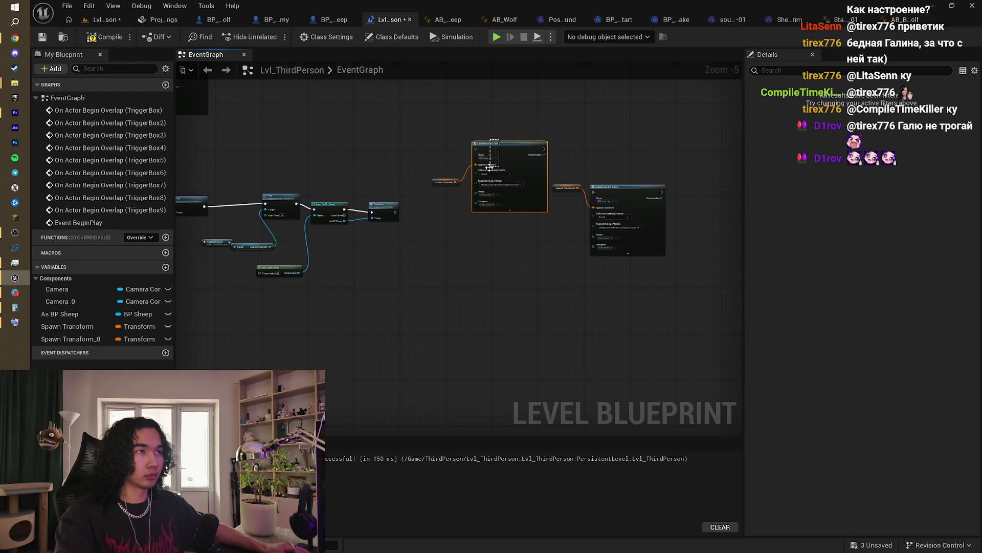
left_click_drag(499, 171, 482, 240)
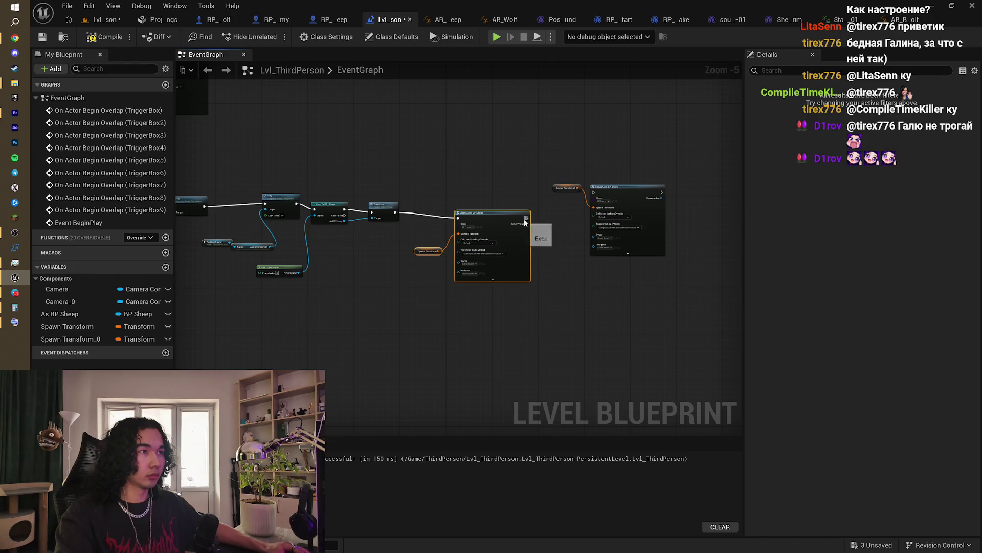
mouse_move(525, 223)
left_mouse_down()
mouse_move(596, 198)
mouse_move(513, 177)
left_mouse_up()
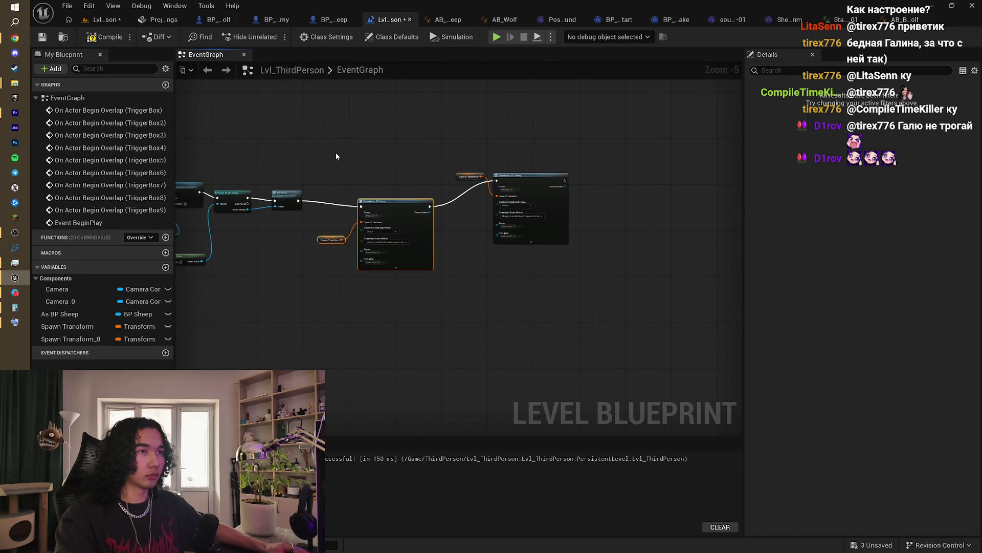
Step: Duplicate the spawn node pairs, link them into one sequence, and return to the level editor
left_click_drag(336, 156, 542, 285)
key("ctrl+c")
key("ctrl+v")
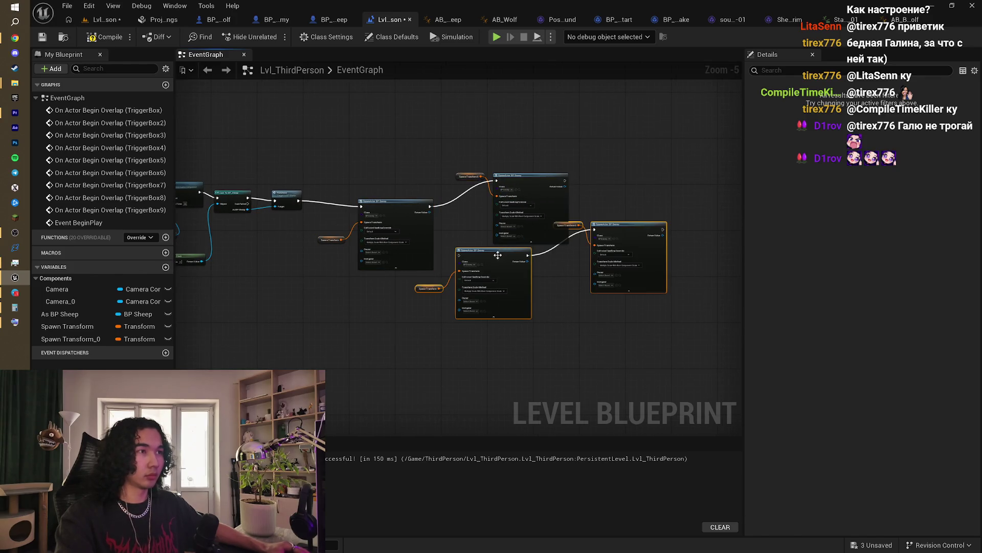
left_click_drag(497, 255, 665, 177)
left_click_drag(565, 181, 628, 180)
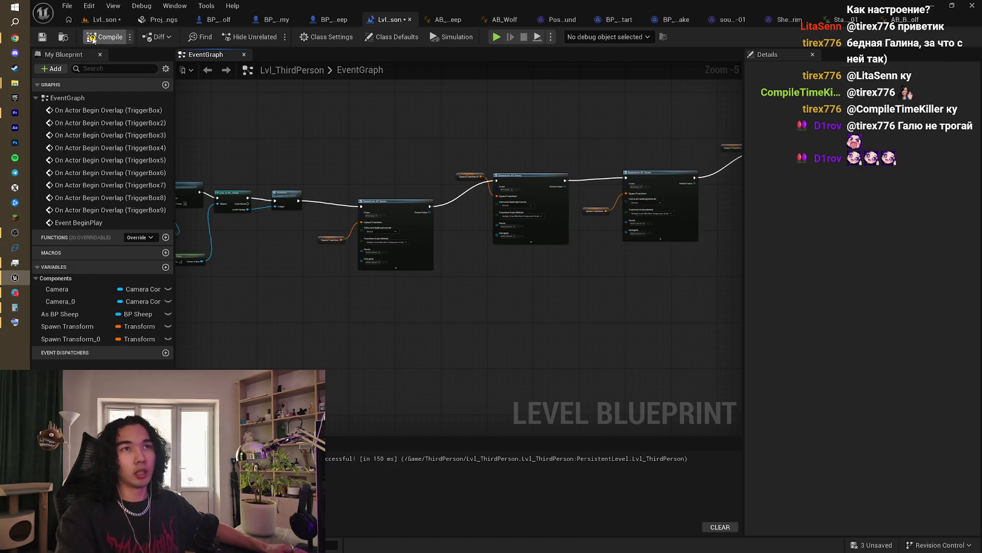
left_click(93, 20)
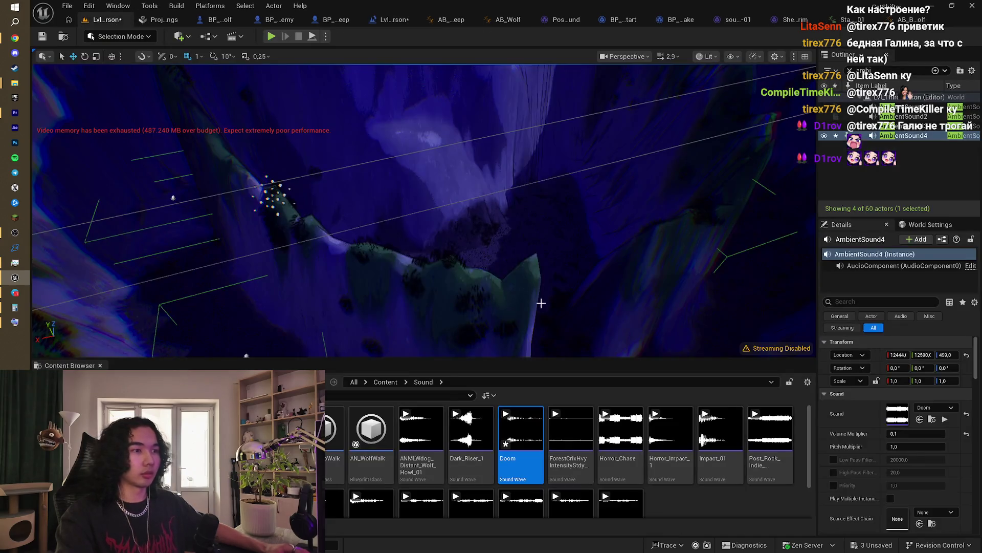
scroll(711, 503, "down", 1)
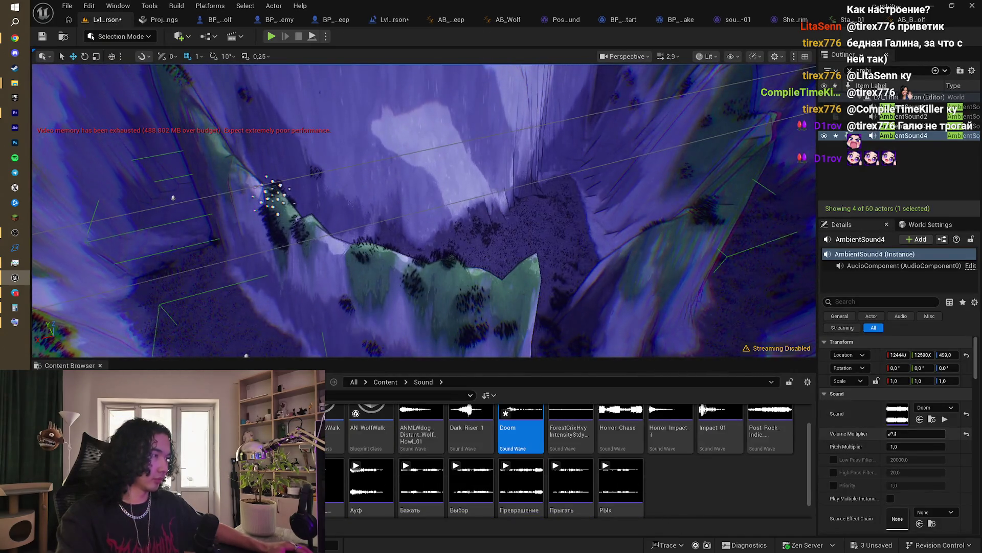
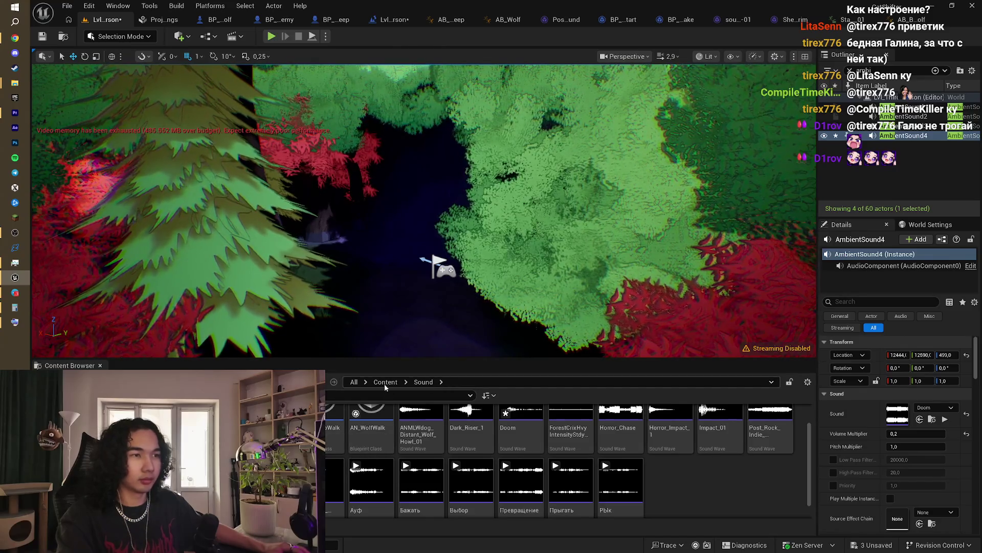
Step: Check the YouTube music video in the browser, then return to the Unreal editor
left_click(15, 38)
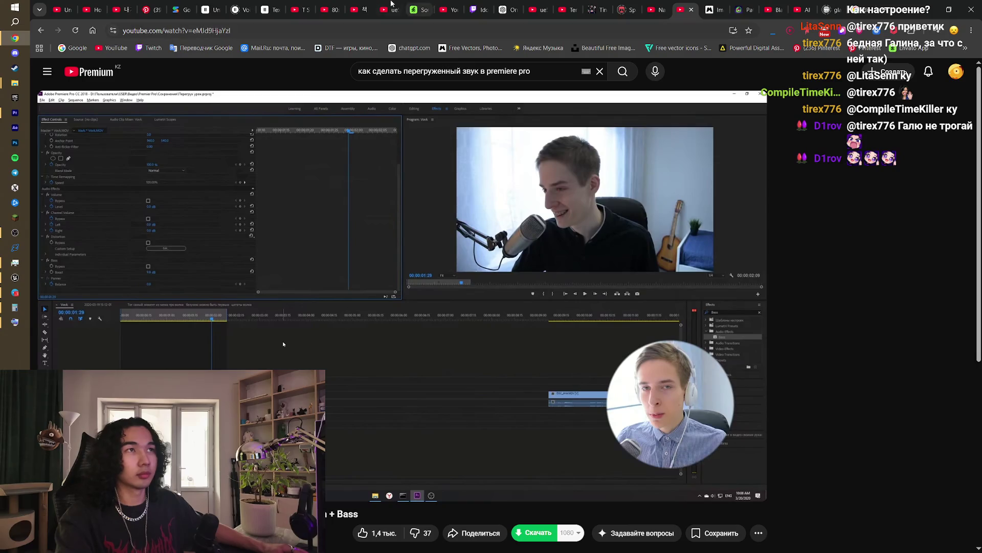
left_click(359, 4)
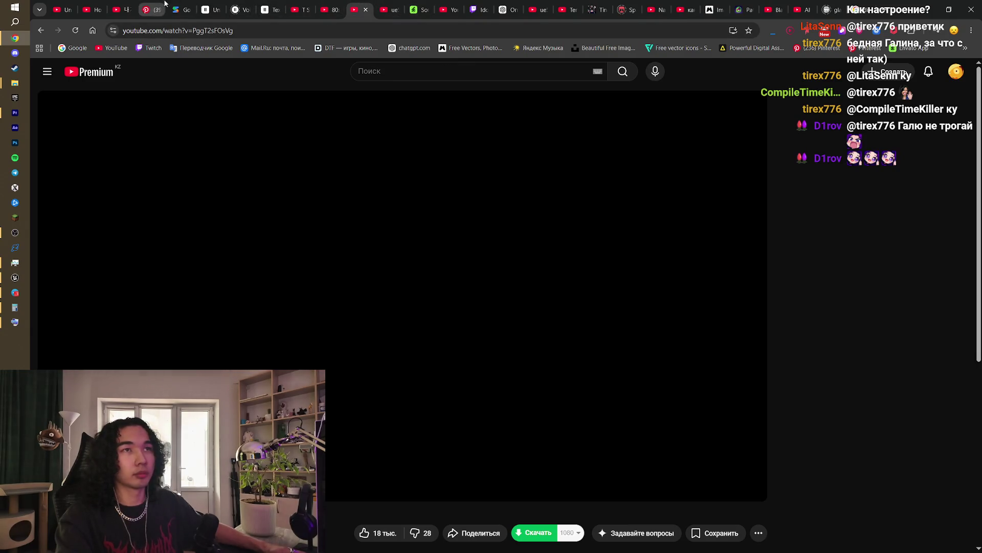
left_click(389, 9)
left_click(358, 9)
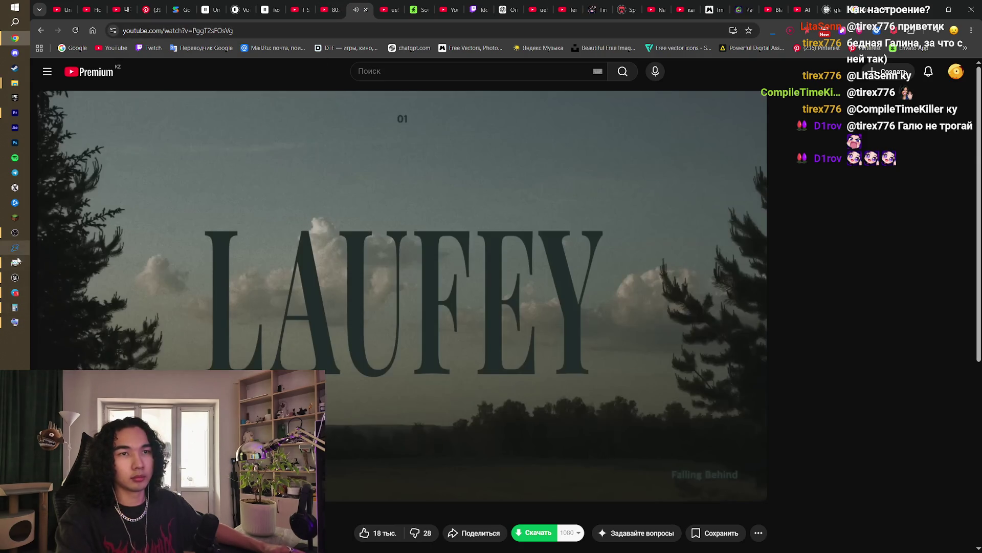
left_click(15, 277)
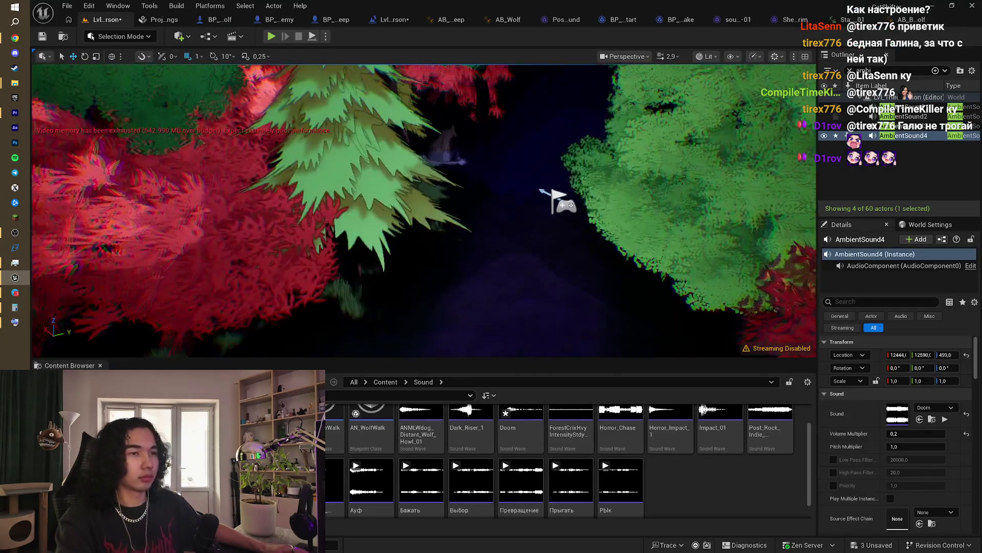
Step: Browse Content > Characters > BadWolf and open the Run animation sequence
left_click(384, 382)
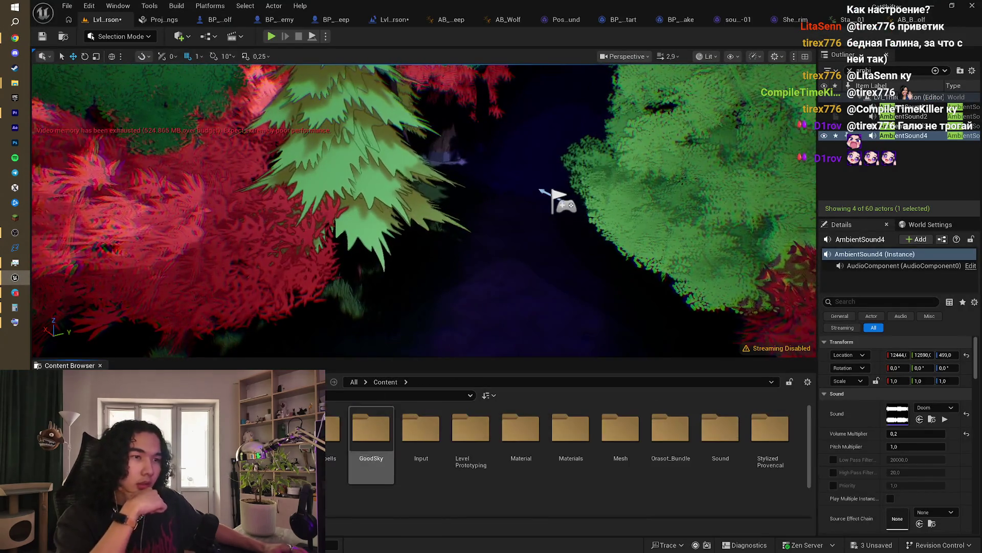
double_click(271, 428)
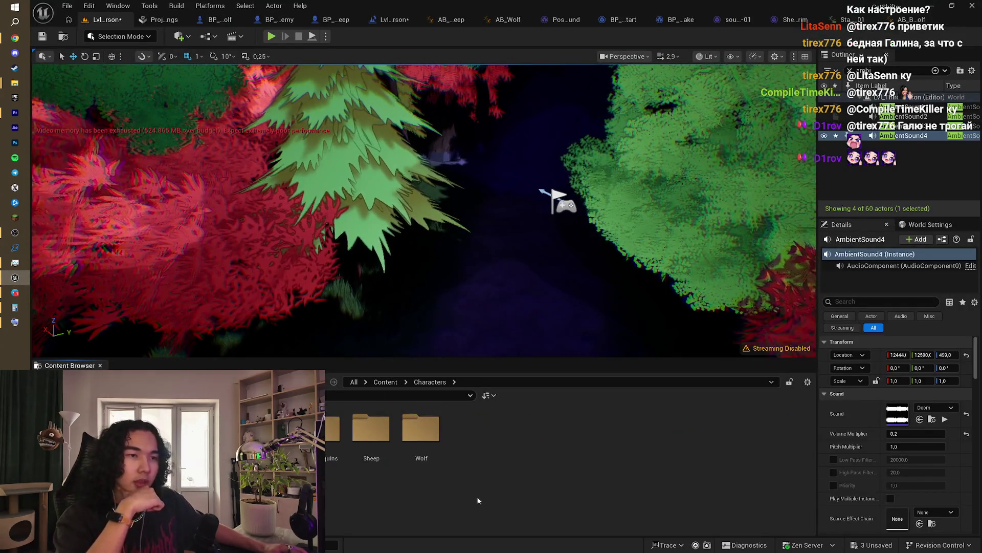
left_click(413, 458)
double_click(413, 458)
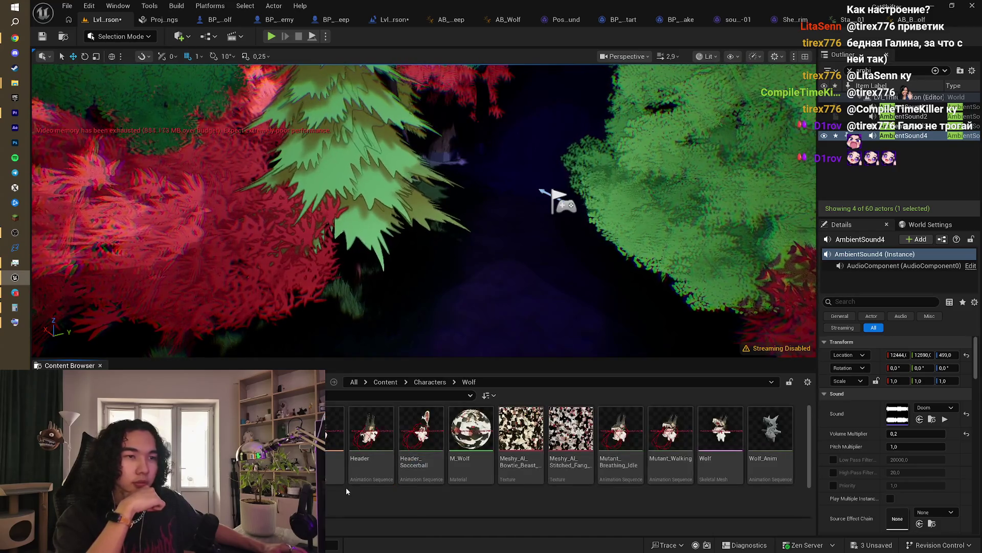
left_click(429, 381)
double_click(272, 430)
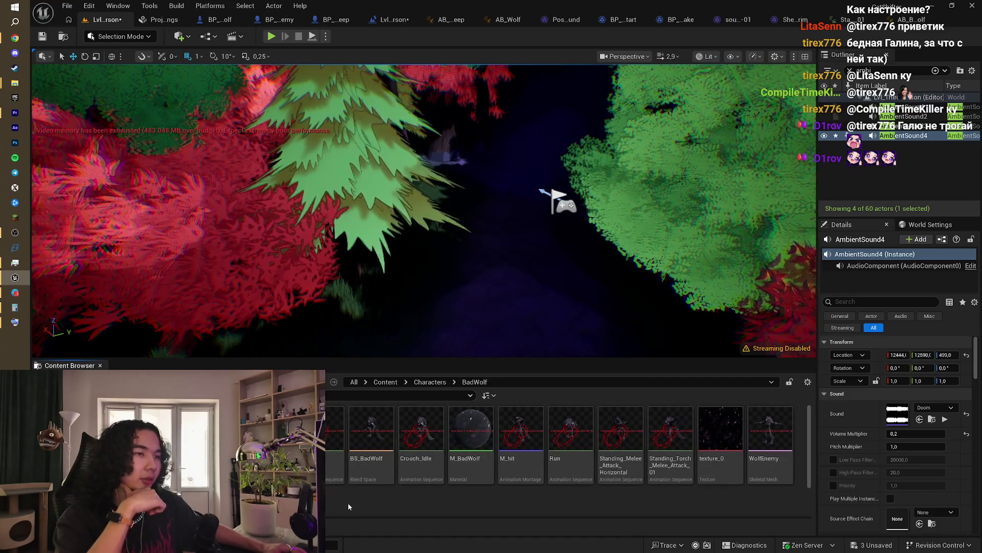
scroll(354, 509, "down", 1)
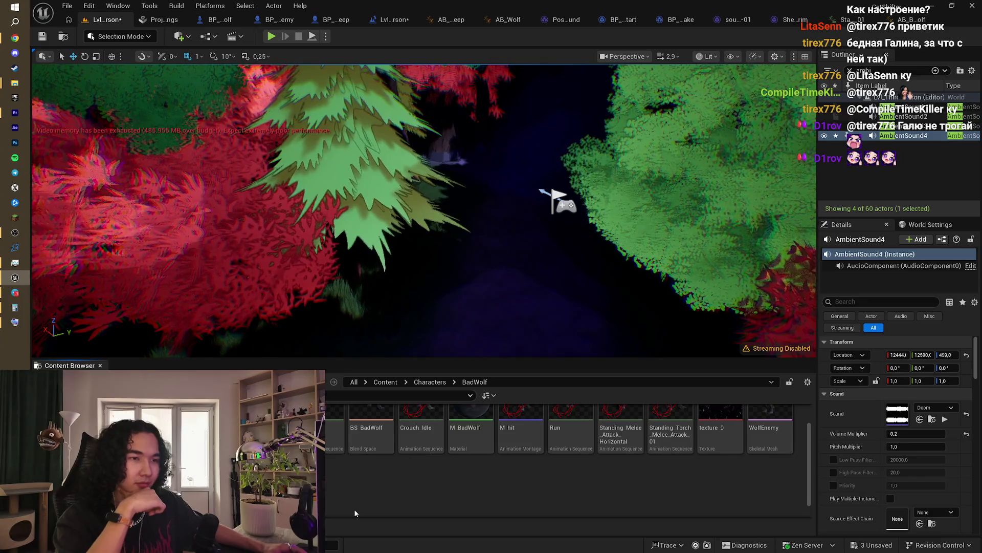
double_click(566, 439)
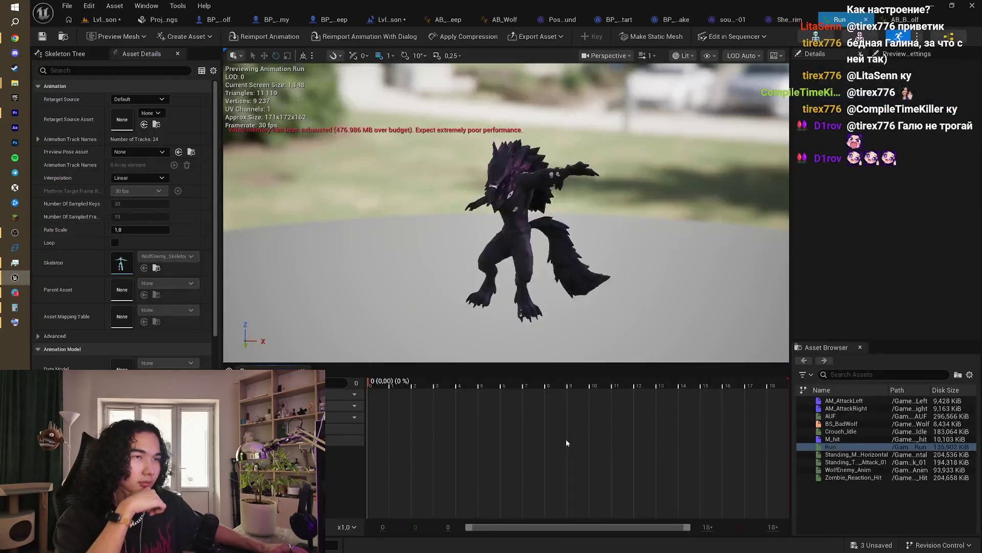
Step: Add an AN_WolfWalk notify at the first footfall of the Run animation
left_click(385, 388)
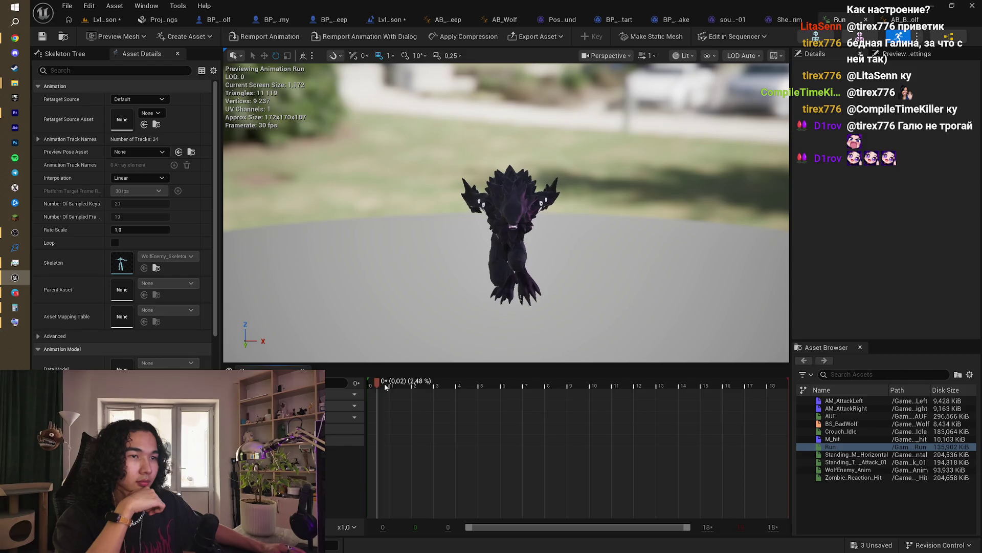
mouse_move(386, 387)
left_mouse_down()
mouse_move(540, 391)
mouse_move(463, 398)
mouse_move(494, 406)
left_mouse_up()
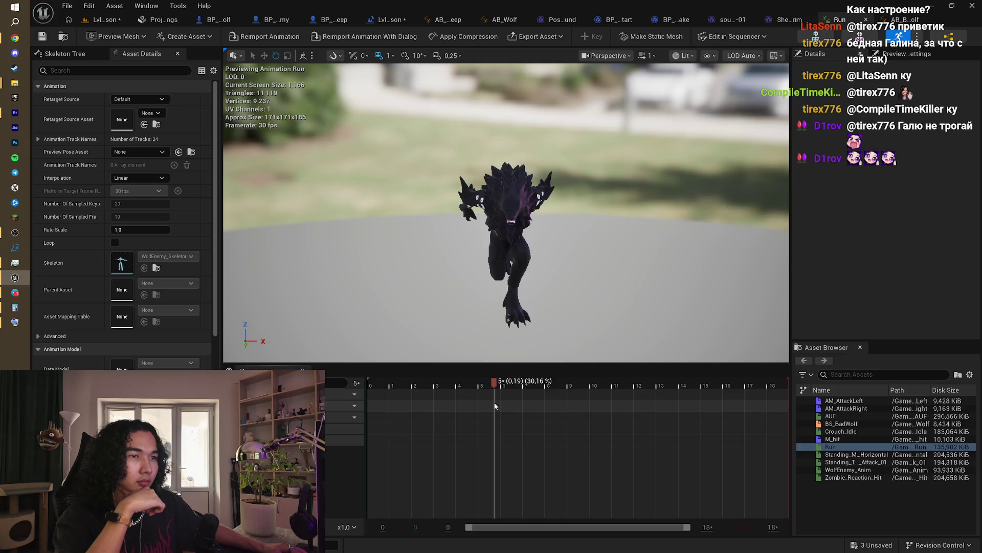
right_click(495, 408)
mouse_move(558, 437)
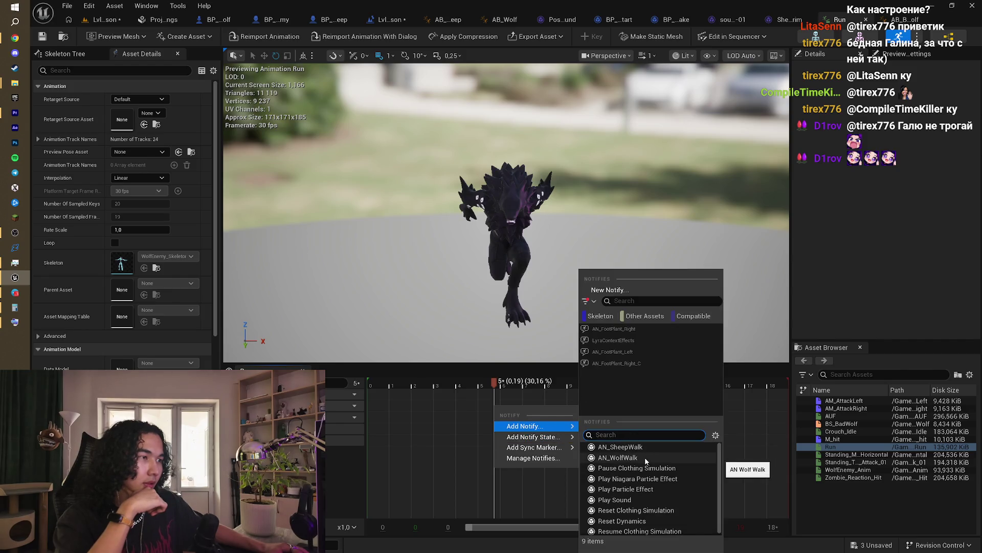
left_click(645, 457)
Step: Copy the AN_WolfWalk notify to the next footfall at frame 14, then go back to AB_BadWolf
mouse_move(495, 383)
left_mouse_down()
mouse_move(444, 383)
mouse_move(686, 400)
left_mouse_up()
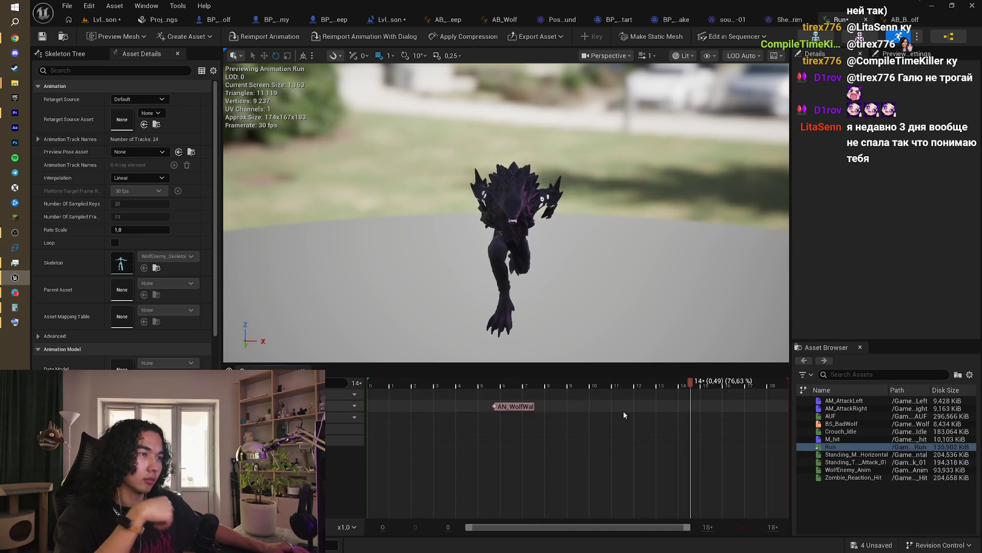
left_click(520, 408)
key("ctrl+c")
key("ctrl+v")
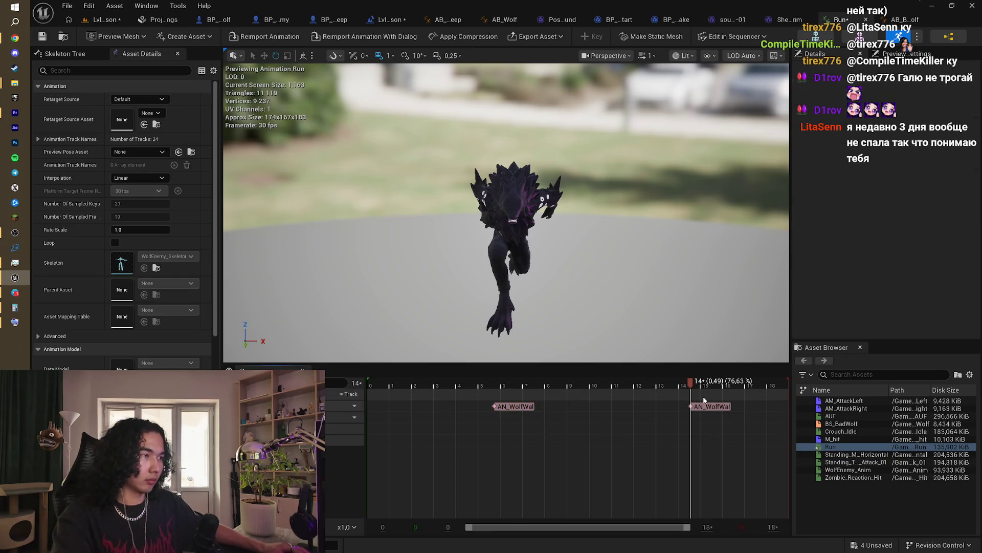
mouse_move(426, 393)
left_mouse_down()
mouse_move(793, 400)
mouse_move(407, 406)
left_mouse_up()
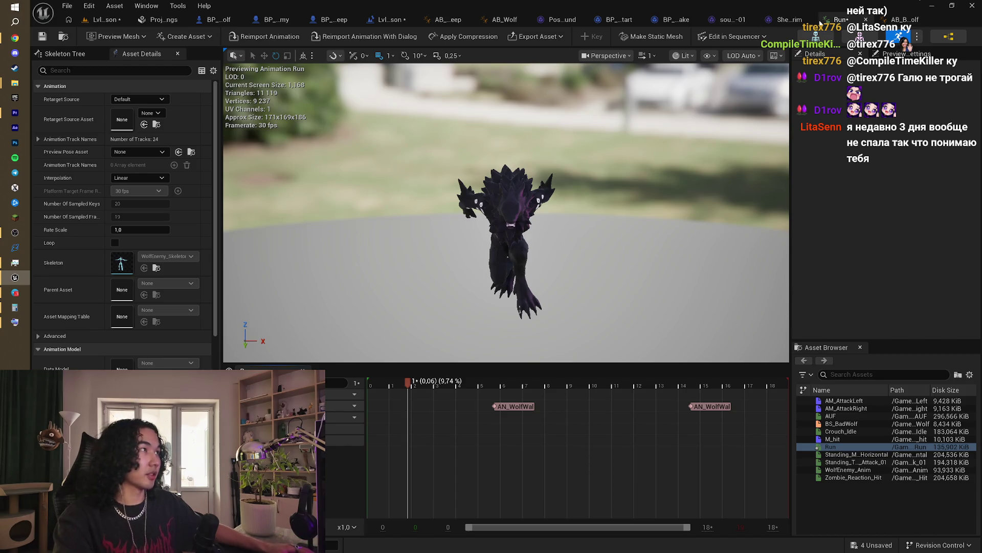
left_click(903, 19)
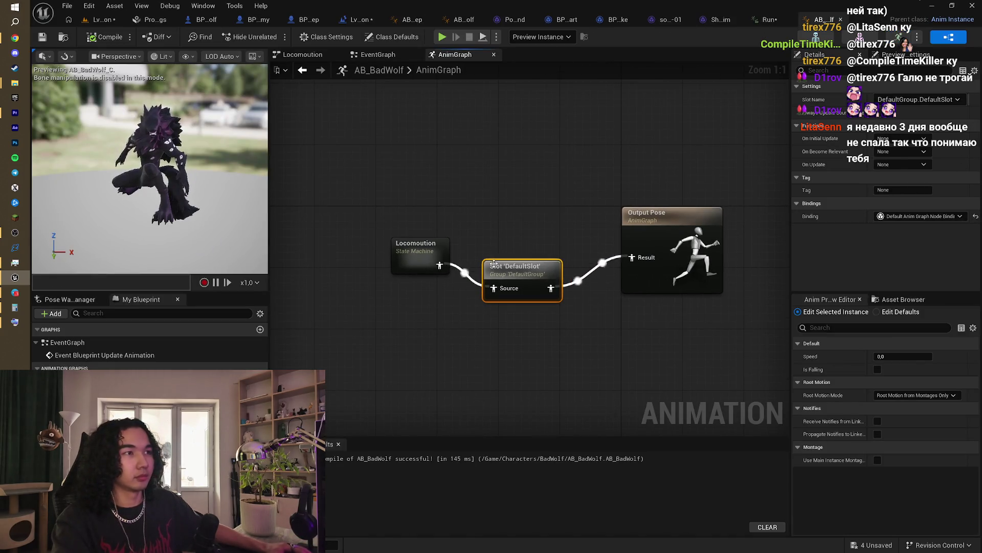
Step: Nudge the Slot DefaultSlot node, save all assets, and switch to Lvl_ThirdPerson
left_click_drag(493, 263, 494, 248)
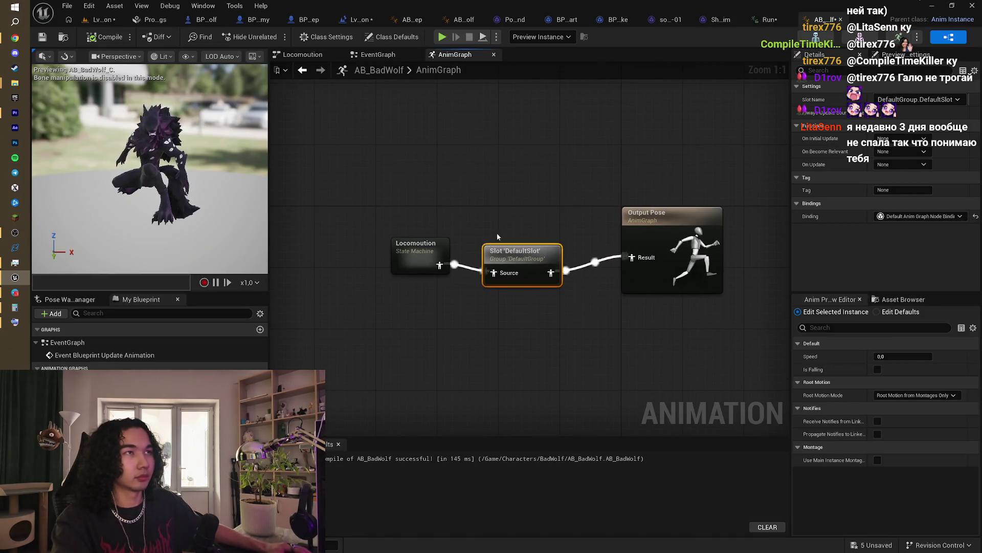
key("ctrl+shift+s")
left_click(96, 20)
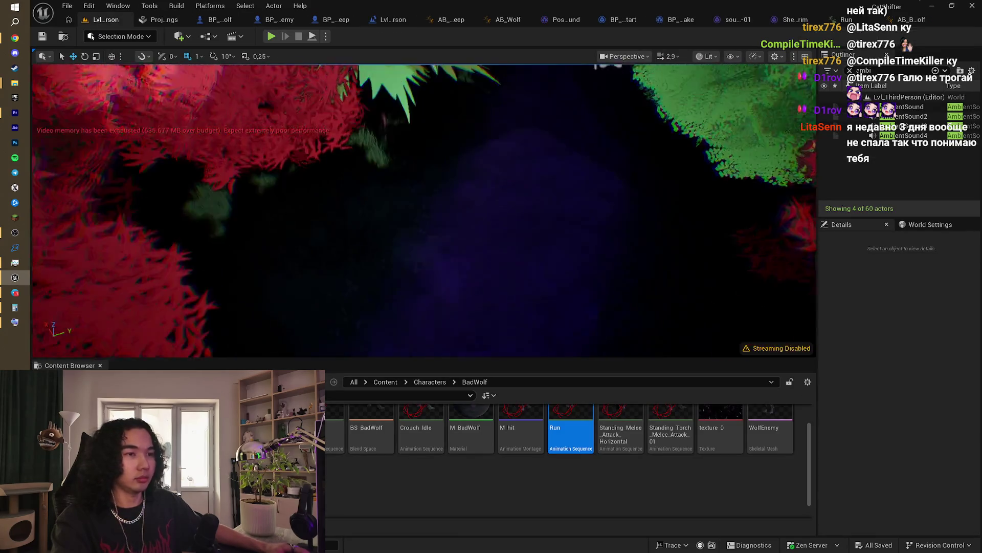
Step: Glance at the YouTube video, then start Play-In-Editor on the level
scroll(360, 282, "down", 3)
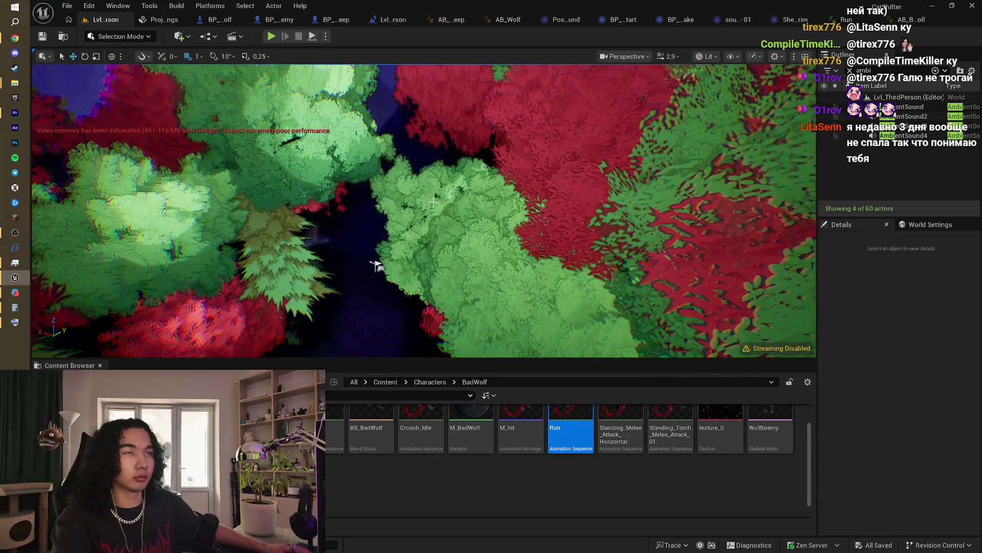
left_click(14, 38)
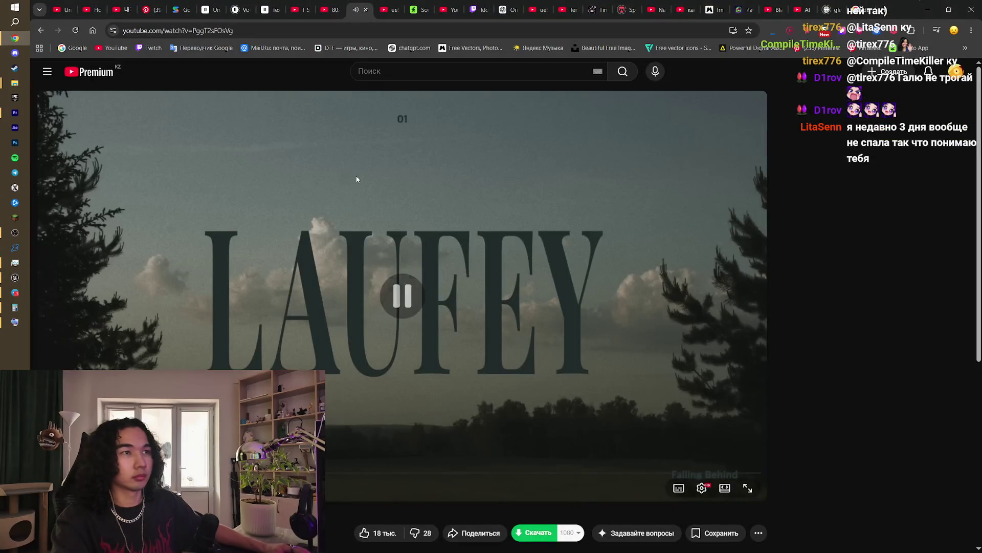
left_click(931, 8)
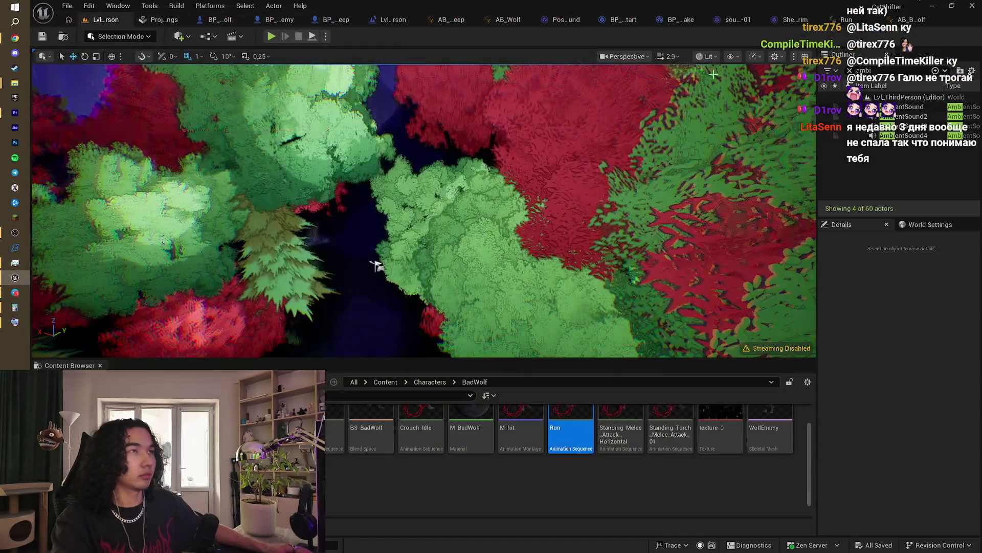
left_click(272, 37)
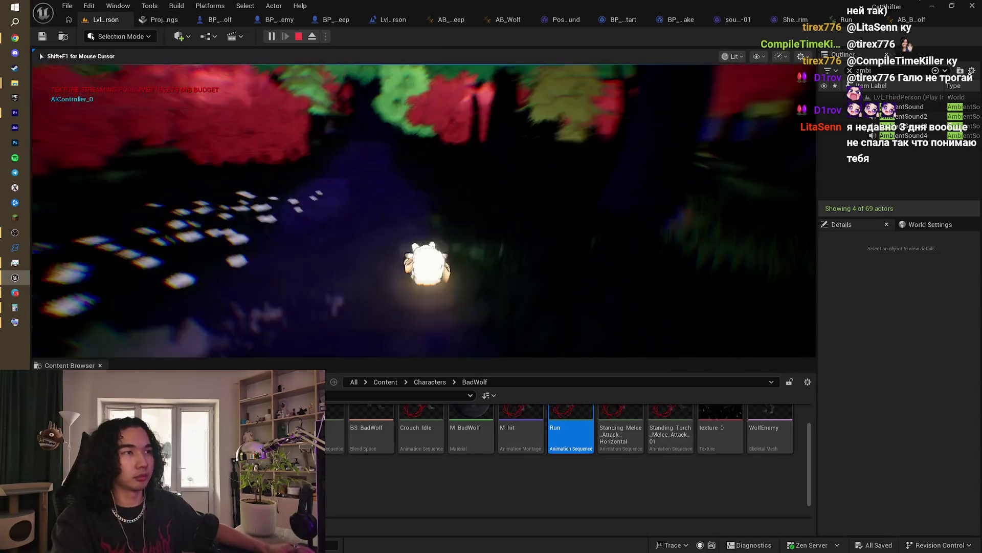
Step: Run the sheep with W down the forest path to the wolves, then stop playing with Esc
key("w")
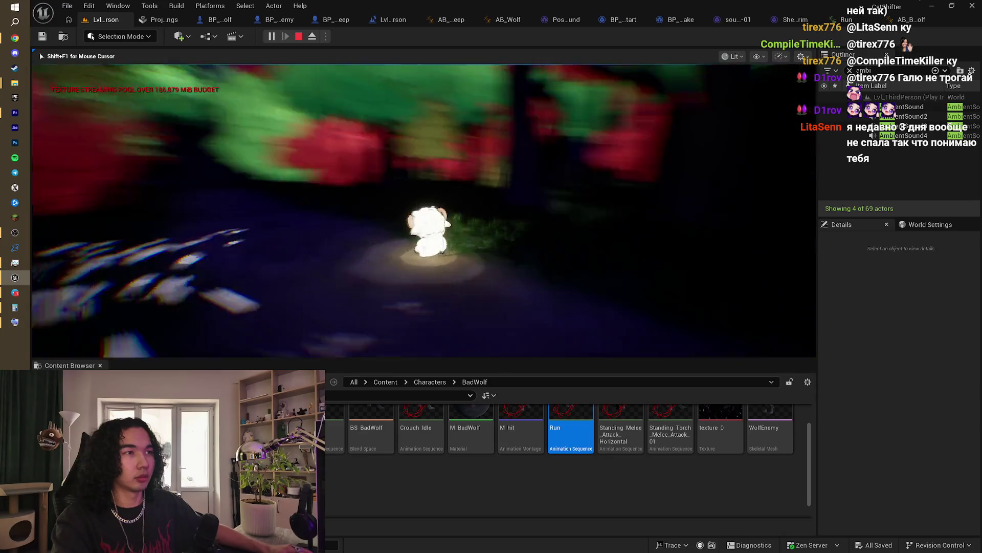
key("w")
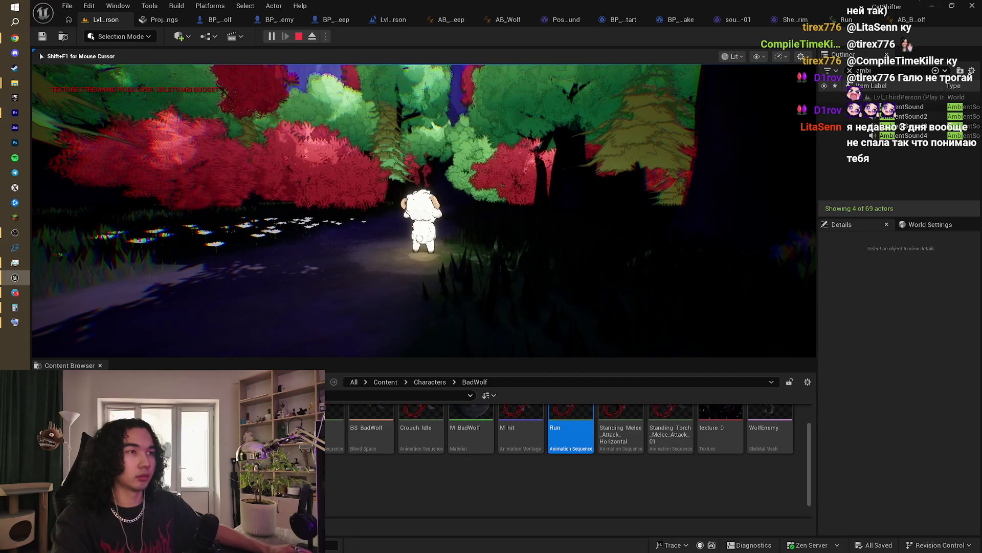
key("w")
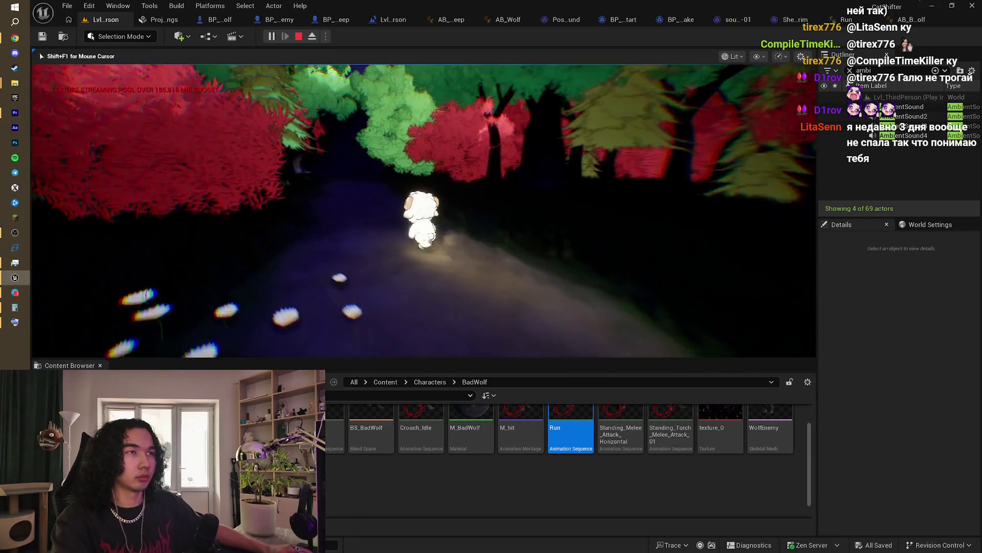
key("w")
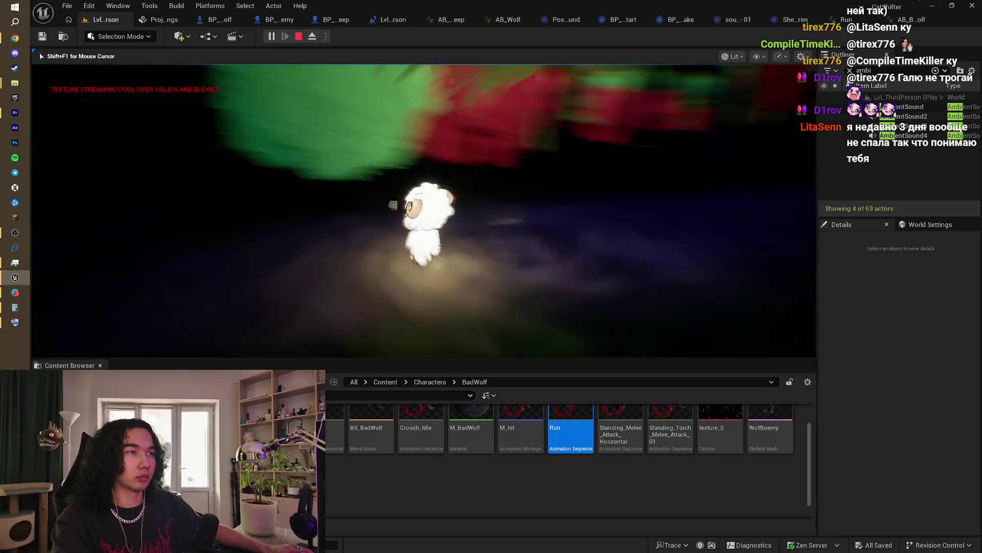
key("w")
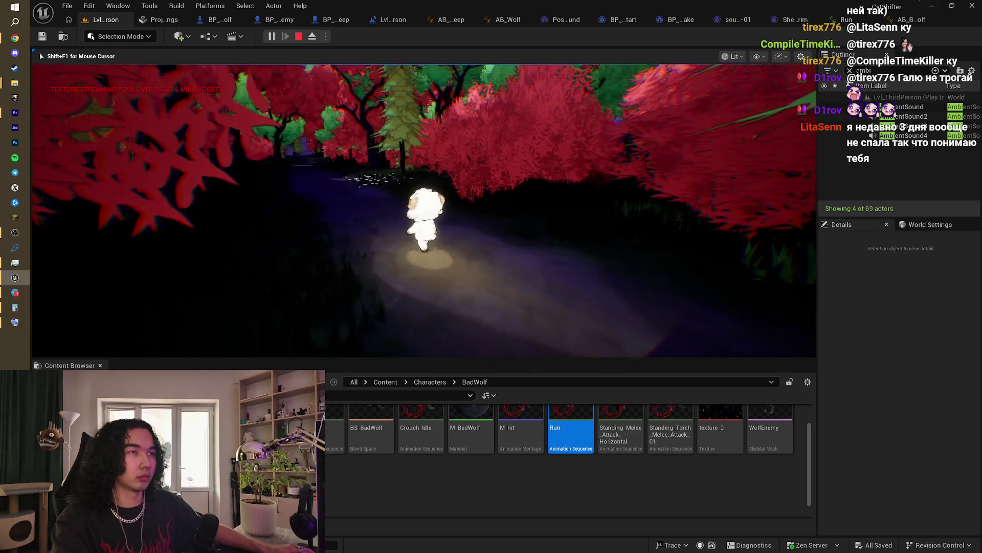
key("w")
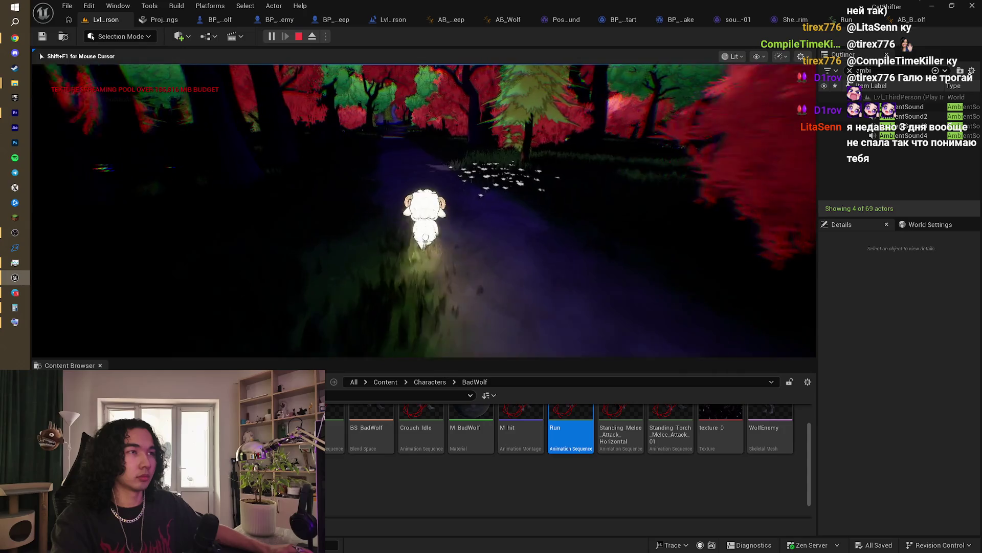
key("w")
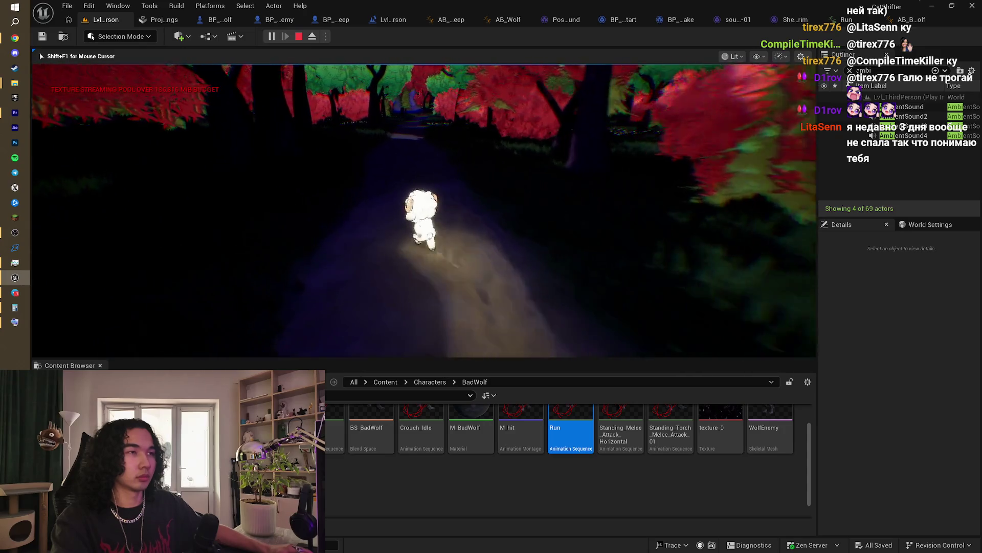
key("w")
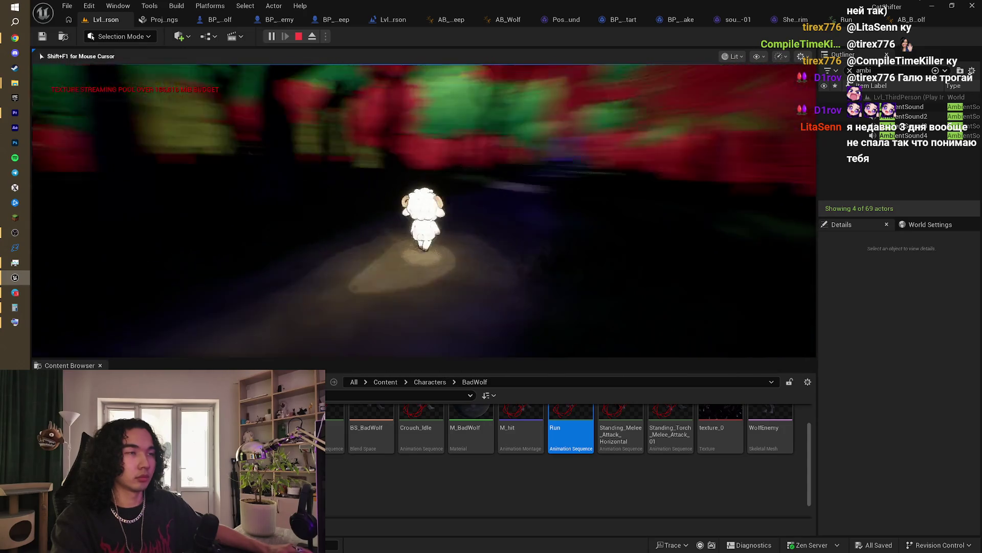
key("w")
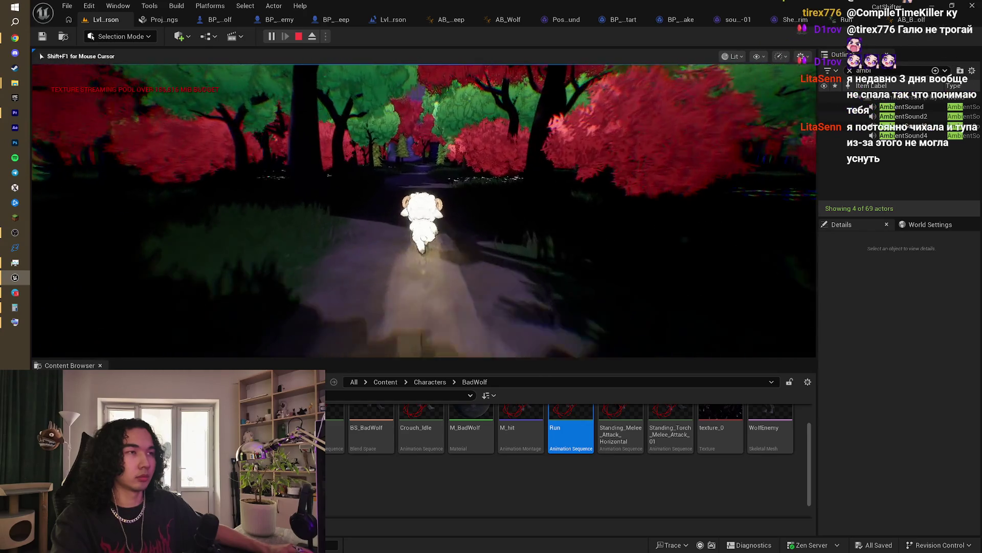
key("w")
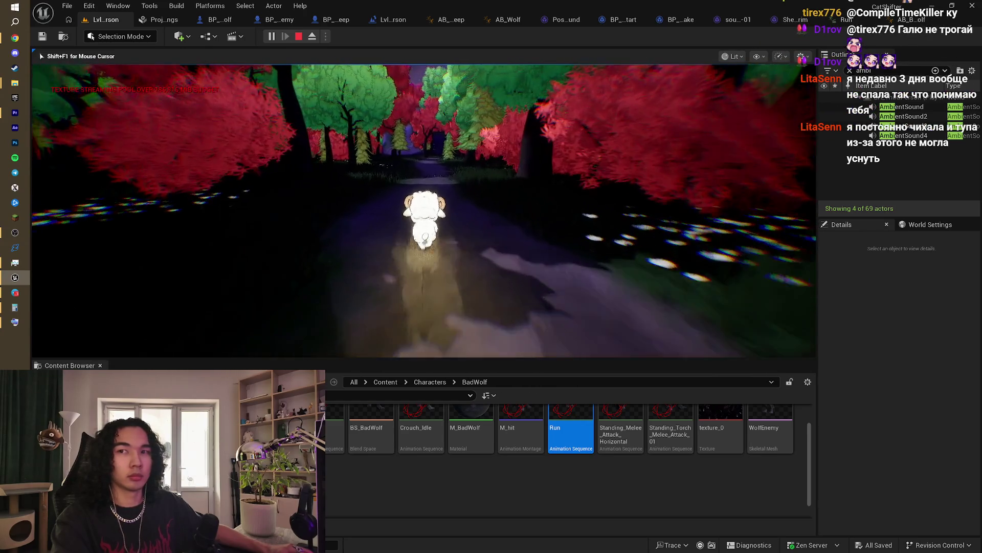
key("w")
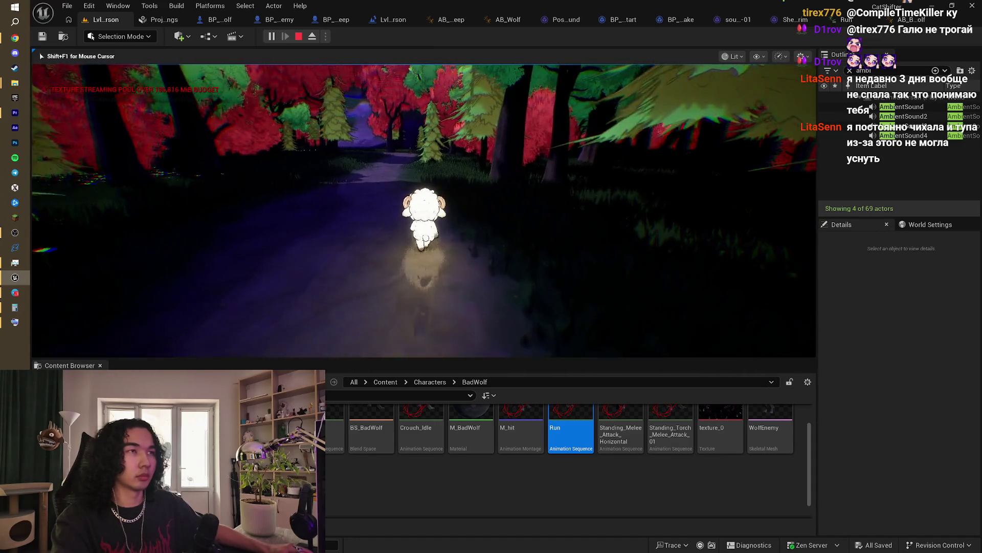
key("w")
key("w")
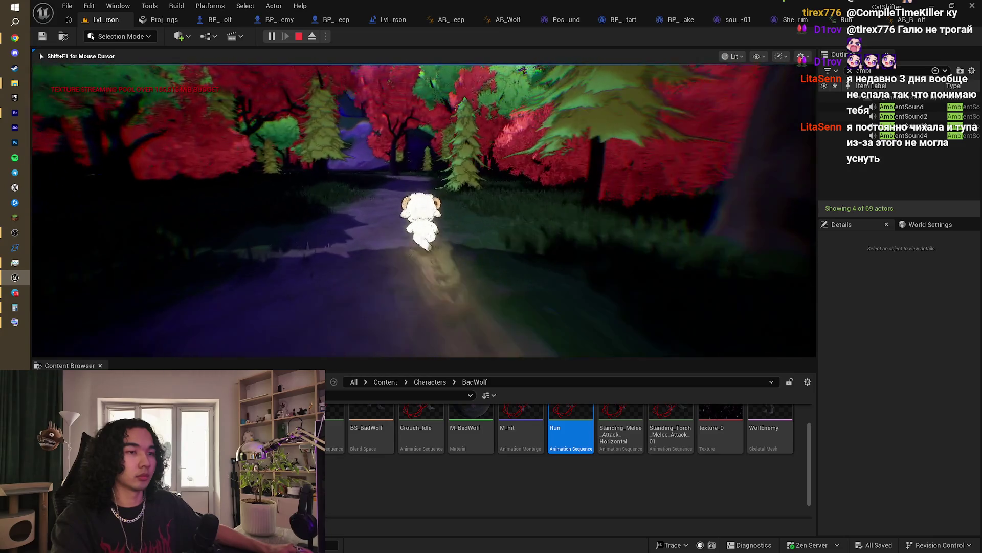
key("w")
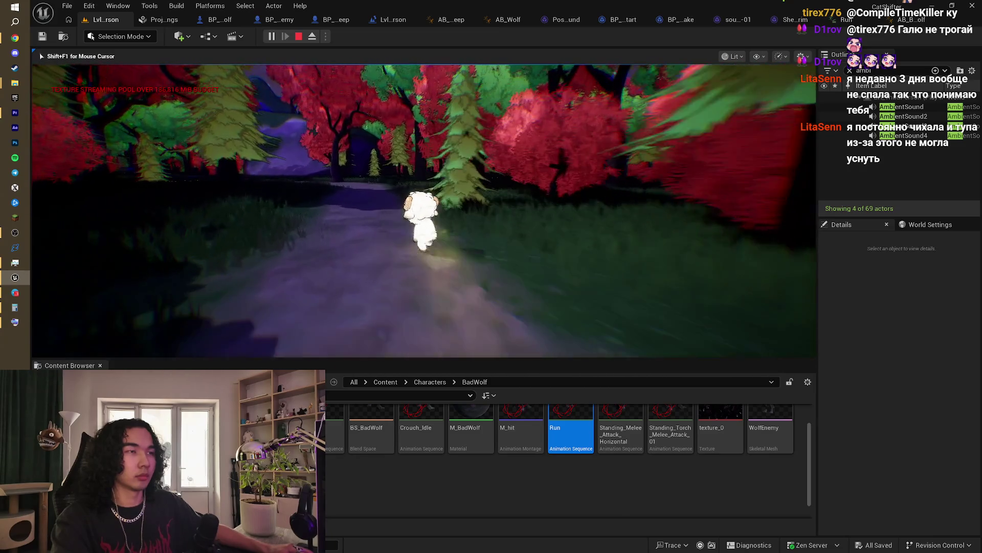
key("w")
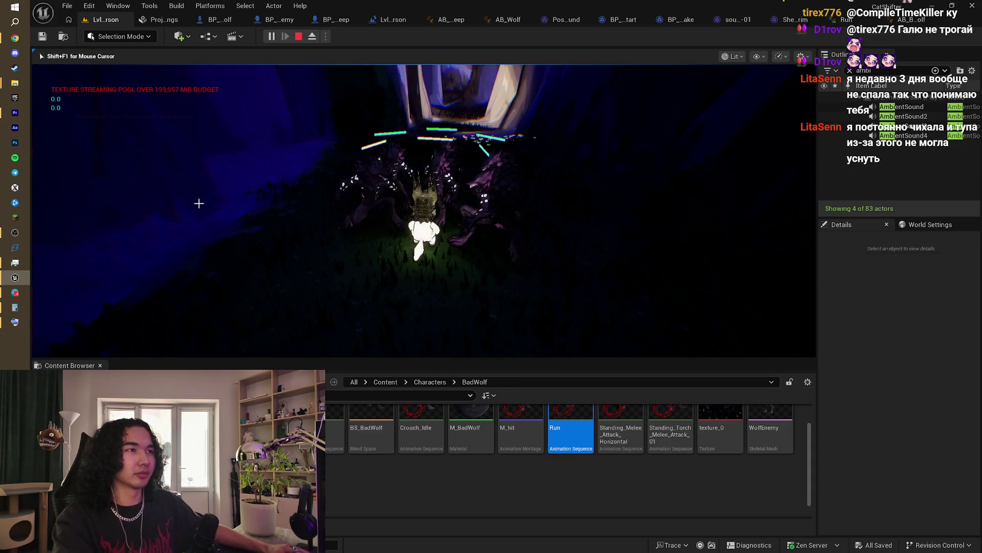
key("Escape")
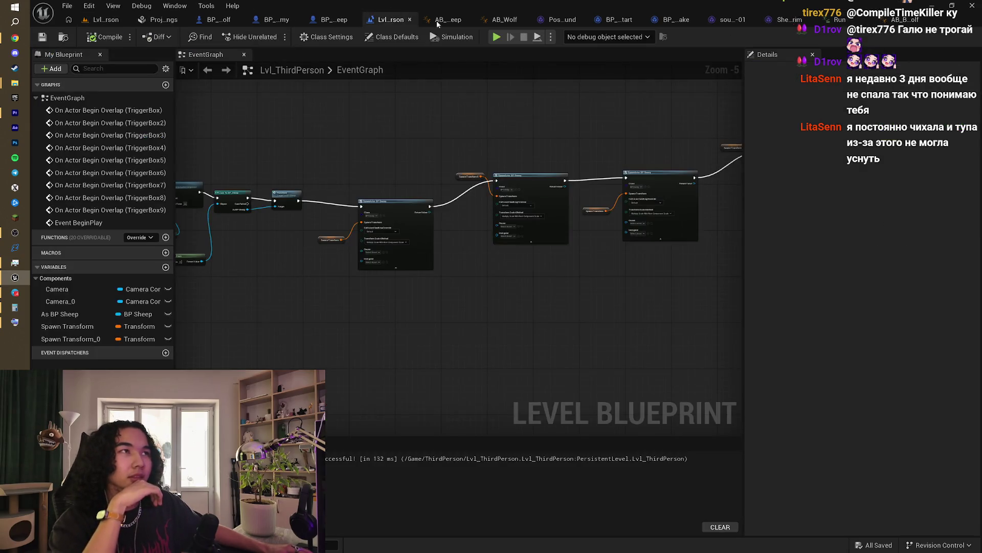
Step: Compare the AB_Sheep and AB_Wolf anim graphs side by side
left_click(451, 21)
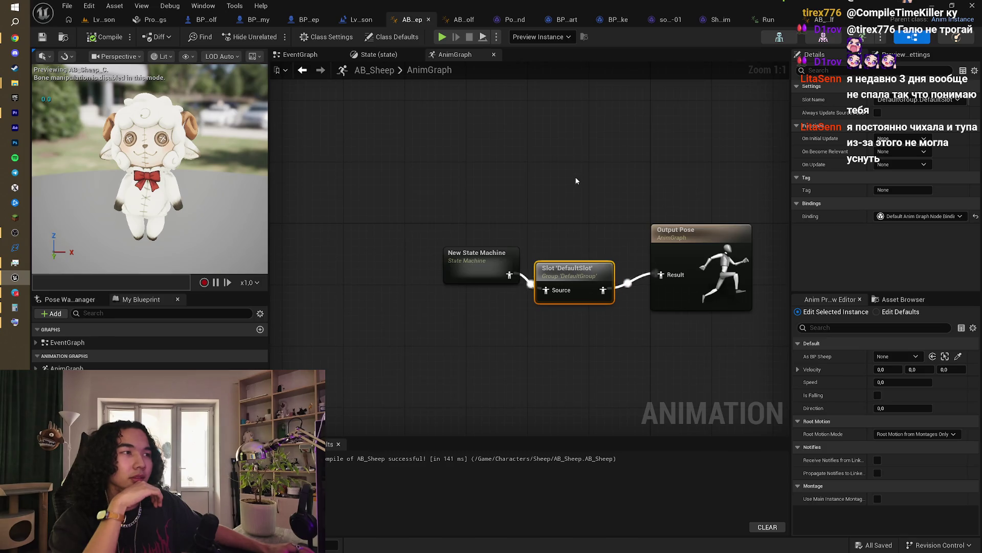
left_click(474, 19)
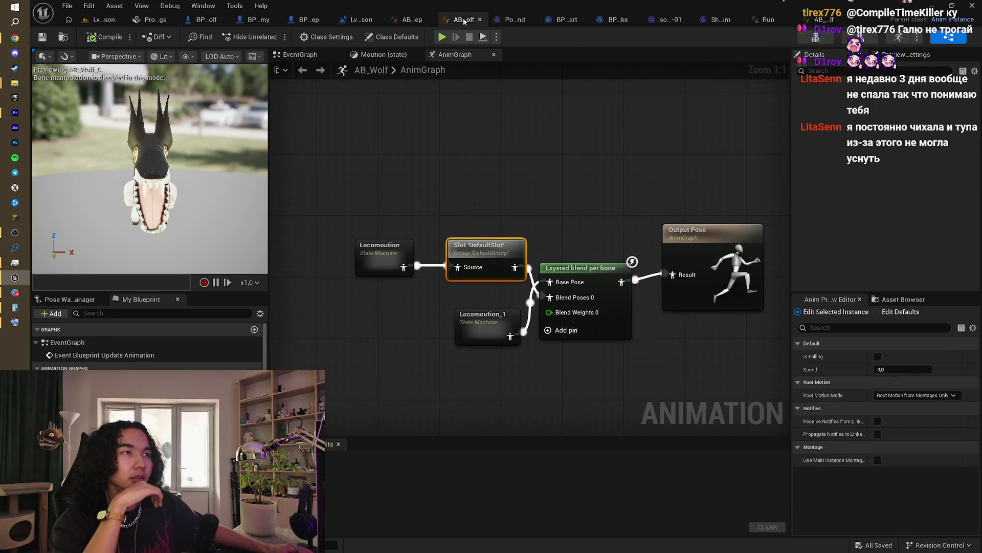
left_click(412, 19)
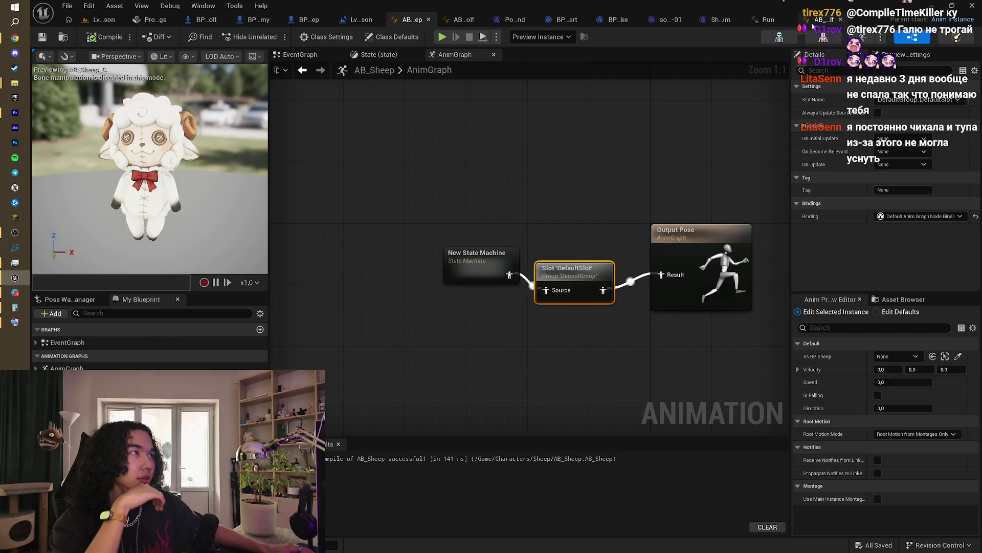
Step: Bring up BP_Enemy's EventGraph with Event Tick and AI MoveTo in view
left_click(243, 20)
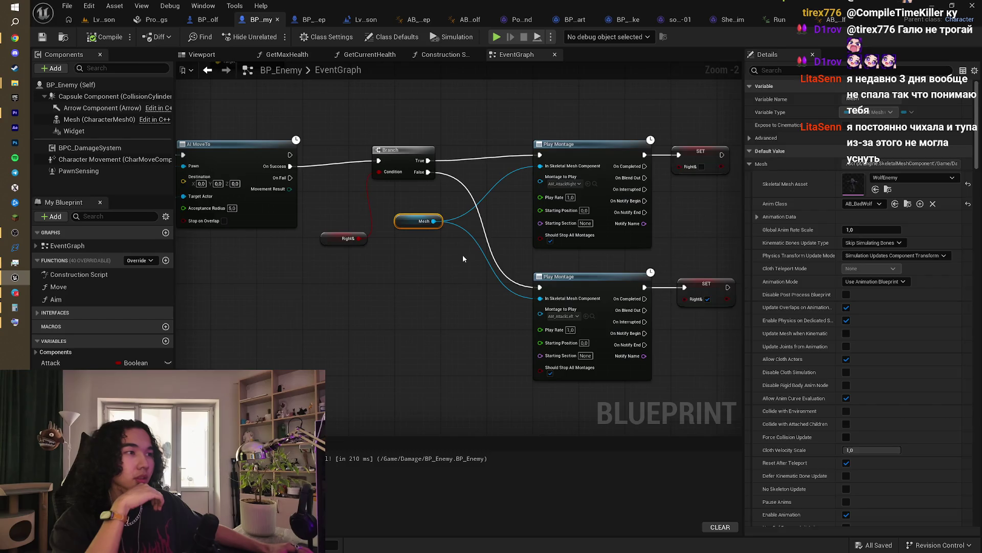
scroll(463, 258, "down", 1)
left_click_drag(463, 259, 573, 221)
scroll(572, 221, "down", 1)
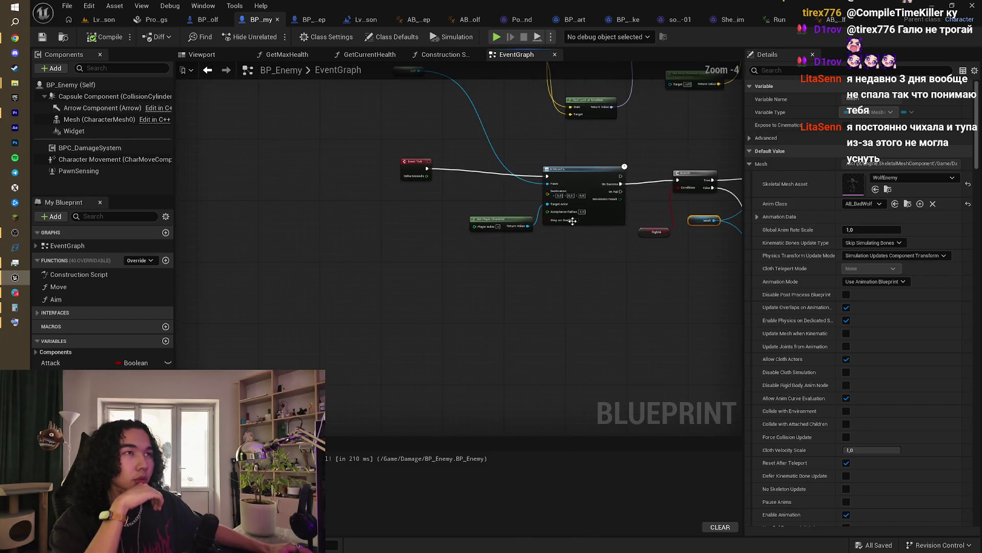
Step: Set the AI MoveTo Acceptance Radius to 10
scroll(572, 221, "down", 2)
scroll(495, 271, "up", 6)
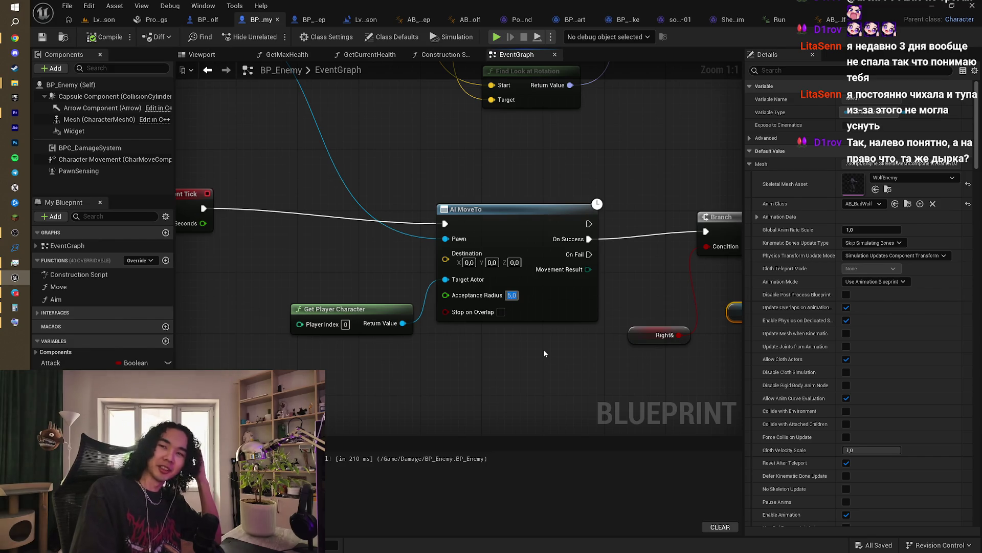
type("10")
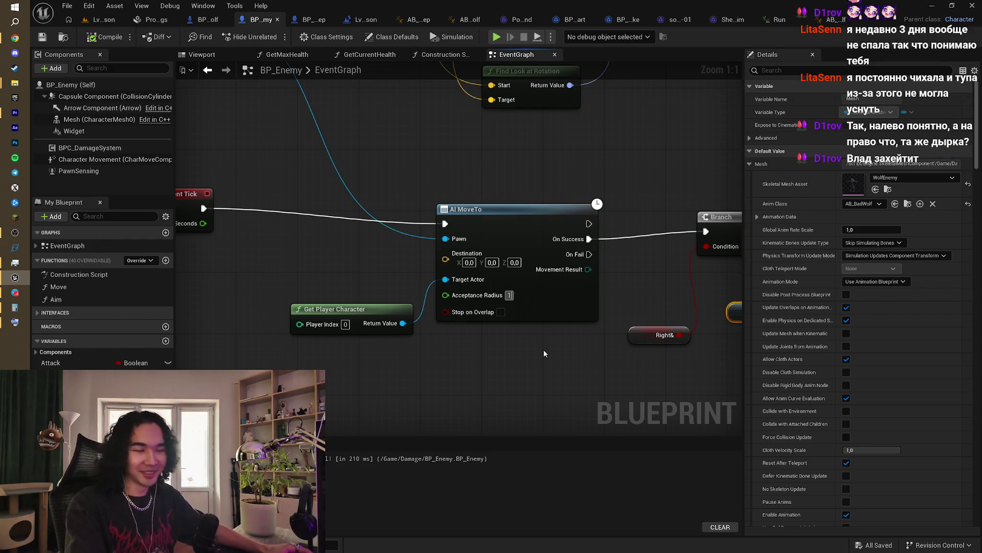
left_click(543, 349)
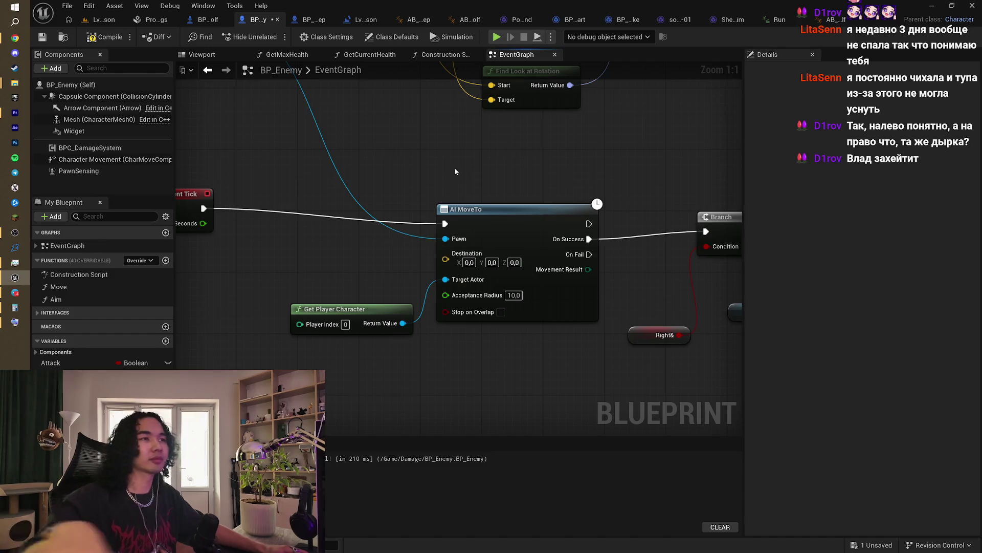
Step: Place the Self and Get Player Character nodes beside AI MoveTo, then return to the level
mouse_move(455, 173)
left_mouse_down()
mouse_move(486, 198)
mouse_move(544, 176)
mouse_move(565, 269)
left_mouse_up()
scroll(487, 197, "down", 1)
mouse_move(302, 128)
left_mouse_down()
mouse_move(367, 225)
mouse_move(470, 328)
left_mouse_up()
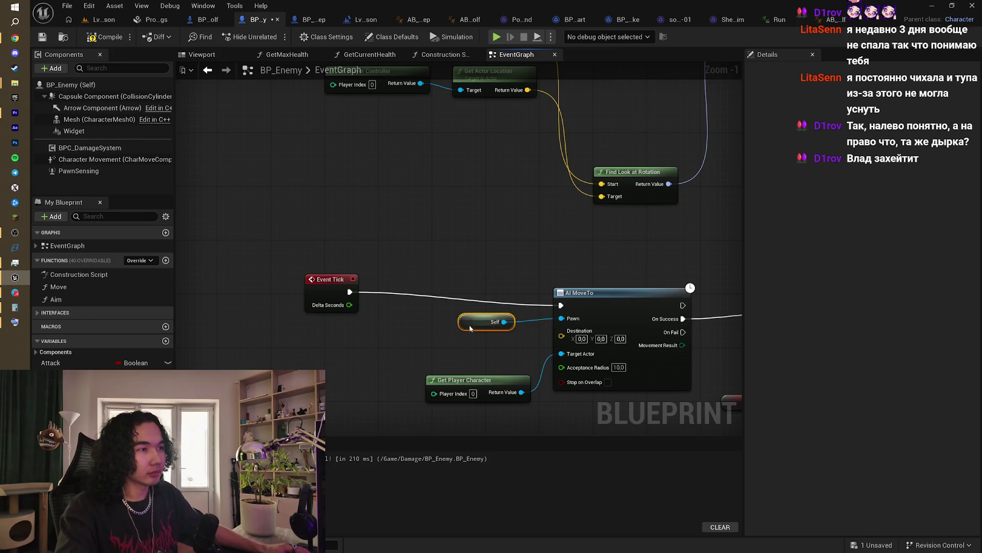
mouse_move(492, 380)
left_mouse_down()
mouse_move(496, 351)
mouse_move(315, 347)
left_mouse_up()
scroll(489, 213, "down", 1)
mouse_move(491, 275)
left_mouse_down()
mouse_move(451, 262)
mouse_move(519, 235)
left_mouse_up()
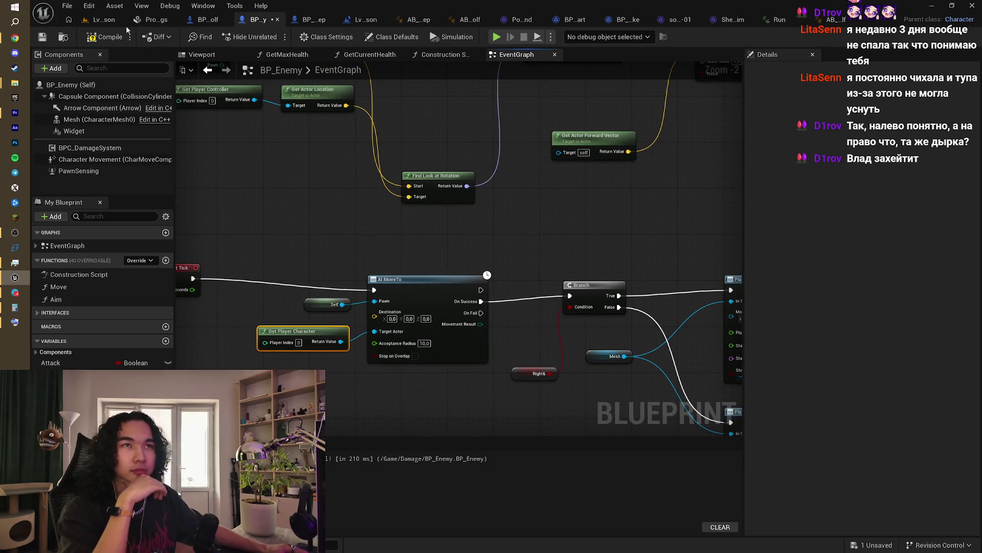
left_click(102, 19)
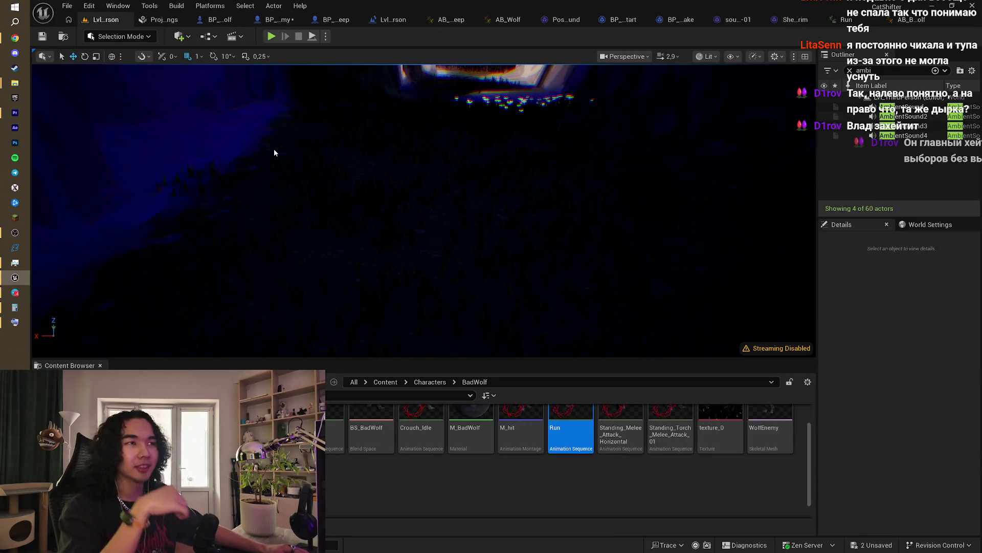
right_click(394, 133)
left_click(366, 151)
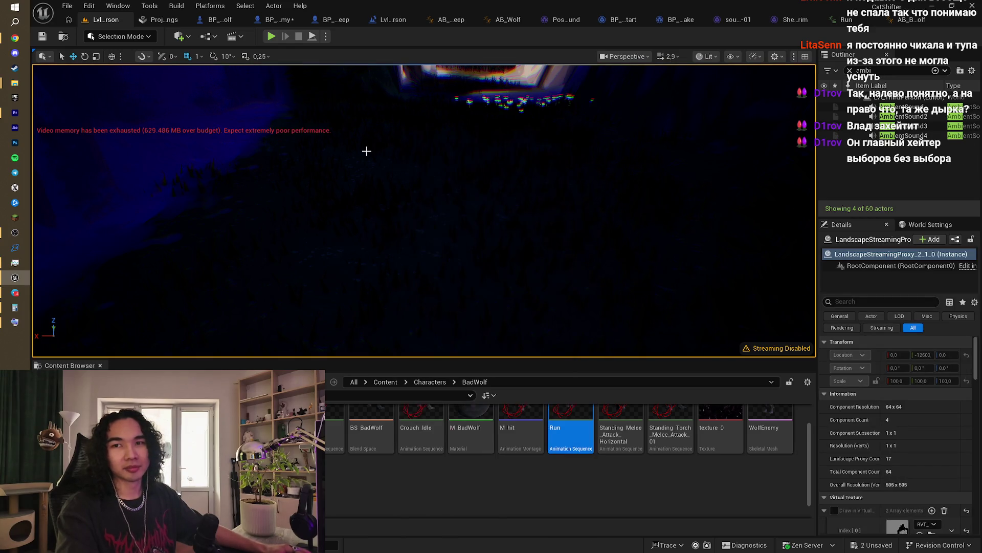
mouse_move(366, 151)
left_mouse_down()
mouse_move(444, 208)
mouse_move(512, 194)
mouse_move(634, 266)
left_mouse_up()
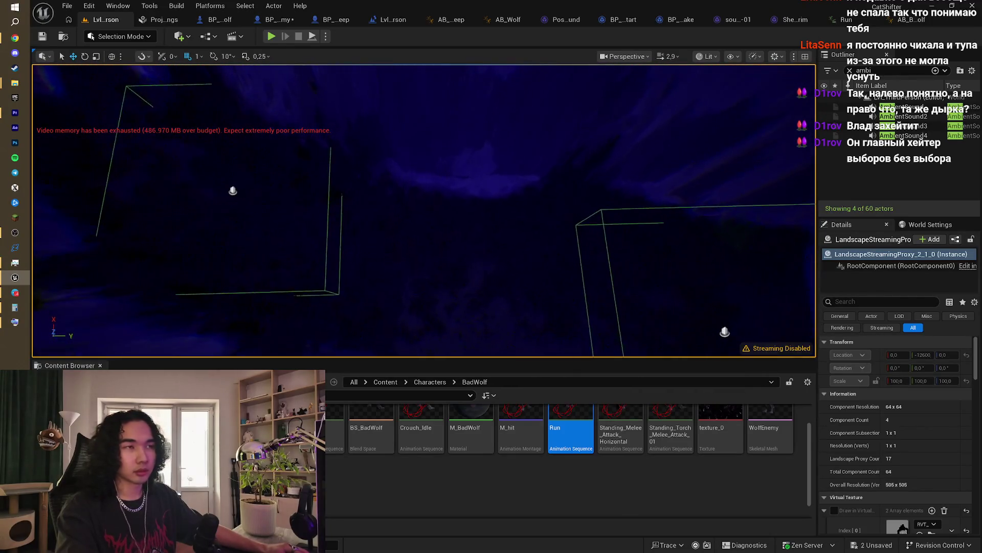
left_click(272, 37)
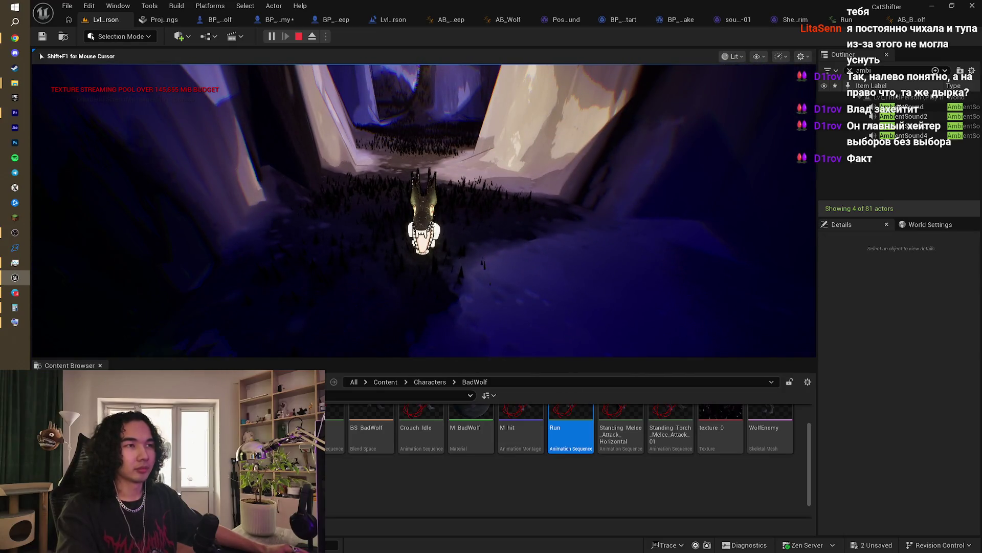
key("Escape")
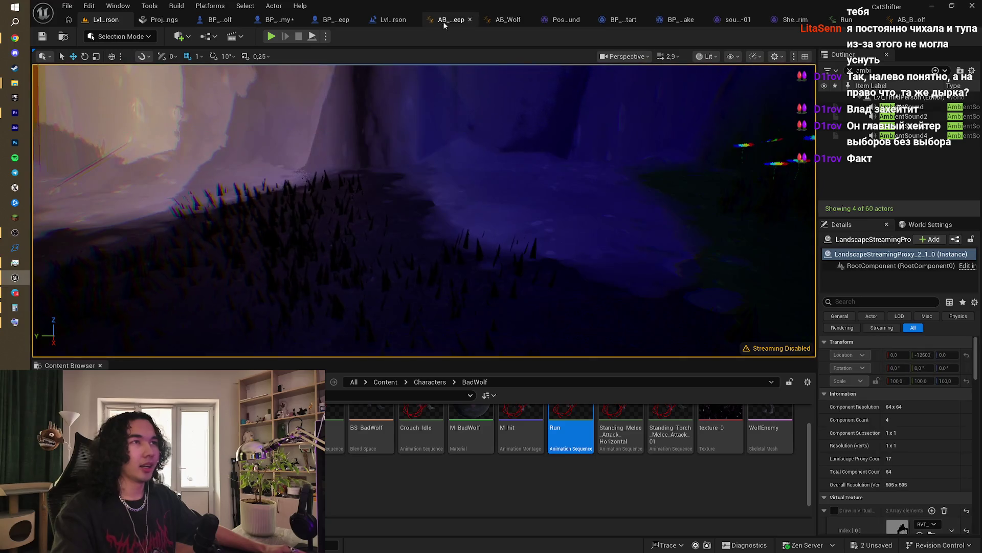
left_click(335, 19)
right_click(440, 233)
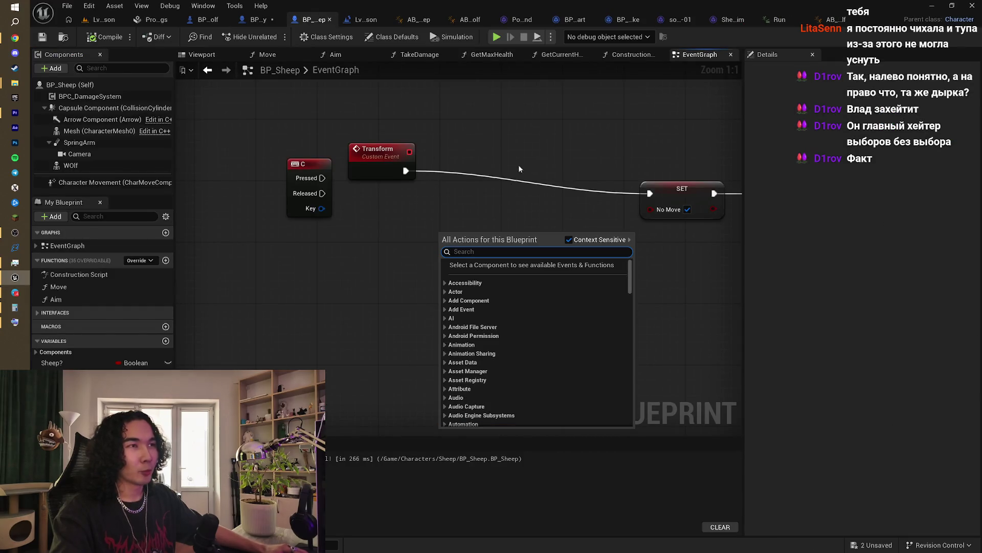
left_click(571, 140)
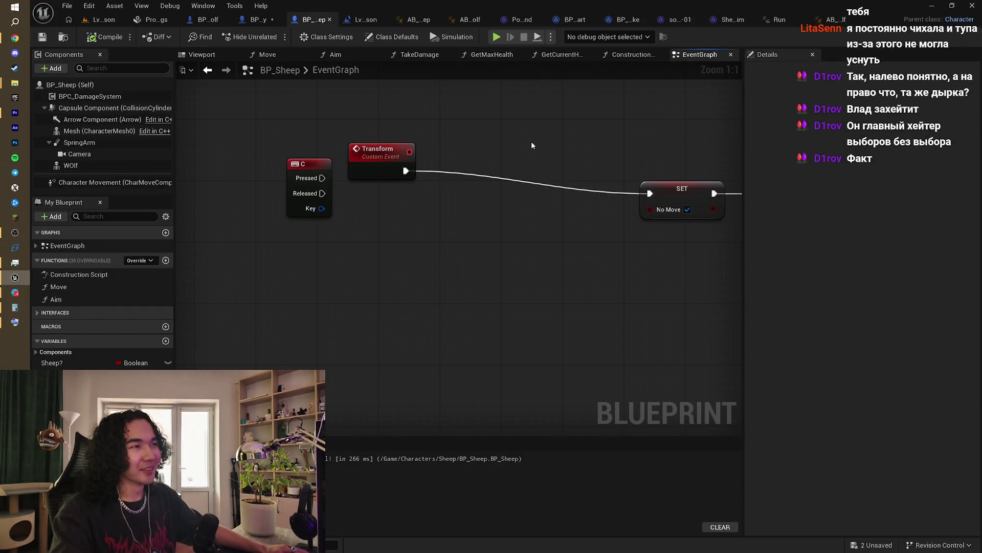
scroll(471, 159, "down", 5)
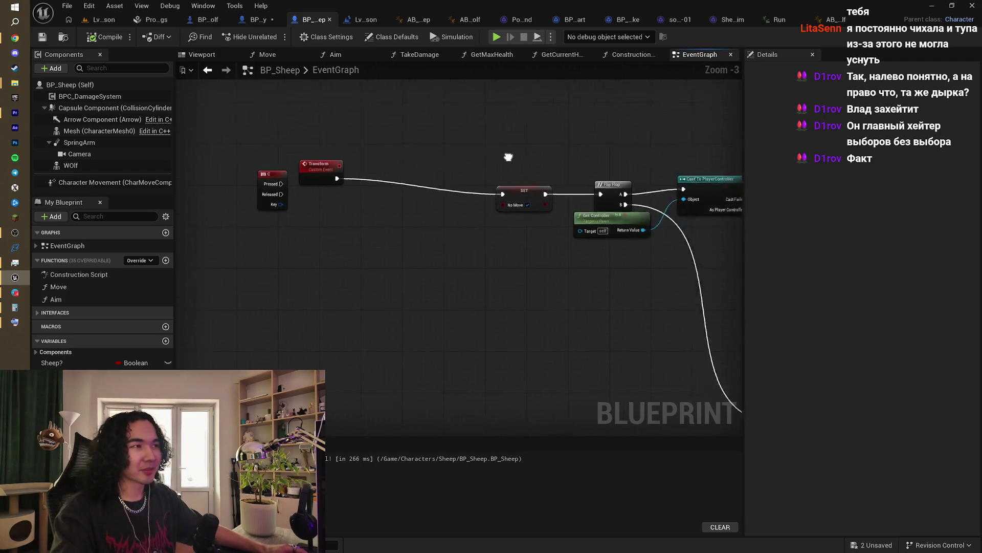
mouse_move(392, 176)
left_mouse_down()
mouse_move(476, 159)
mouse_move(545, 173)
left_mouse_up()
scroll(420, 176, "up", 2)
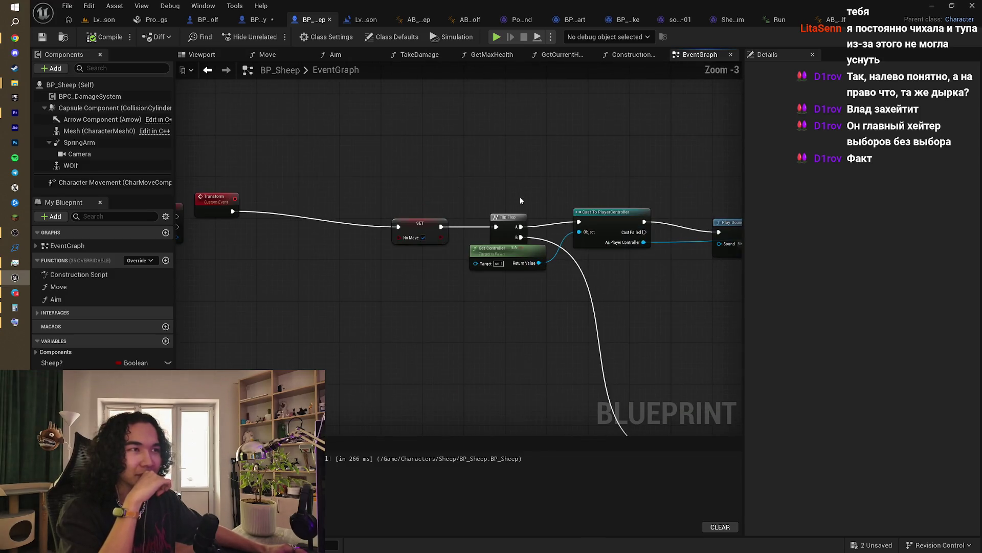
scroll(621, 183, "down", 4)
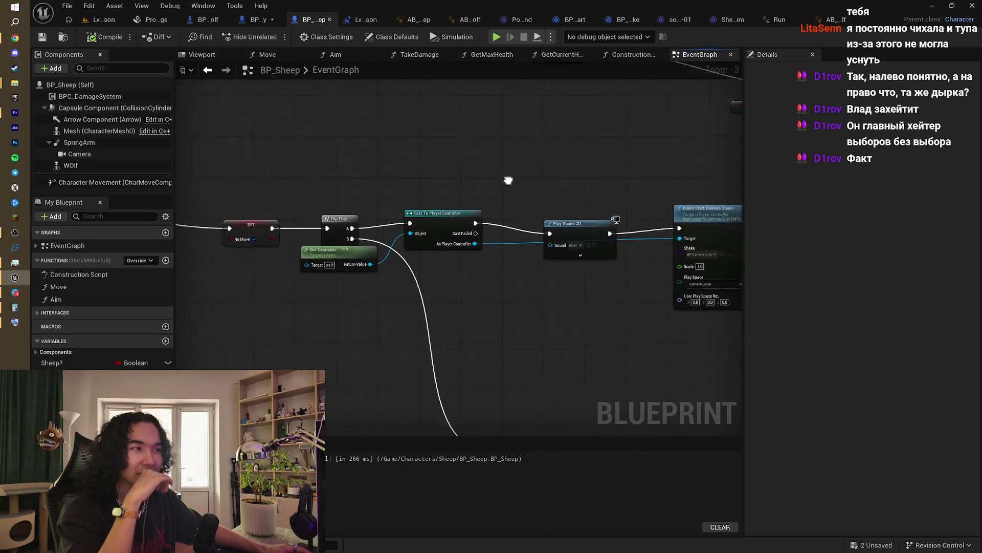
scroll(602, 183, "up", 2)
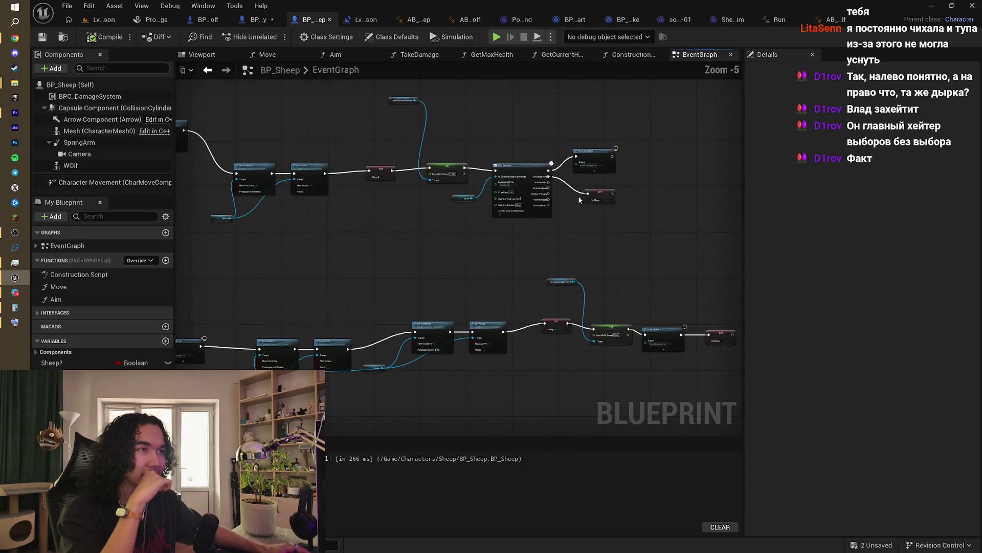
left_click_drag(602, 183, 574, 206)
left_click_drag(466, 228, 526, 225)
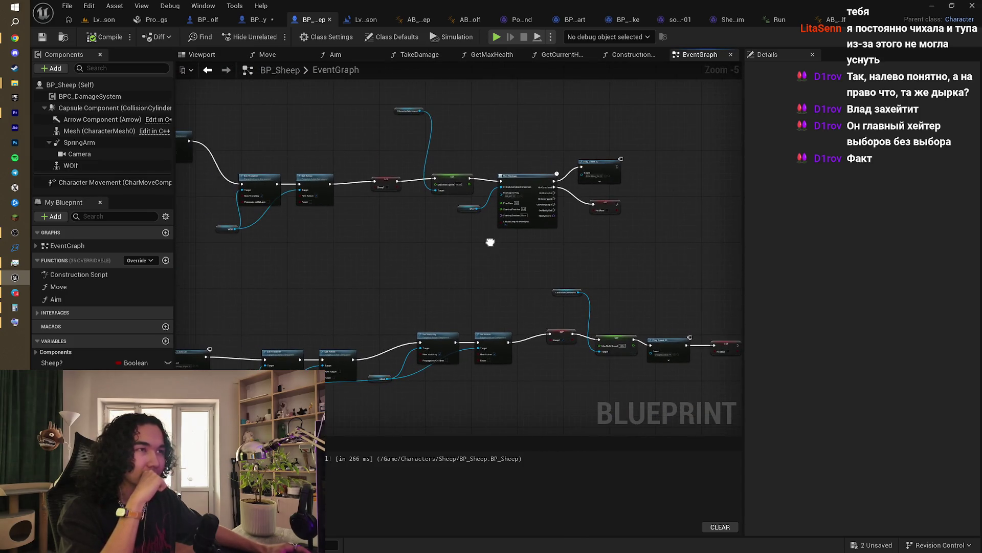
scroll(424, 206, "up", 2)
scroll(424, 207, "down", 1)
mouse_move(481, 127)
left_mouse_down()
mouse_move(483, 145)
mouse_move(373, 189)
left_mouse_up()
left_click_drag(536, 217, 389, 211)
scroll(447, 201, "up", 1)
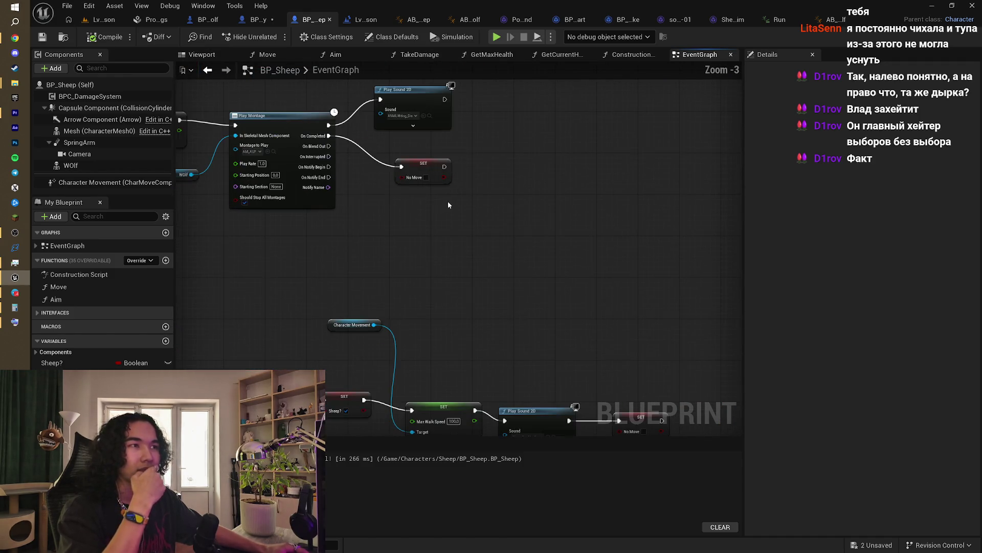
left_click_drag(448, 202, 502, 229)
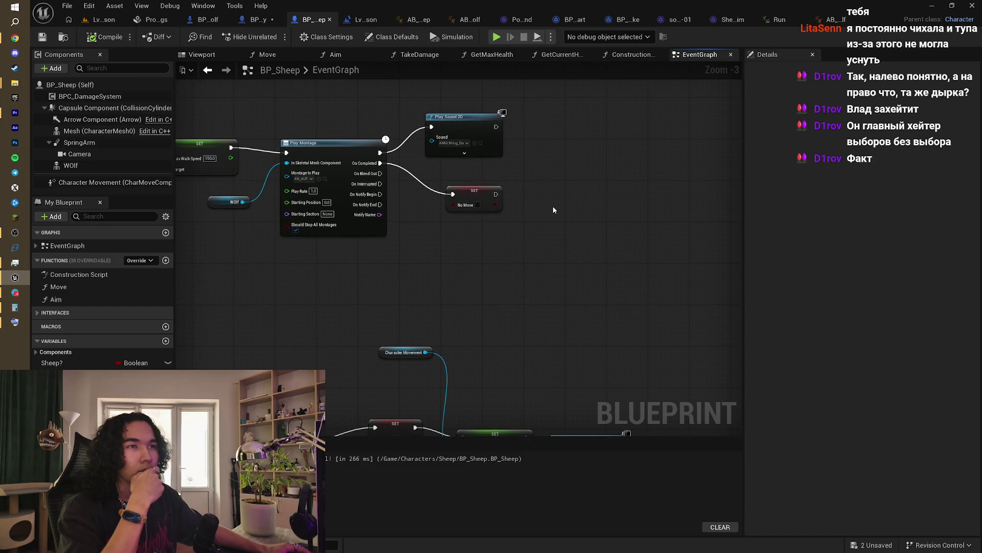
mouse_move(553, 210)
left_mouse_down()
mouse_move(693, 191)
mouse_move(619, 223)
mouse_move(503, 233)
mouse_move(505, 132)
mouse_move(588, 157)
left_mouse_up()
scroll(667, 200, "down", 1)
scroll(507, 237, "down", 2)
left_click_drag(507, 237, 550, 240)
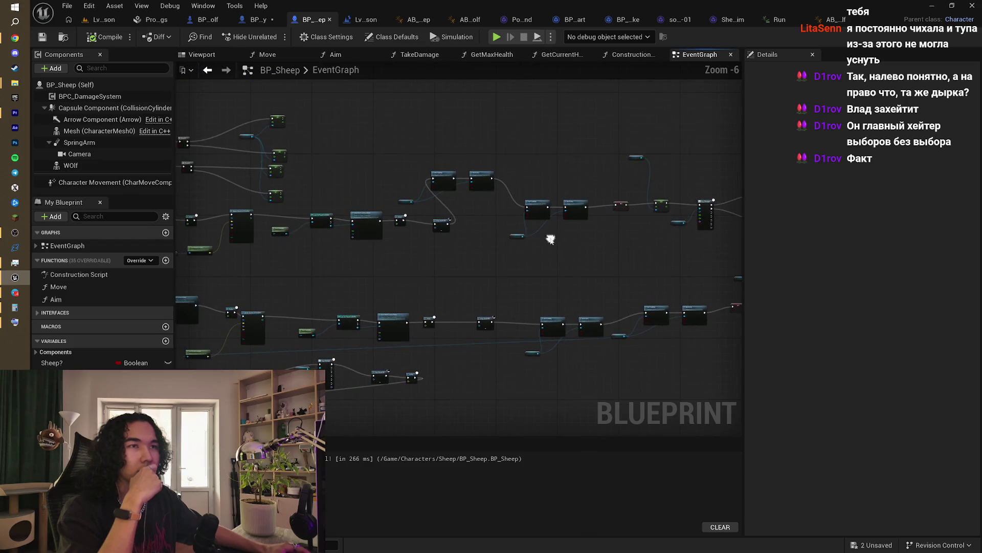
left_click(68, 288)
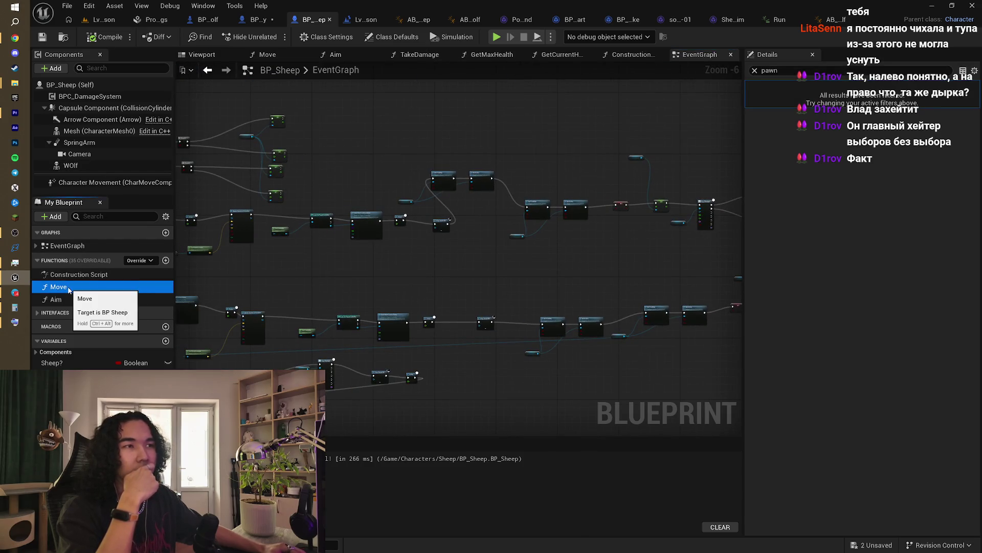
double_click(68, 287)
mouse_move(393, 248)
left_mouse_down()
mouse_move(383, 264)
mouse_move(443, 269)
left_mouse_up()
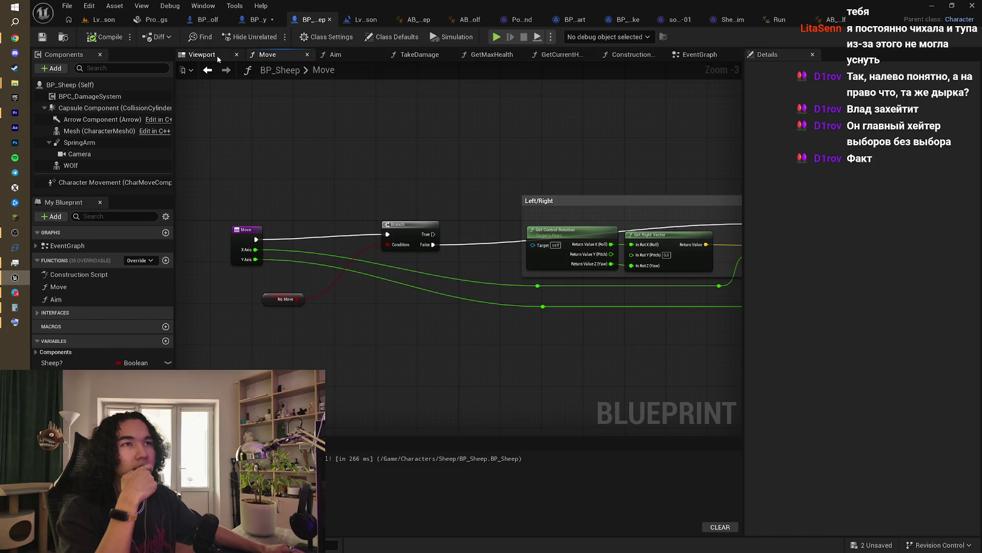
left_click(696, 54)
scroll(587, 203, "up", 1)
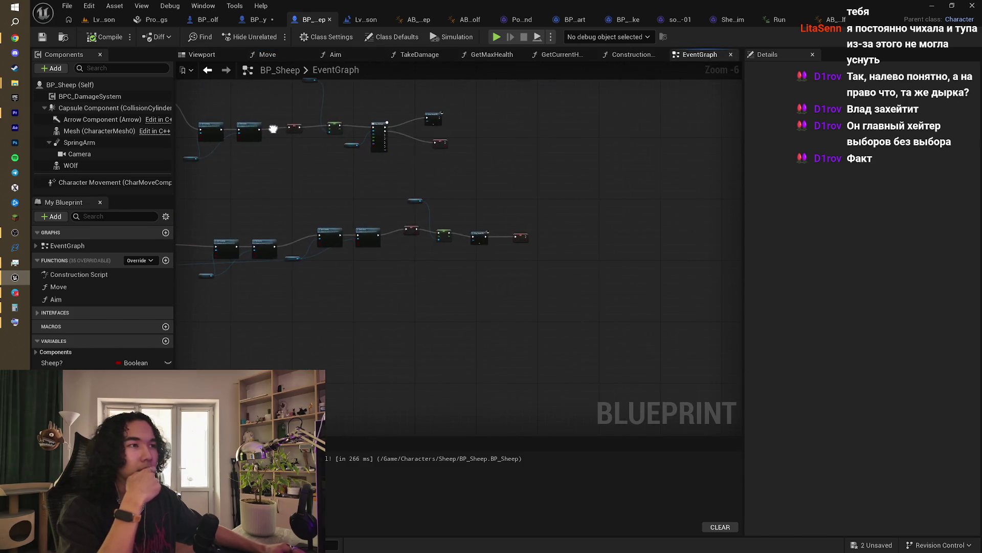
scroll(454, 186, "up", 1)
left_click_drag(454, 186, 596, 207)
mouse_move(515, 234)
left_mouse_down()
mouse_move(599, 191)
mouse_move(505, 171)
mouse_move(401, 213)
mouse_move(510, 239)
left_mouse_up()
scroll(504, 171, "down", 1)
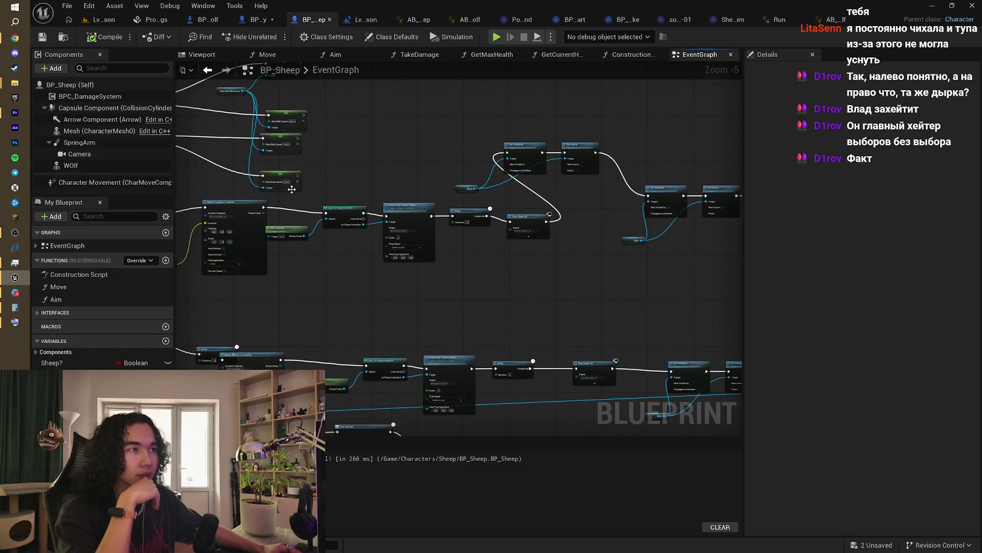
mouse_move(518, 183)
left_mouse_down()
mouse_move(377, 165)
mouse_move(459, 195)
mouse_move(319, 221)
left_mouse_up()
scroll(459, 195, "up", 2)
mouse_move(501, 207)
left_mouse_down()
mouse_move(379, 179)
mouse_move(401, 164)
mouse_move(382, 218)
left_mouse_up()
scroll(381, 178, "up", 1)
scroll(382, 218, "up", 1)
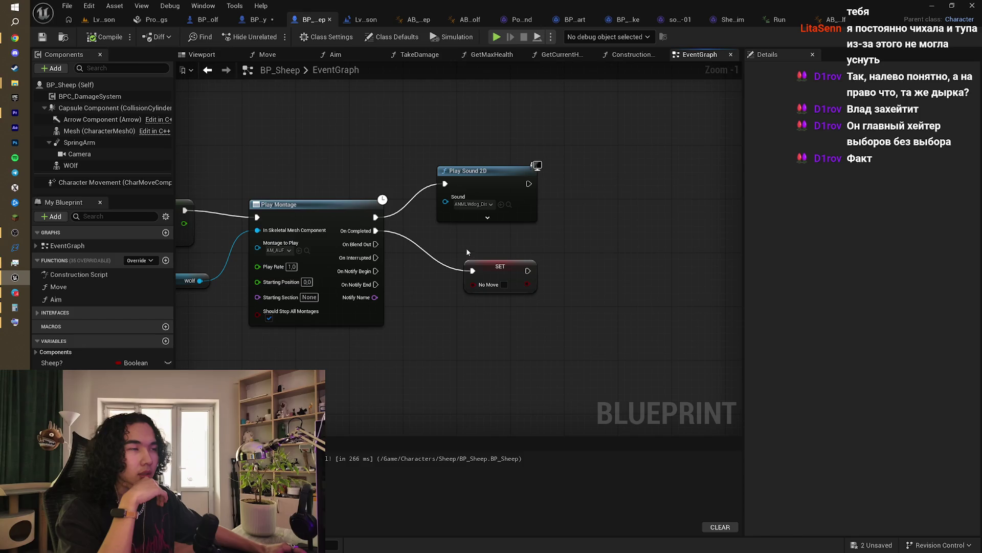
left_click_drag(554, 236, 523, 240)
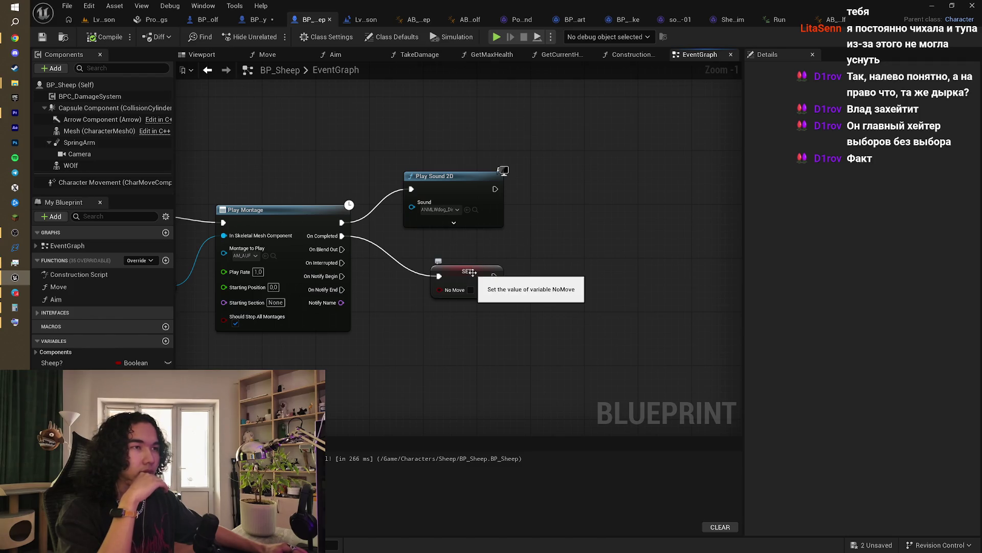
Step: Move SET No Move beside Play Sound 2D, wire Play Sound 2D into it, and drop the On Completed link
left_click_drag(472, 272, 612, 191)
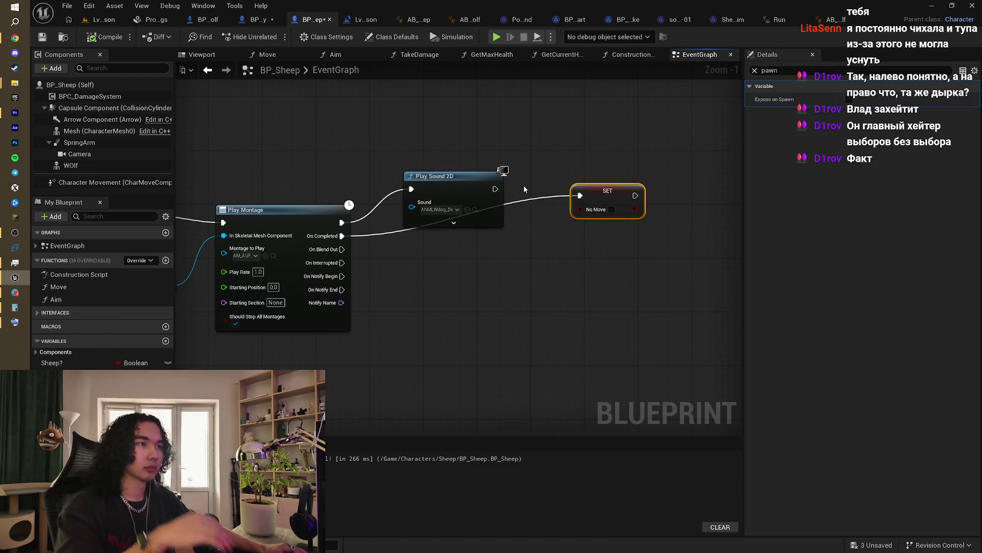
left_click_drag(495, 189, 579, 196)
left_click(536, 201)
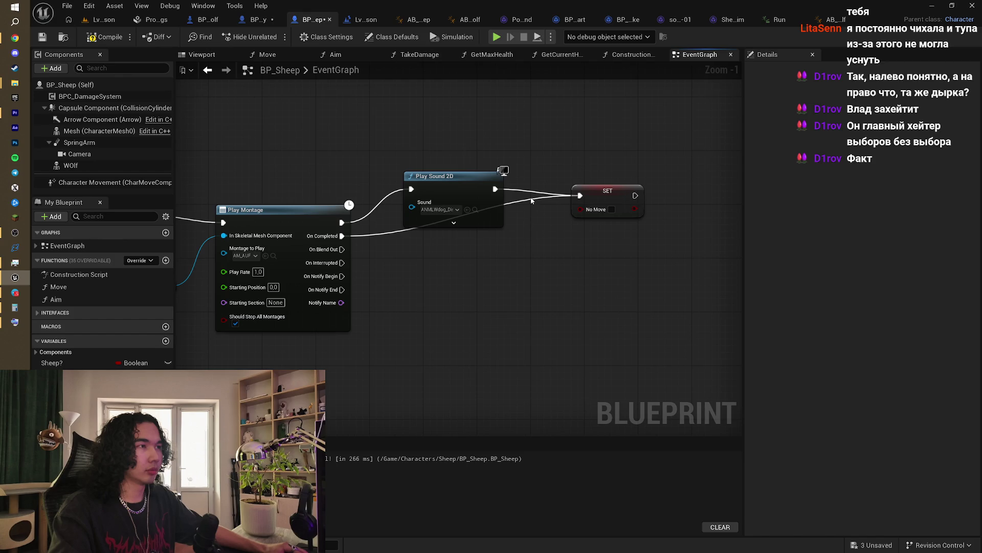
left_click_drag(522, 204, 522, 203)
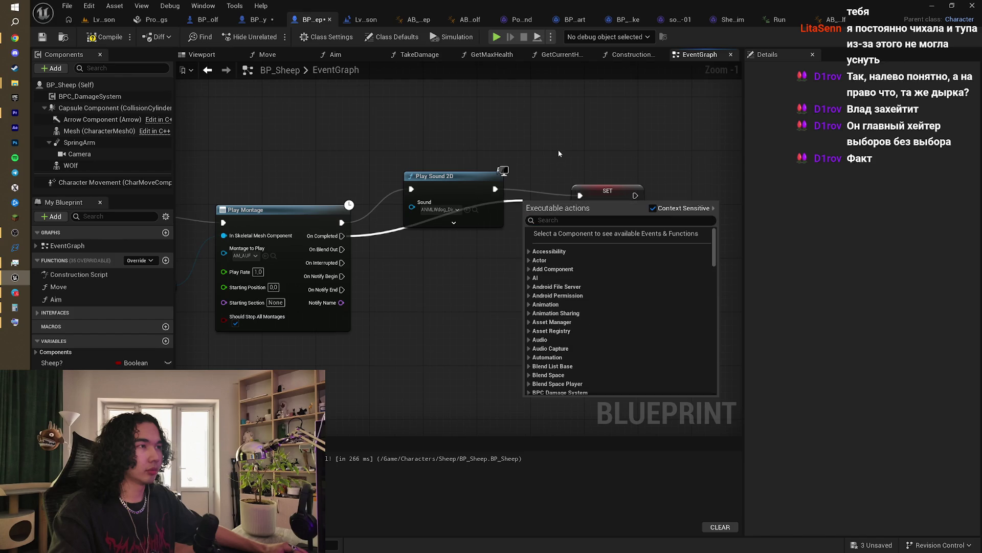
key("Escape")
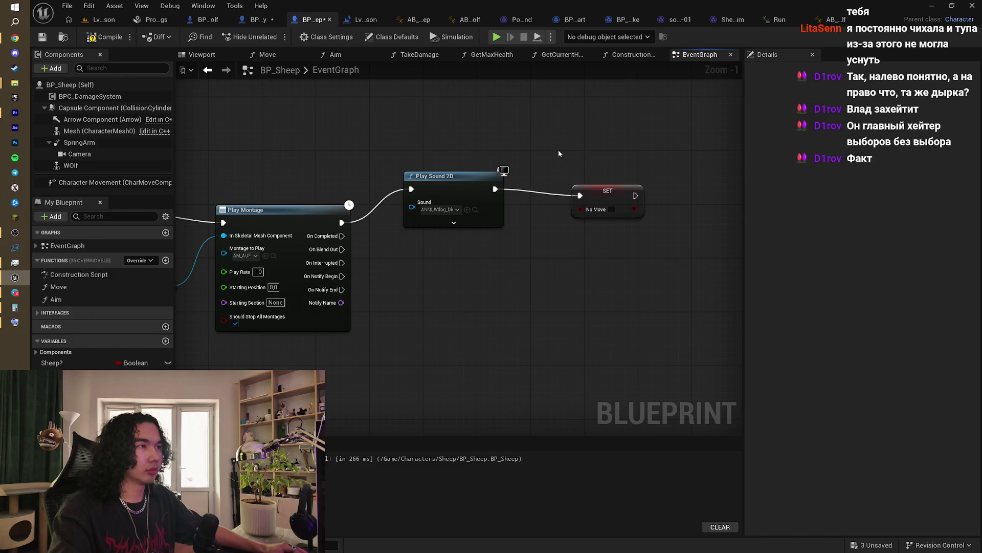
Step: Break the link from Set Active to the SET node, then go back to the level editor
scroll(514, 251, "down", 4)
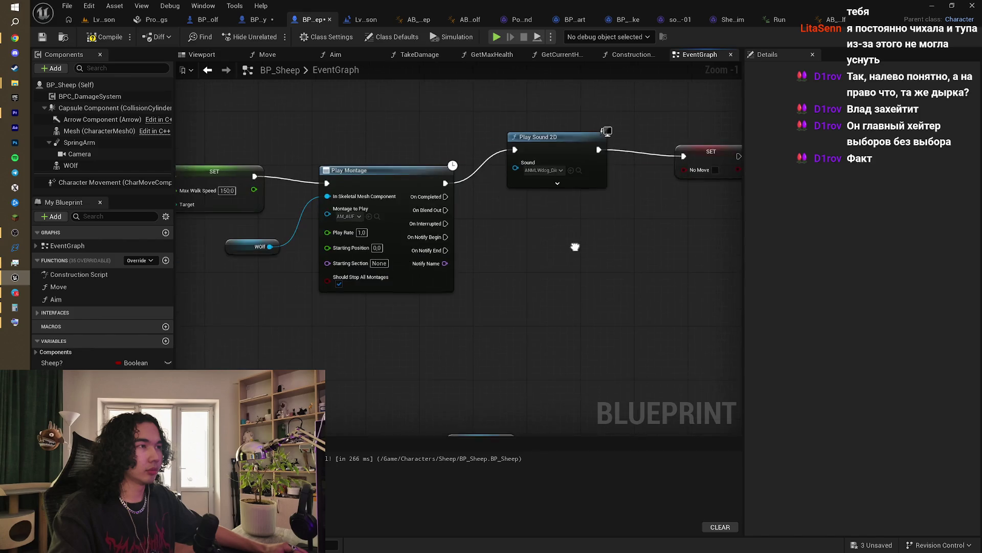
left_click_drag(540, 245, 634, 196)
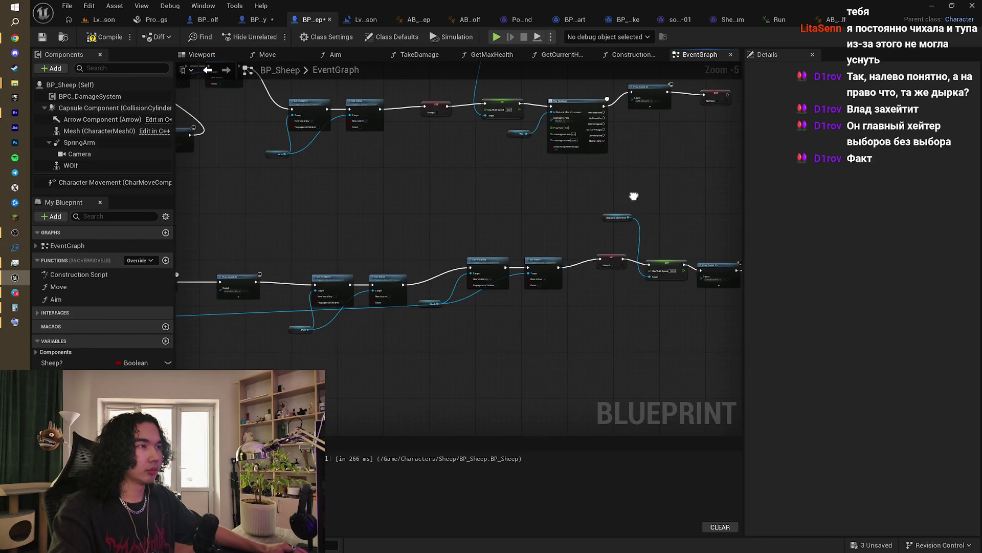
scroll(588, 235, "up", 1)
scroll(526, 286, "down", 2)
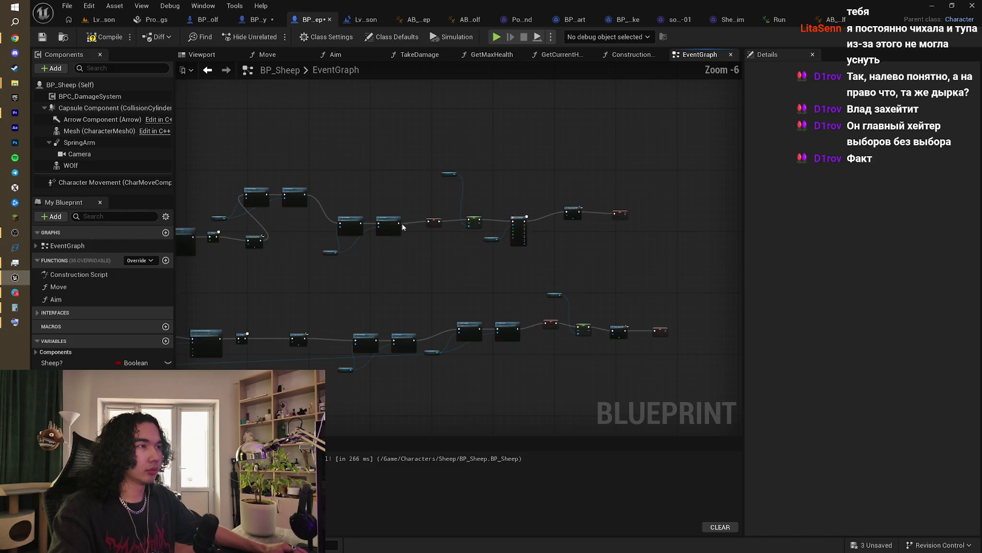
left_click(96, 24)
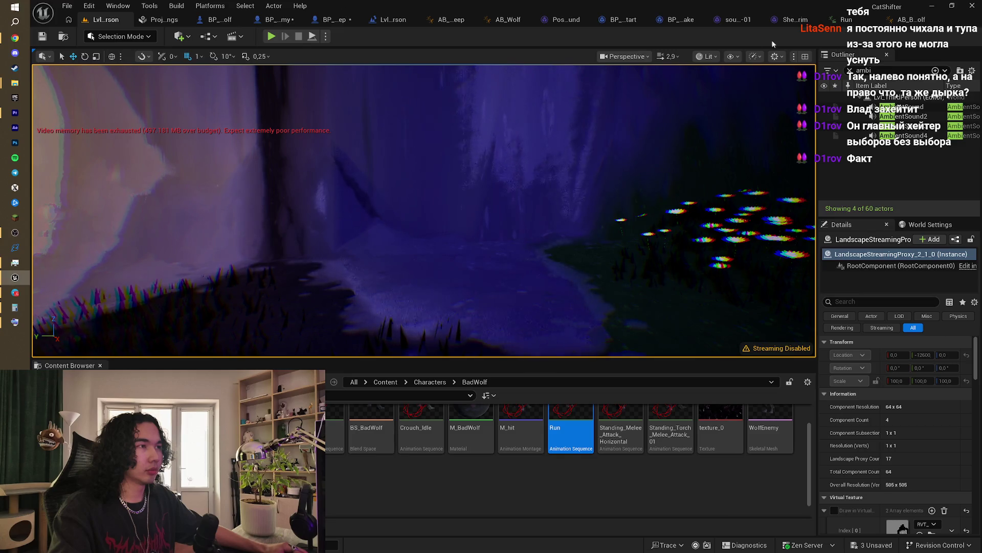
left_click(330, 19)
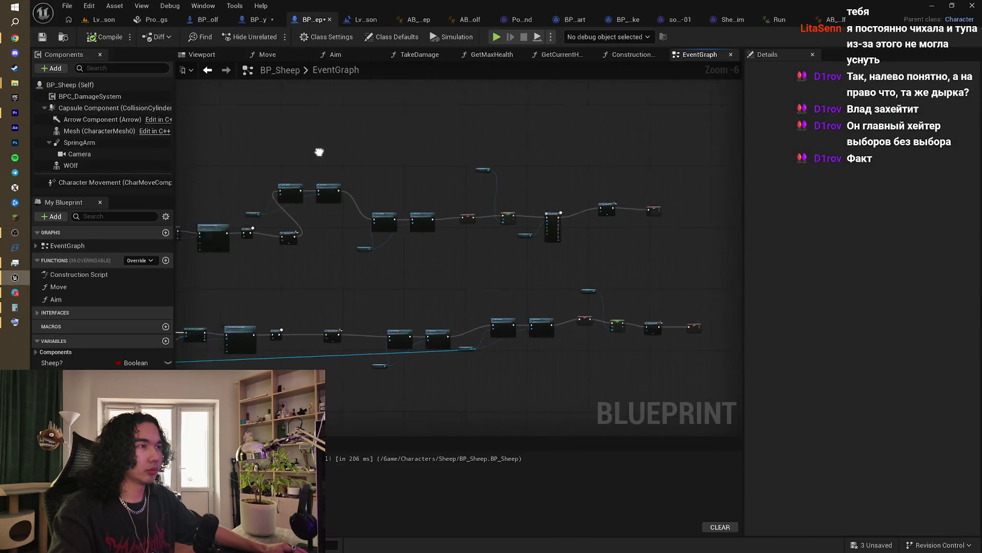
scroll(463, 211, "up", 2)
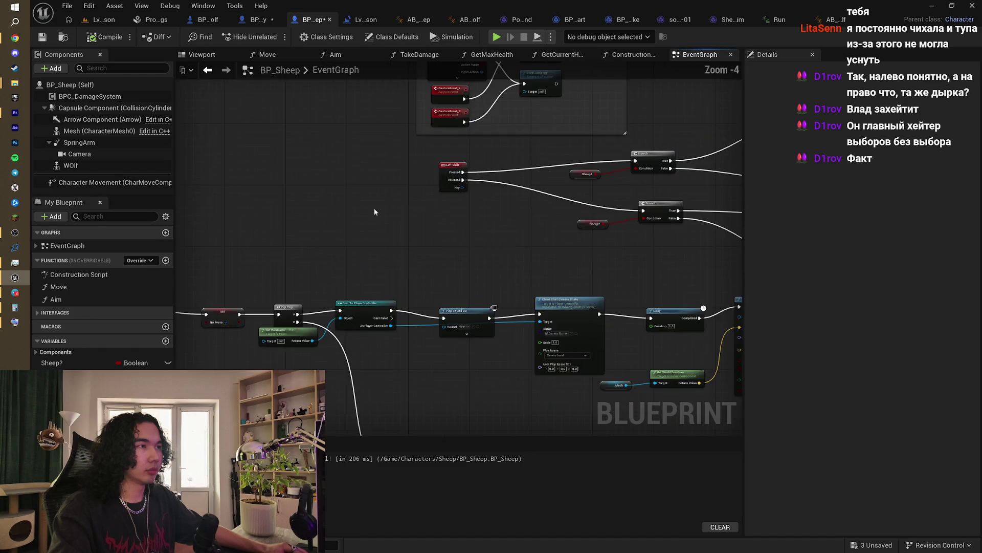
mouse_move(602, 151)
left_mouse_down()
mouse_move(431, 258)
mouse_move(438, 379)
mouse_move(450, 154)
mouse_move(466, 162)
mouse_move(452, 156)
mouse_move(486, 61)
mouse_move(463, 122)
mouse_move(453, 195)
mouse_move(421, 143)
left_mouse_up()
left_click_drag(466, 186, 379, 173)
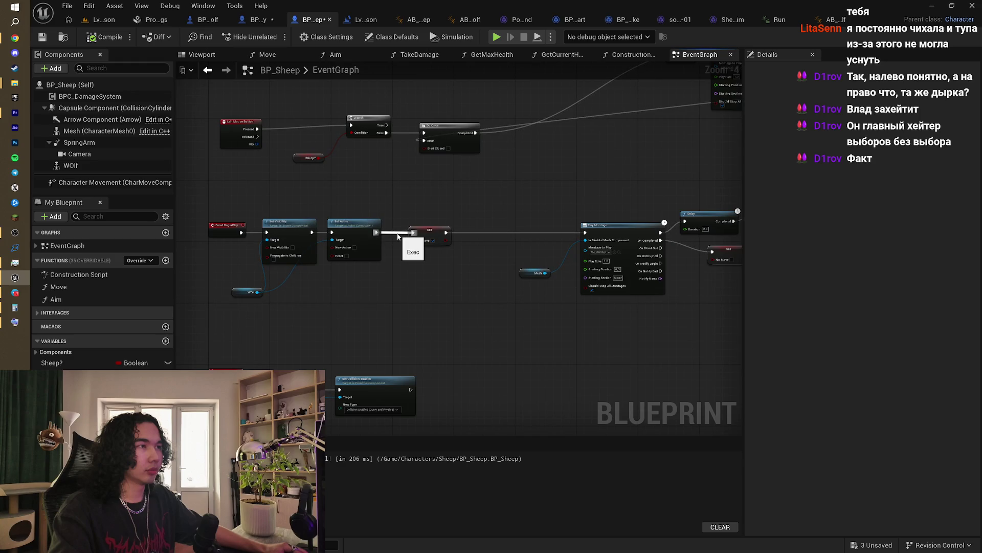
left_click(398, 235, "alt")
left_click(100, 23)
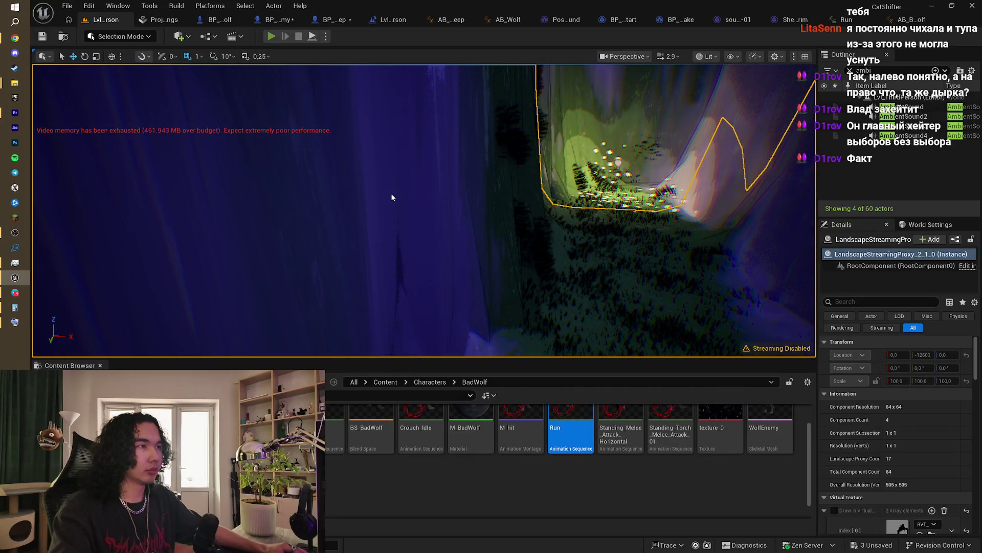
Step: Play-test running the sheep with W, stop with Esc, and bring up BP_Enemy's EventGraph
key("alt+p")
key("w")
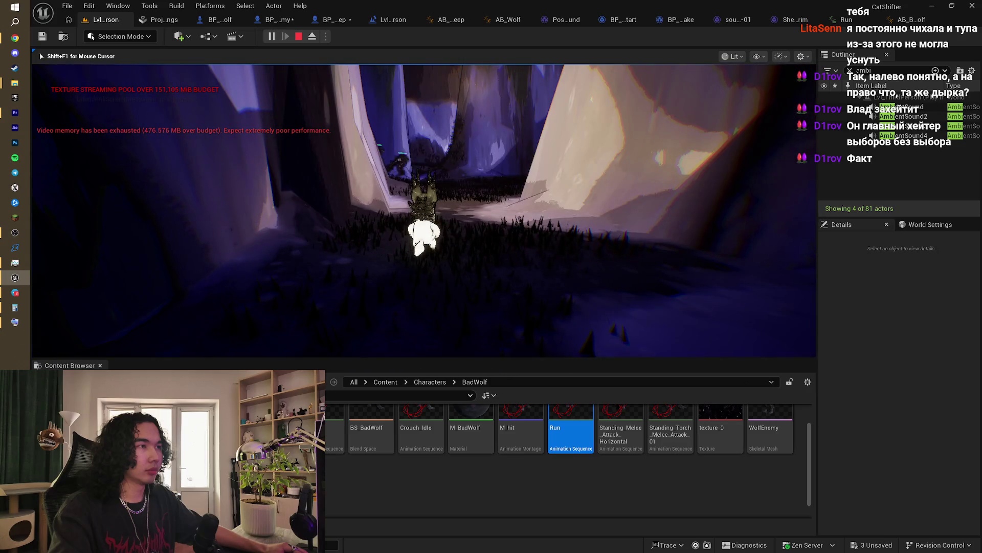
key("Escape")
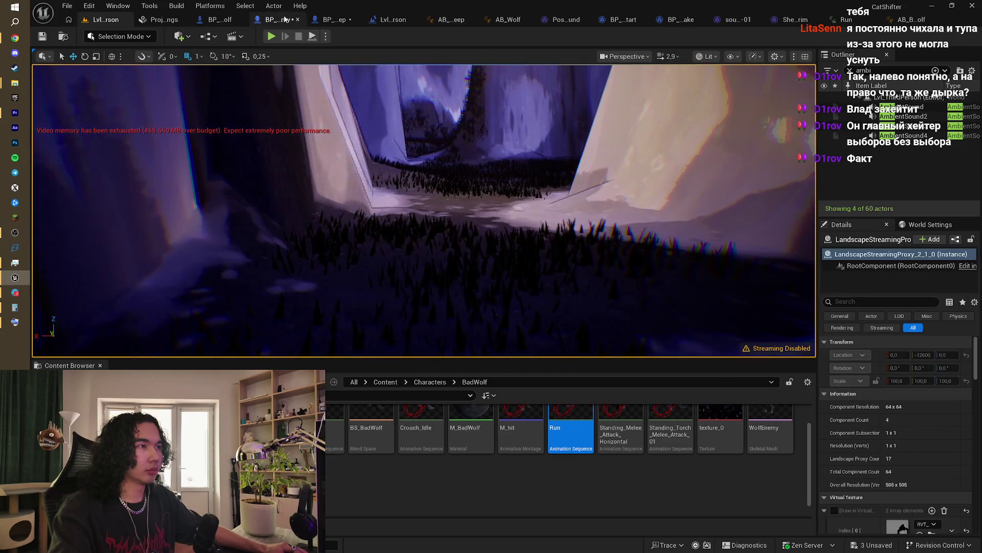
left_click(285, 19)
scroll(495, 216, "down", 3)
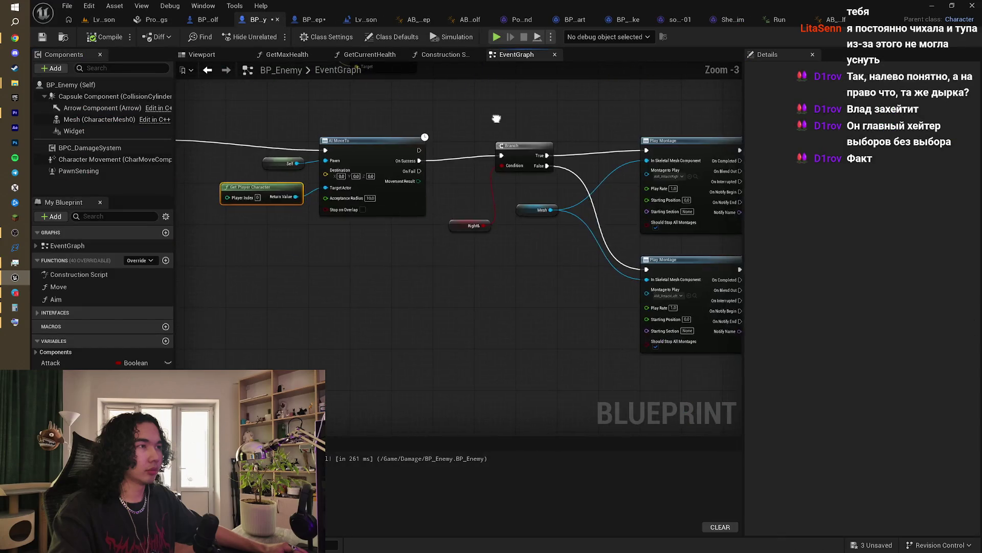
Step: Switch to BP_Sheep, inspect the Death and DamageResponse chains, and select the No Move SET node
left_click_drag(495, 216, 487, 237)
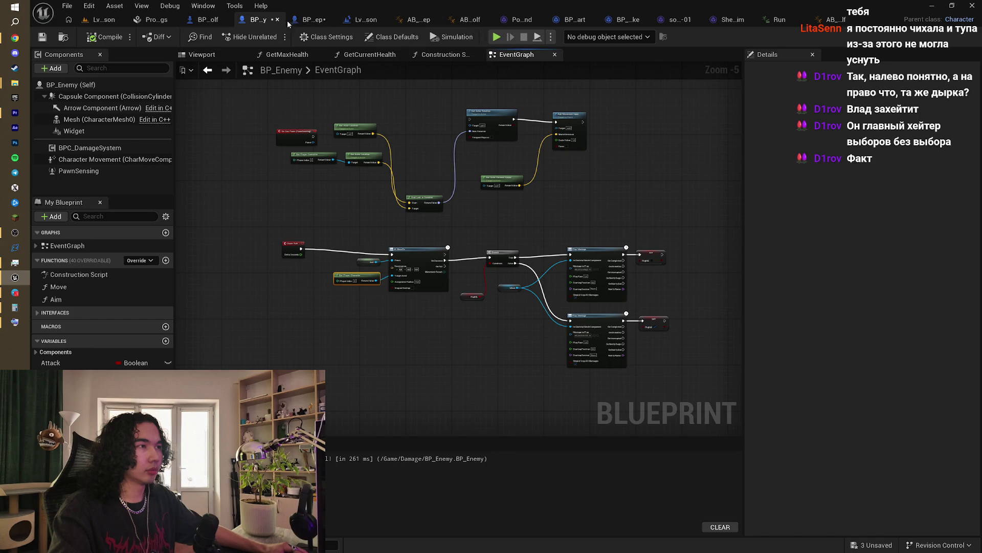
left_click(307, 19)
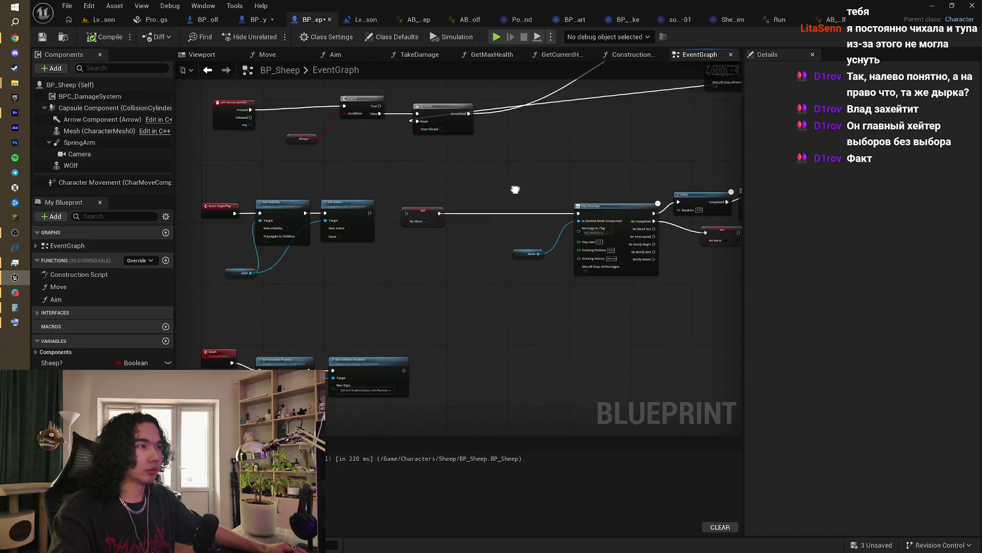
mouse_move(461, 327)
left_mouse_down()
mouse_move(459, 256)
mouse_move(479, 186)
mouse_move(467, 133)
mouse_move(526, 129)
mouse_move(587, 179)
mouse_move(563, 196)
mouse_move(618, 187)
mouse_move(573, 192)
mouse_move(577, 265)
mouse_move(537, 256)
mouse_move(527, 388)
mouse_move(410, 311)
mouse_move(428, 285)
mouse_move(476, 351)
mouse_move(489, 305)
mouse_move(400, 305)
mouse_move(446, 285)
mouse_move(384, 298)
left_mouse_up()
scroll(554, 220, "up", 1)
scroll(427, 285, "down", 1)
scroll(384, 298, "up", 2)
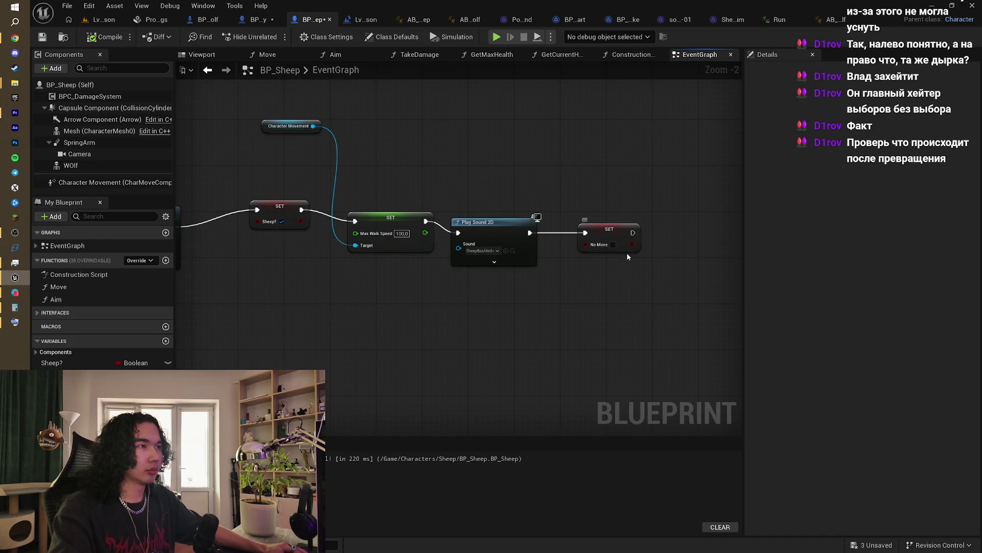
left_click(611, 230)
Step: Pan through the Play Montage, Spawn System, Branch and Transform chains, then open the Lvl_ThirdPerson level blueprint
scroll(582, 246, "down", 2)
mouse_move(582, 245)
left_mouse_down()
mouse_move(612, 204)
mouse_move(509, 238)
mouse_move(634, 200)
mouse_move(542, 221)
mouse_move(551, 205)
mouse_move(470, 233)
mouse_move(546, 206)
mouse_move(710, 221)
mouse_move(592, 259)
mouse_move(606, 230)
mouse_move(480, 267)
mouse_move(621, 285)
mouse_move(724, 281)
left_mouse_up()
left_click_drag(665, 287, 727, 279)
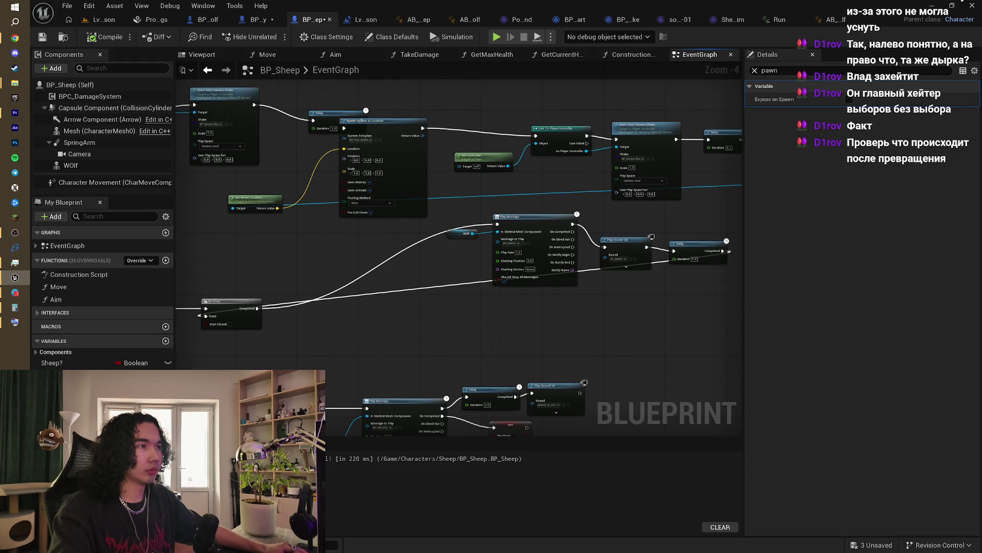
mouse_move(558, 320)
left_mouse_down()
mouse_move(712, 297)
mouse_move(704, 309)
mouse_move(537, 265)
mouse_move(642, 303)
mouse_move(445, 297)
mouse_move(384, 253)
mouse_move(463, 220)
mouse_move(318, 235)
mouse_move(452, 220)
mouse_move(481, 230)
mouse_move(521, 326)
mouse_move(482, 265)
mouse_move(507, 270)
left_mouse_up()
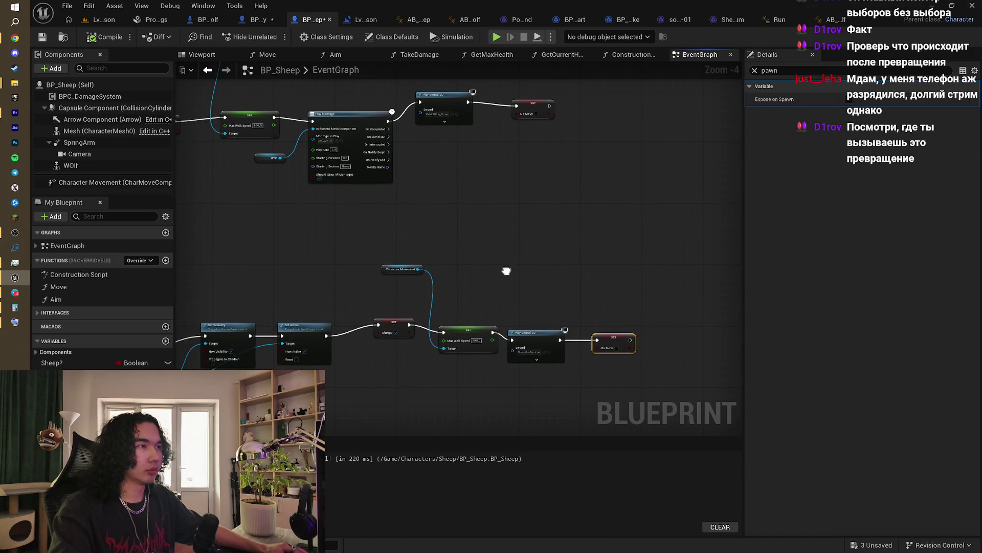
scroll(289, 237, "down", 2)
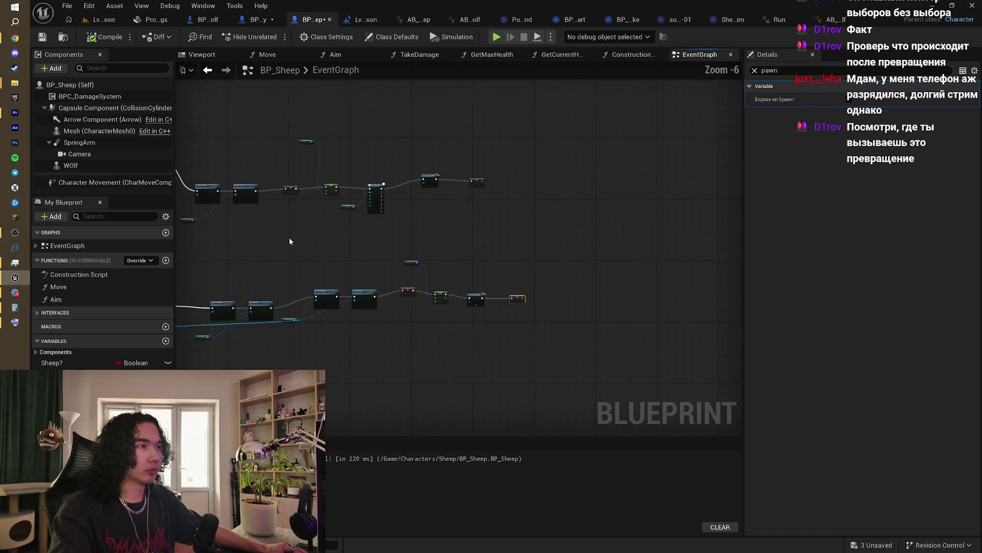
scroll(391, 243, "up", 2)
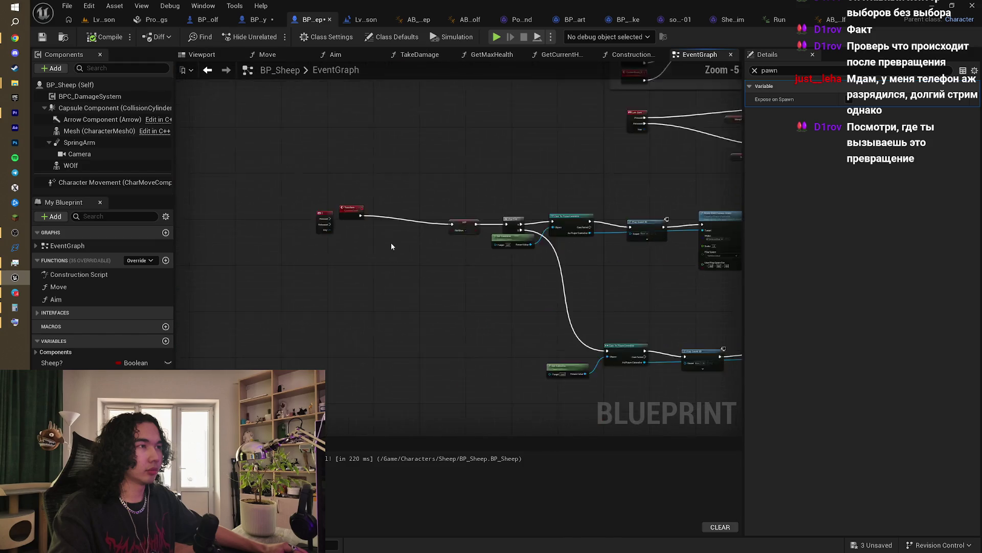
left_click_drag(423, 239, 409, 273)
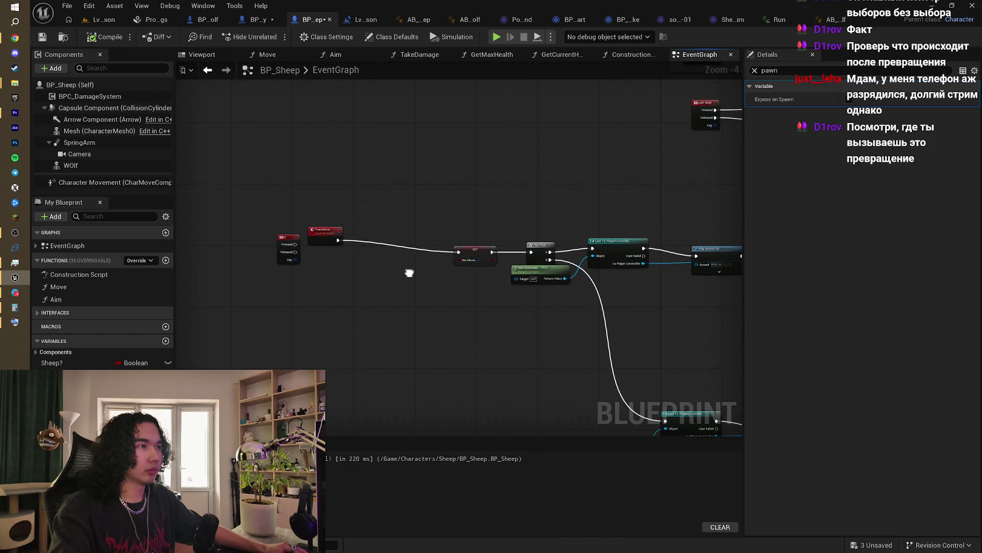
left_click(507, 201)
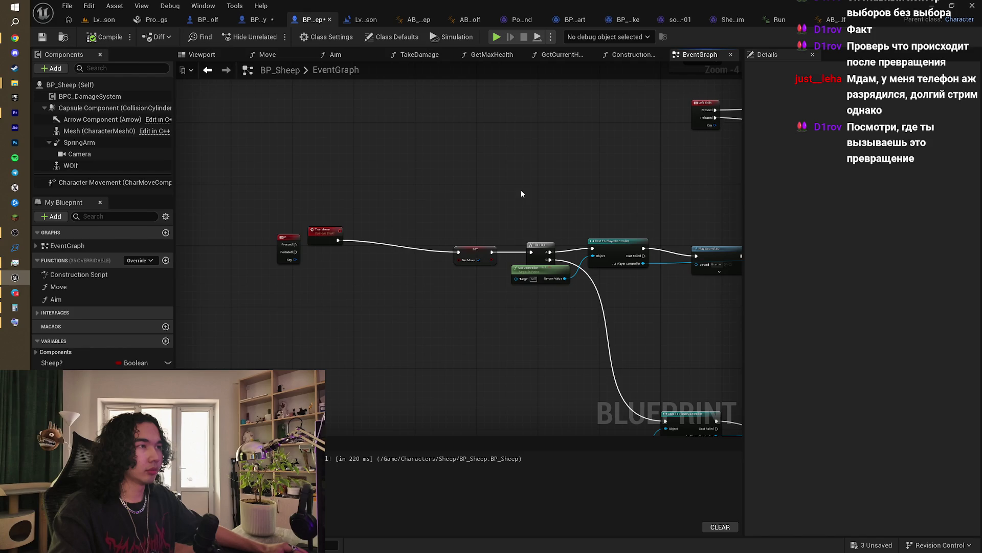
left_click_drag(521, 194, 460, 223)
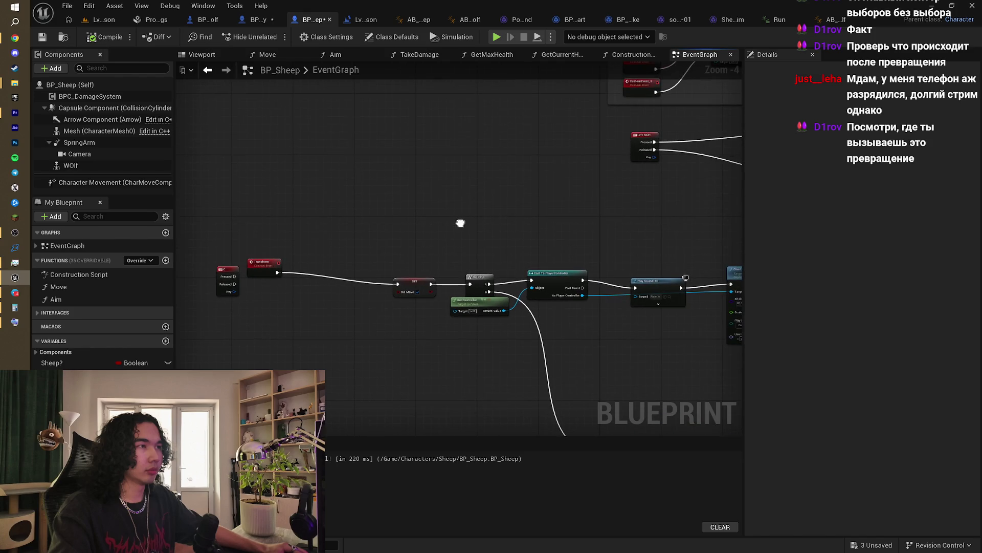
left_click(100, 19)
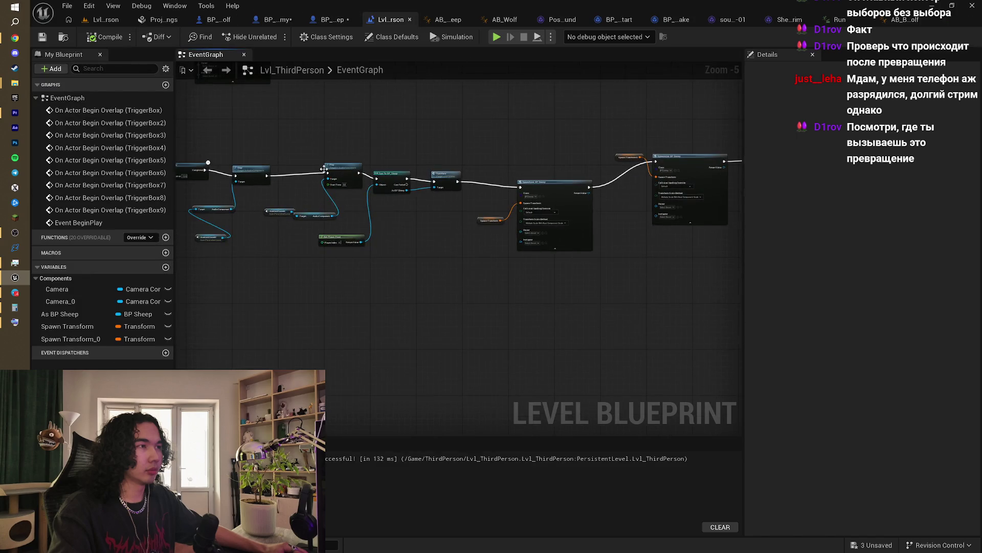
Step: Follow the TriggerBox9 overlap chain through Do Once, Delay and Cast To BP_Sheep to SpawnActor BP Enemy
scroll(324, 169, "up", 3)
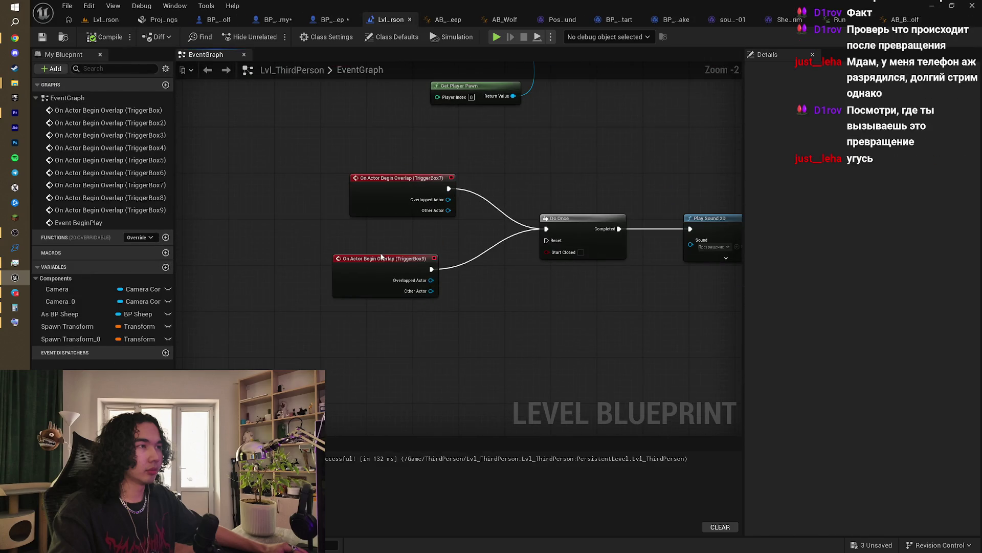
left_click(381, 257)
mouse_move(468, 238)
left_mouse_down()
mouse_move(406, 243)
mouse_move(391, 234)
mouse_move(400, 234)
mouse_move(347, 257)
left_mouse_up()
left_click_drag(401, 234, 372, 243)
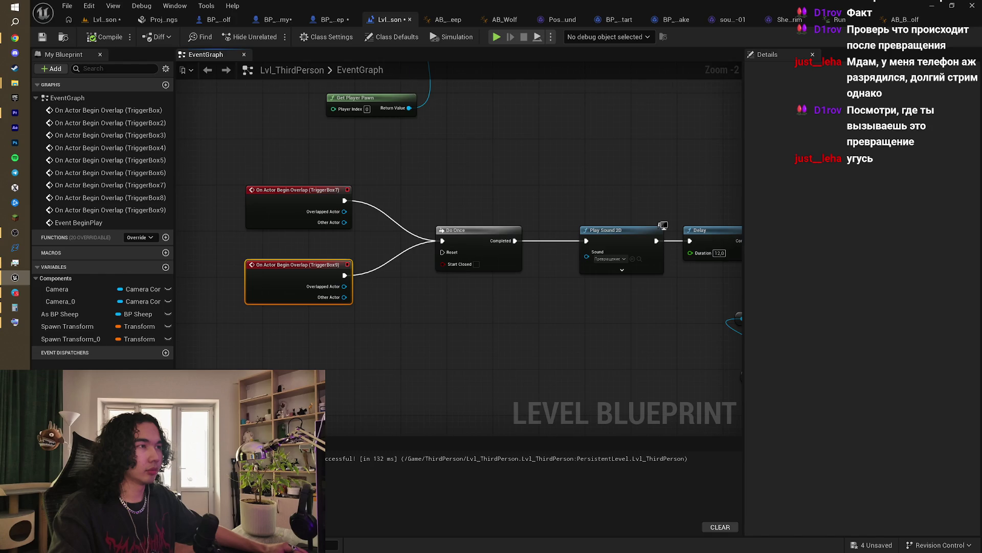
mouse_move(522, 179)
left_mouse_down()
mouse_move(468, 207)
mouse_move(490, 160)
left_mouse_up()
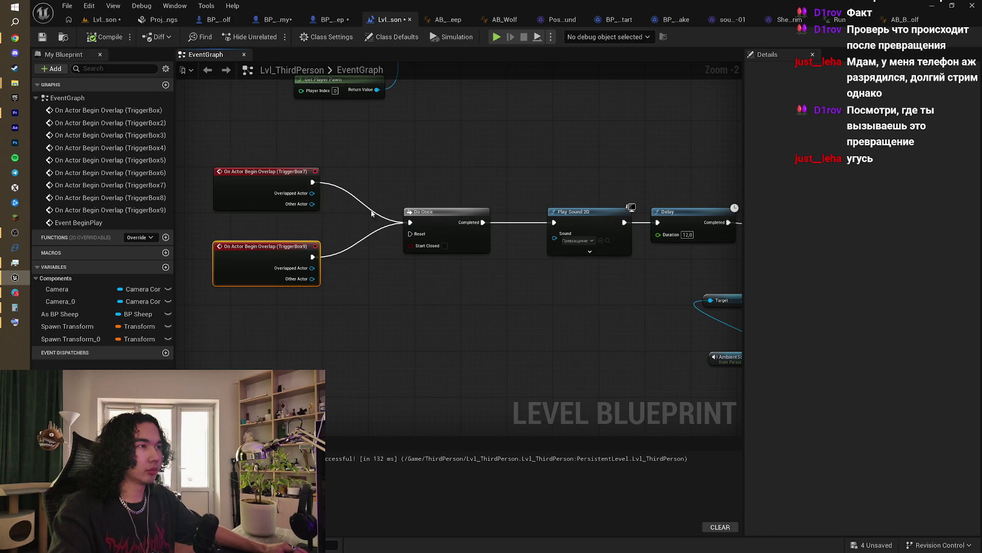
left_click(436, 211)
mouse_move(520, 184)
left_mouse_down()
mouse_move(335, 195)
mouse_move(330, 252)
mouse_move(274, 250)
left_mouse_up()
left_click_drag(489, 210, 309, 203)
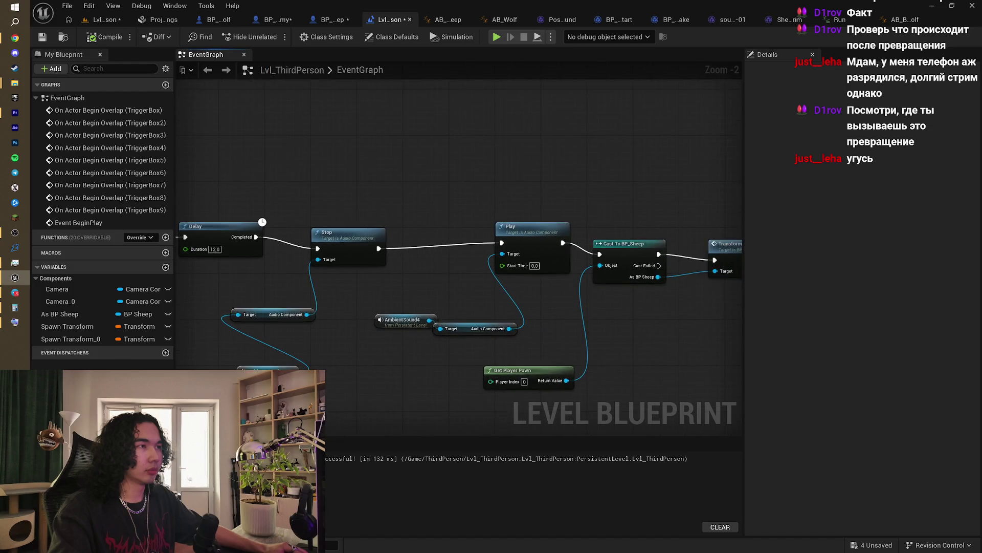
left_click_drag(517, 205, 309, 186)
mouse_move(737, 302)
left_mouse_down()
mouse_move(583, 237)
mouse_move(456, 209)
mouse_move(402, 249)
mouse_move(484, 224)
mouse_move(534, 246)
left_mouse_up()
scroll(402, 249, "down", 1)
left_click_drag(557, 210, 486, 207)
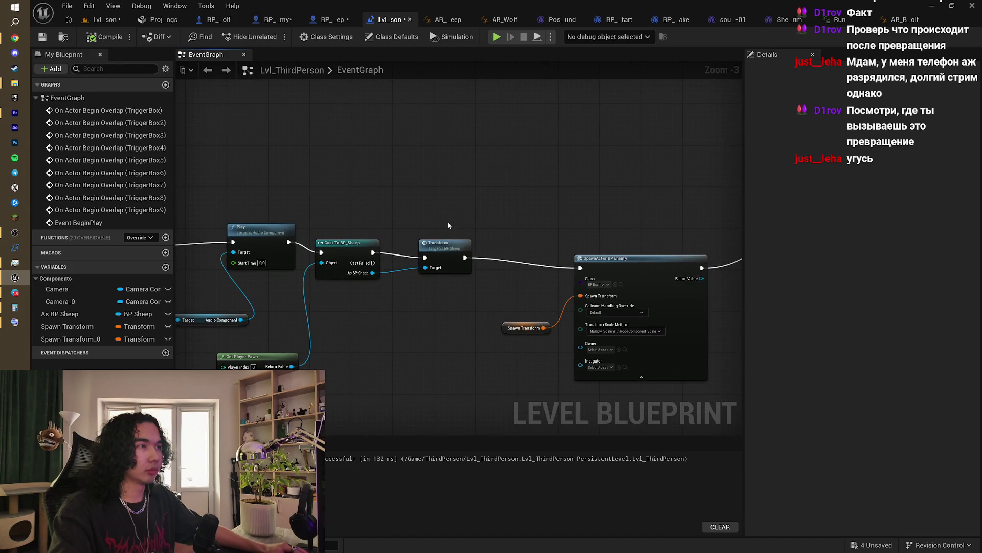
scroll(435, 221, "down", 3)
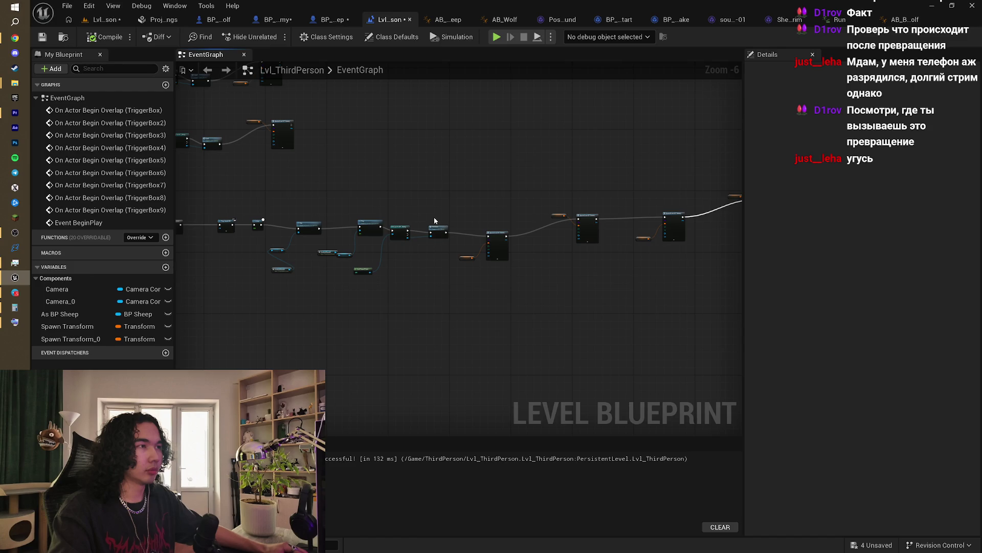
Step: Review the TriggerBox7 and TriggerBox9 events, select both SpawnActor nodes, and return to BP_Sheep
left_click_drag(199, 213, 353, 218)
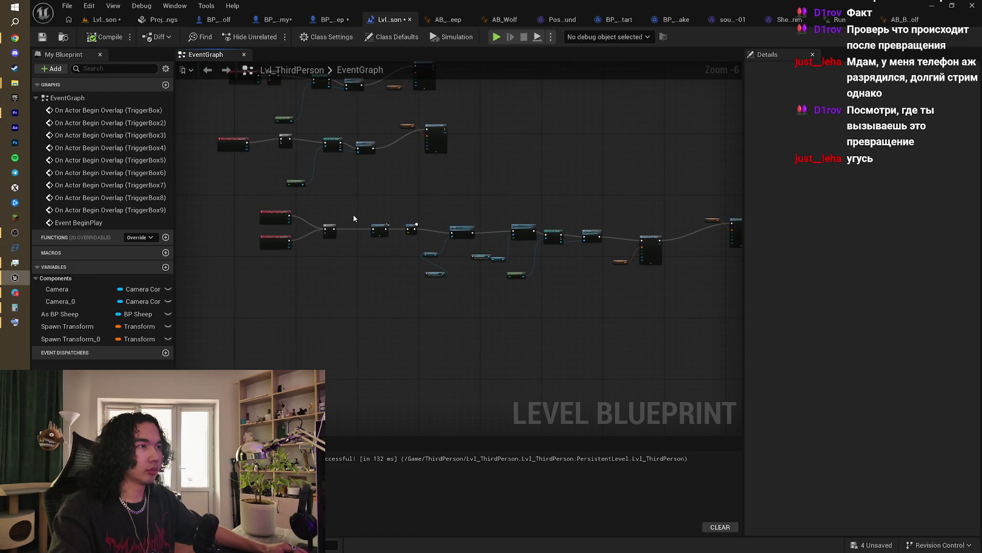
scroll(341, 221, "up", 2)
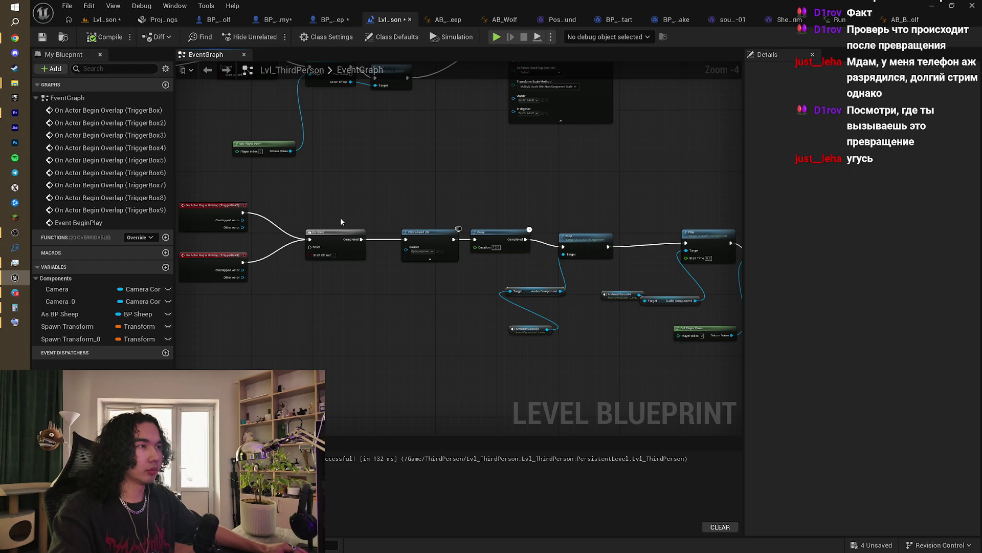
mouse_move(341, 221)
left_mouse_down()
mouse_move(396, 210)
mouse_move(421, 217)
left_mouse_up()
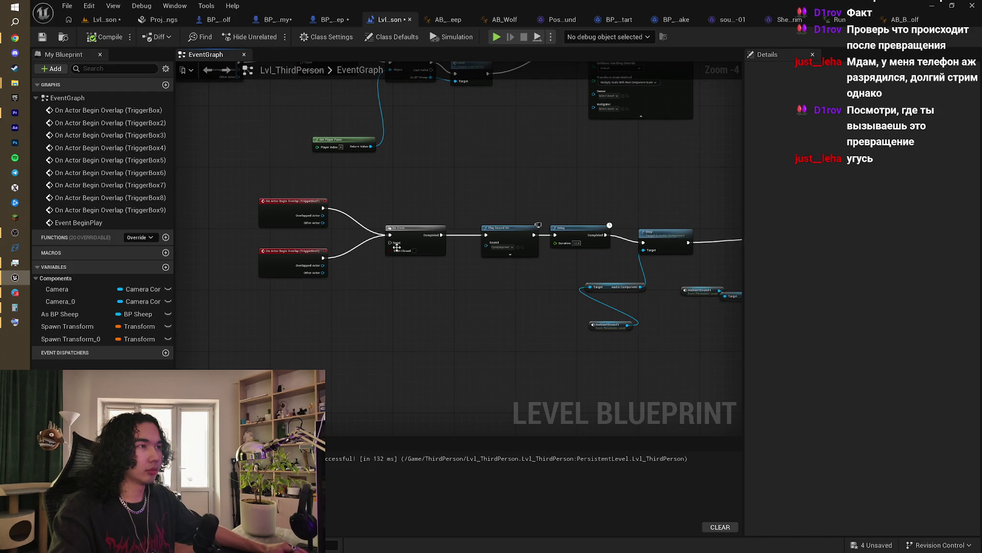
scroll(404, 231, "up", 2)
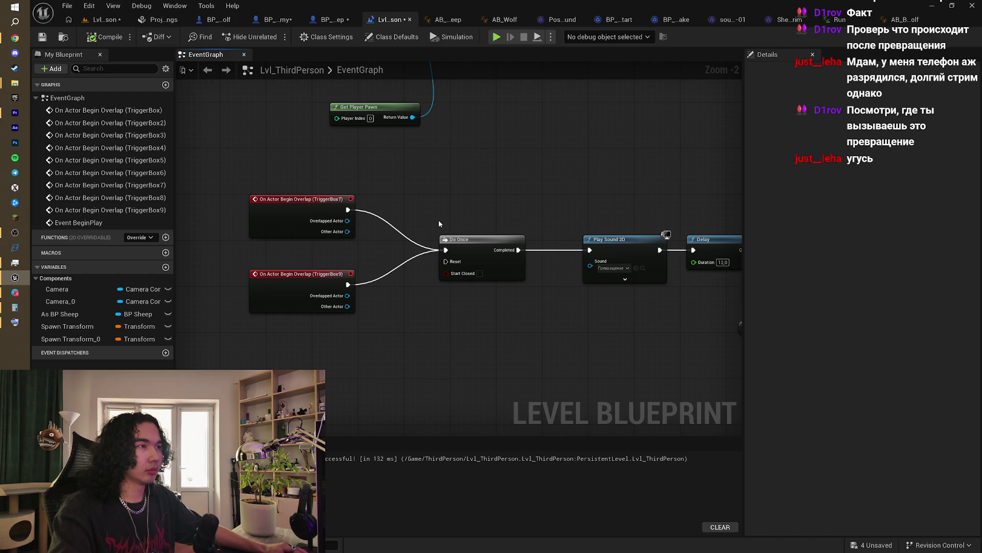
left_click_drag(485, 207, 483, 198)
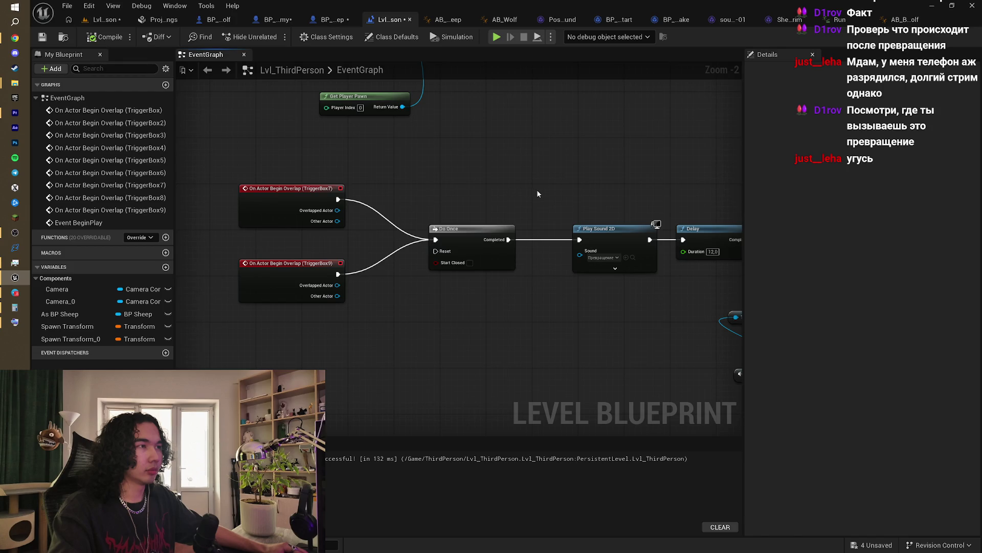
left_click_drag(537, 194, 577, 217)
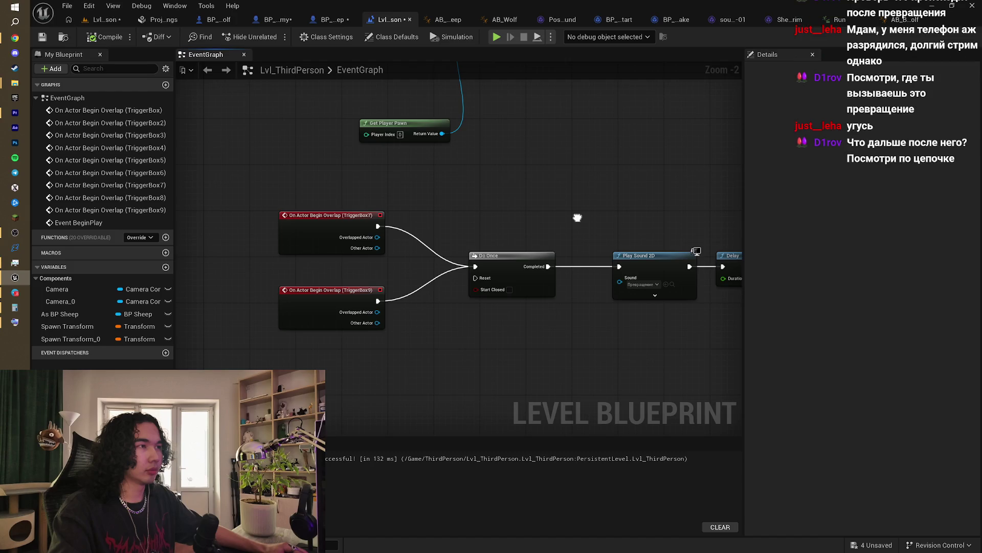
mouse_move(577, 217)
left_mouse_down()
mouse_move(446, 259)
mouse_move(370, 260)
mouse_move(325, 224)
mouse_move(592, 213)
mouse_move(462, 200)
mouse_move(309, 206)
mouse_move(349, 205)
left_mouse_up()
scroll(371, 260, "down", 2)
scroll(626, 174, "down", 2)
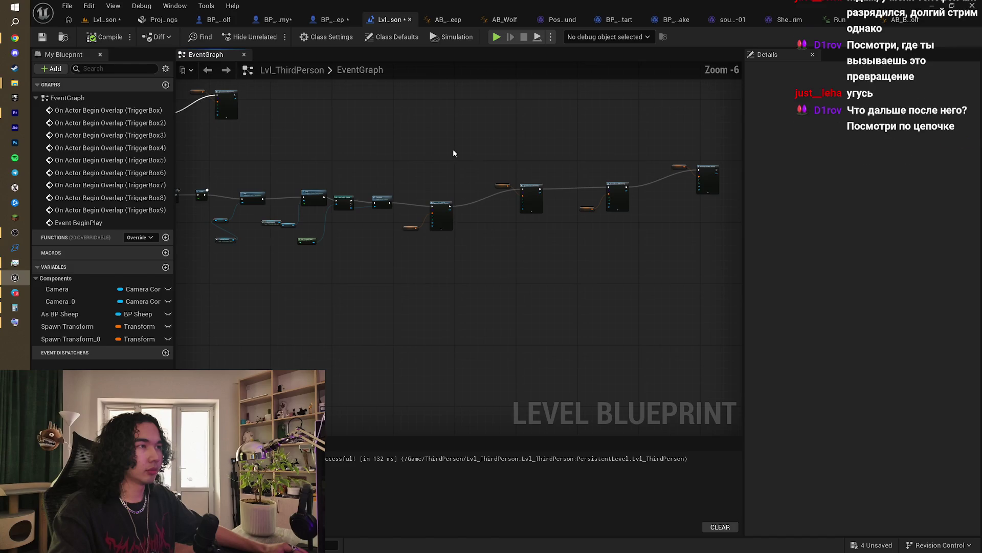
left_click_drag(454, 150, 688, 266)
left_click_drag(535, 122, 452, 157)
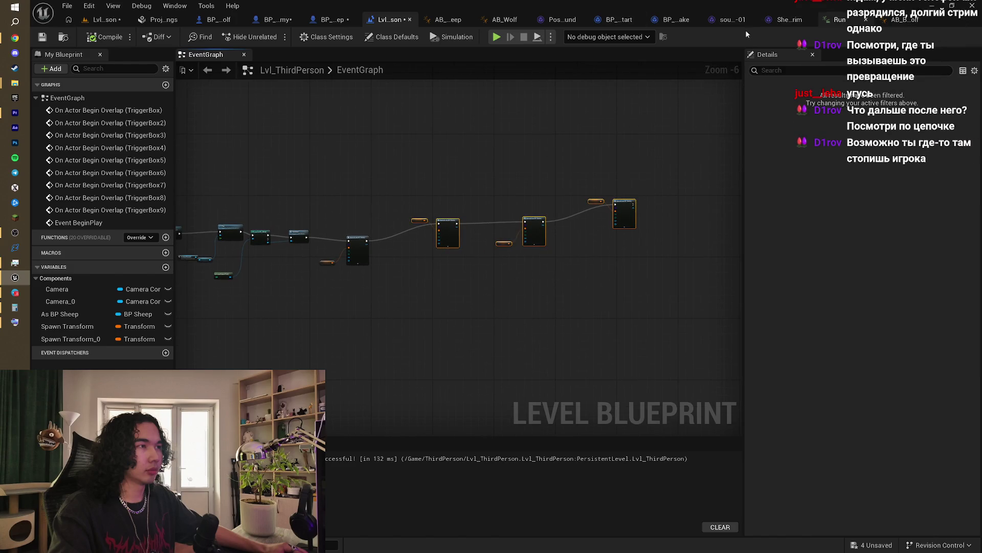
left_click(346, 26)
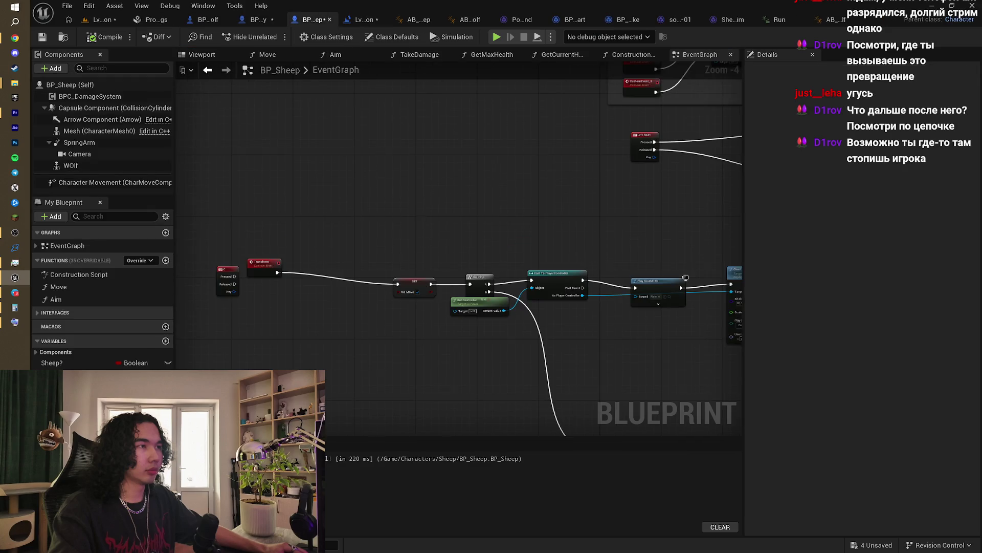
scroll(409, 137, "down", 2)
scroll(465, 199, "up", 3)
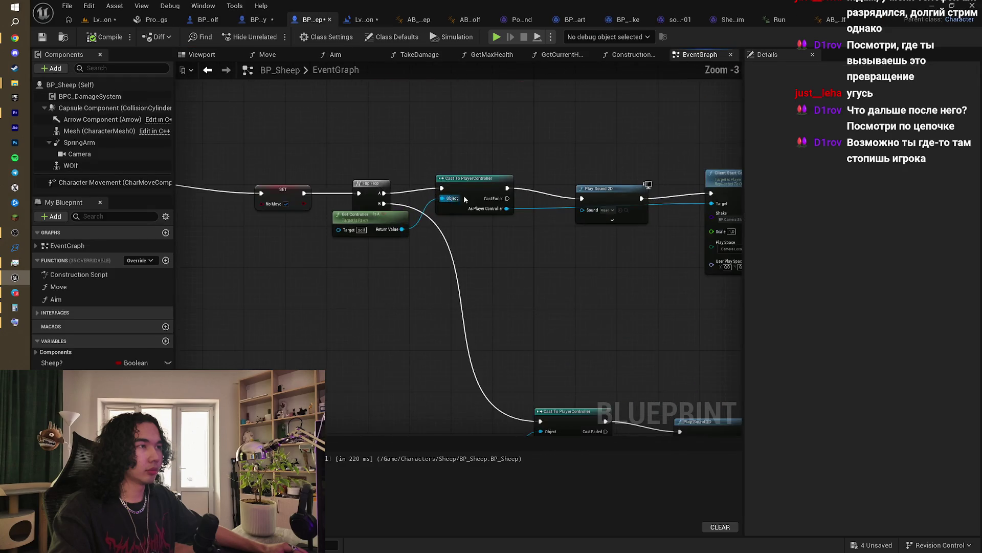
left_click_drag(465, 199, 290, 179)
left_click_drag(573, 189, 351, 202)
scroll(351, 201, "down", 2)
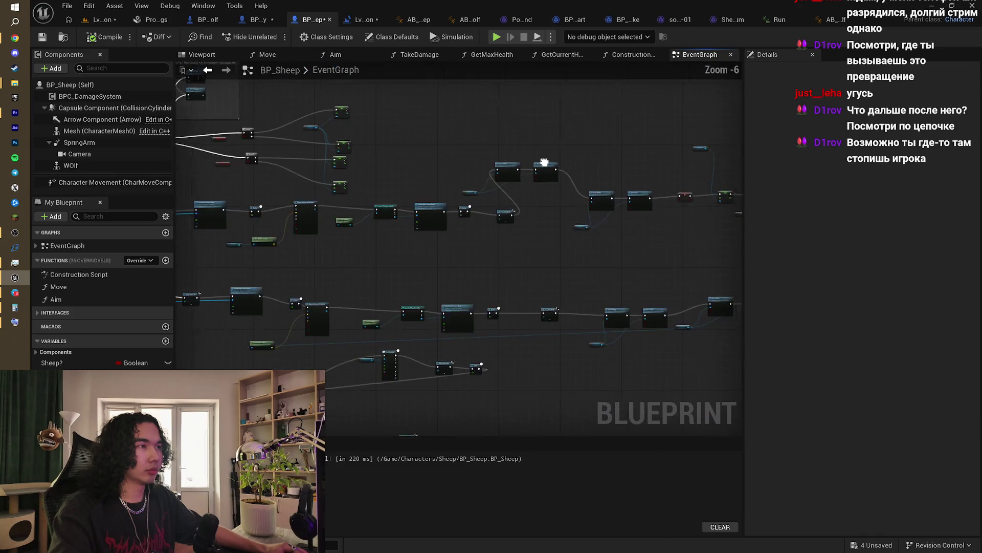
scroll(412, 187, "up", 2)
scroll(354, 194, "down", 2)
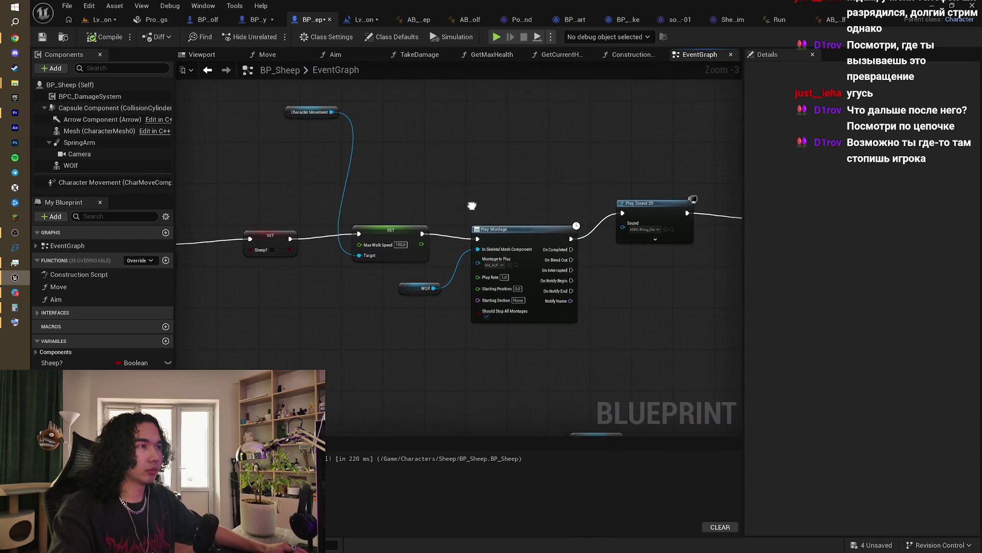
scroll(479, 195, "up", 2)
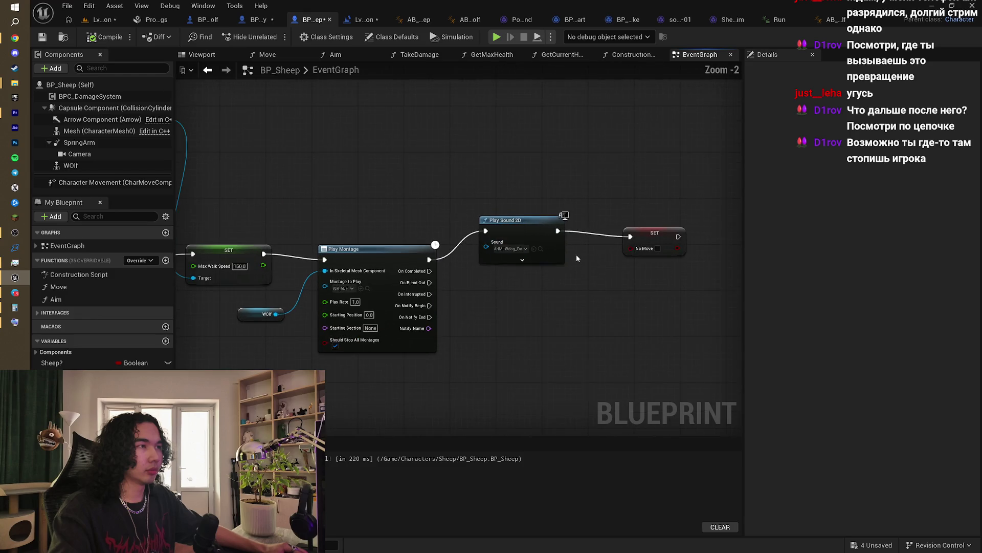
scroll(479, 268, "up", 1)
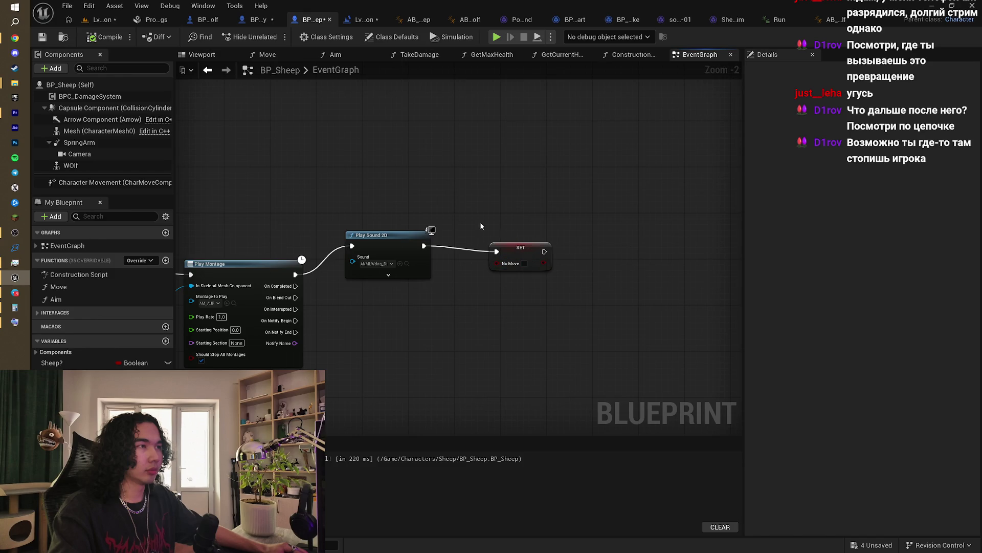
scroll(480, 222, "down", 1)
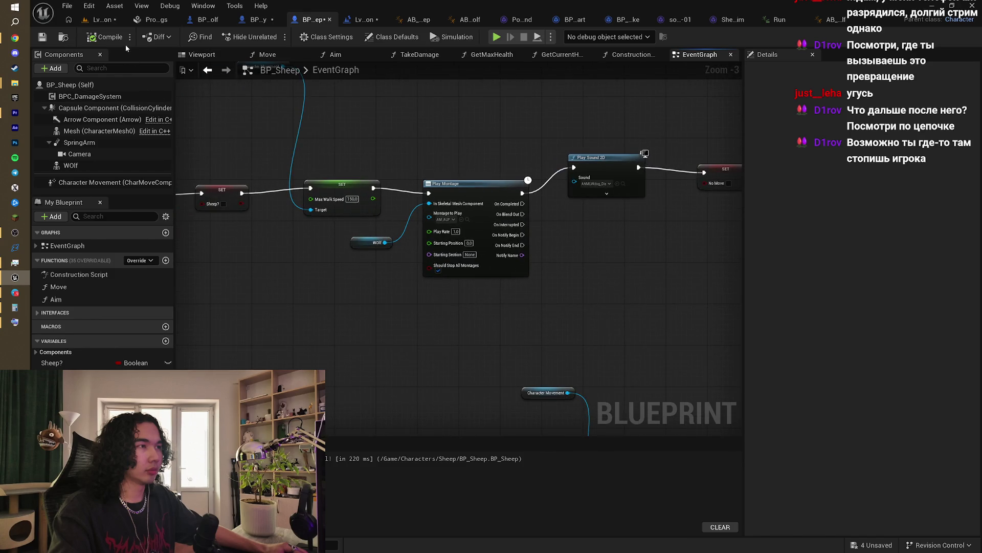
left_click_drag(219, 125, 407, 128)
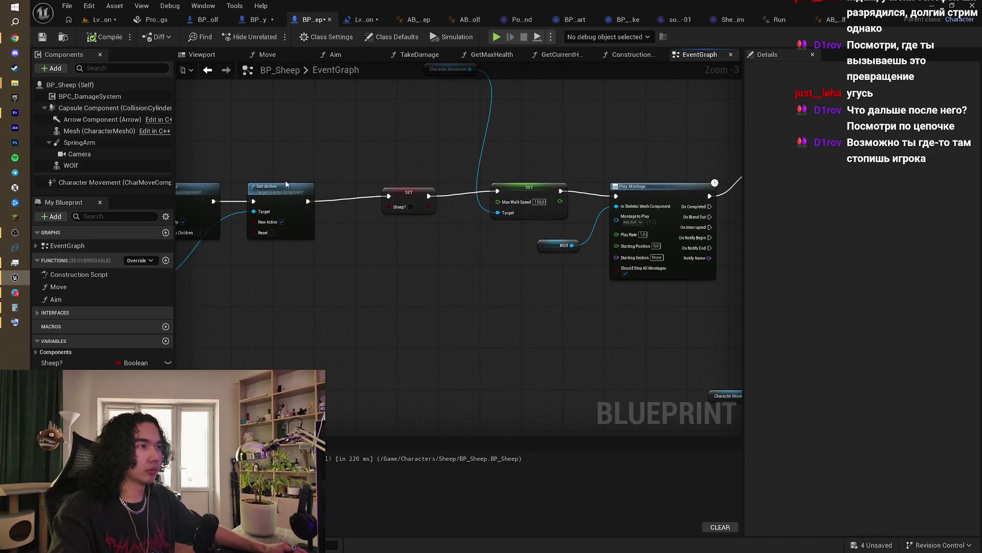
scroll(458, 225, "down", 3)
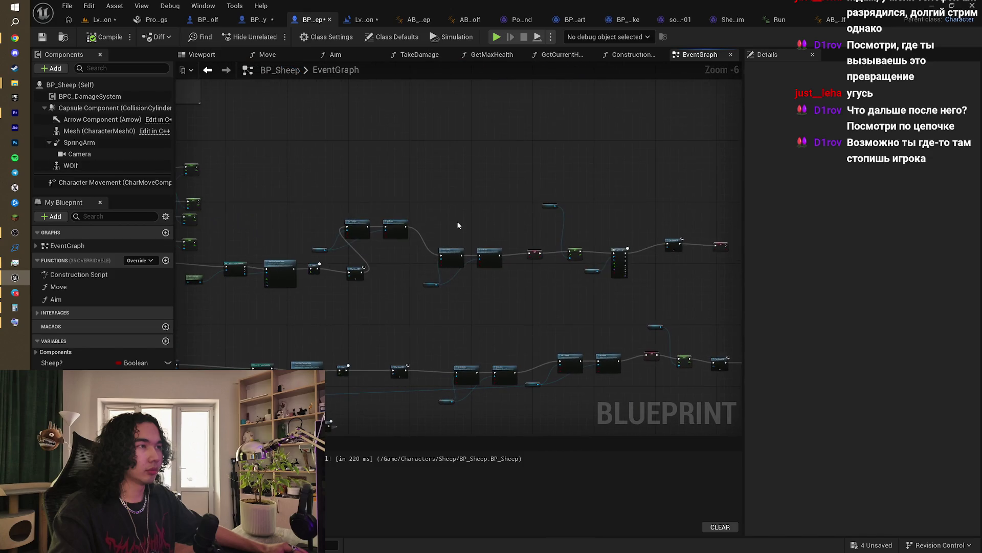
left_click_drag(458, 225, 438, 176)
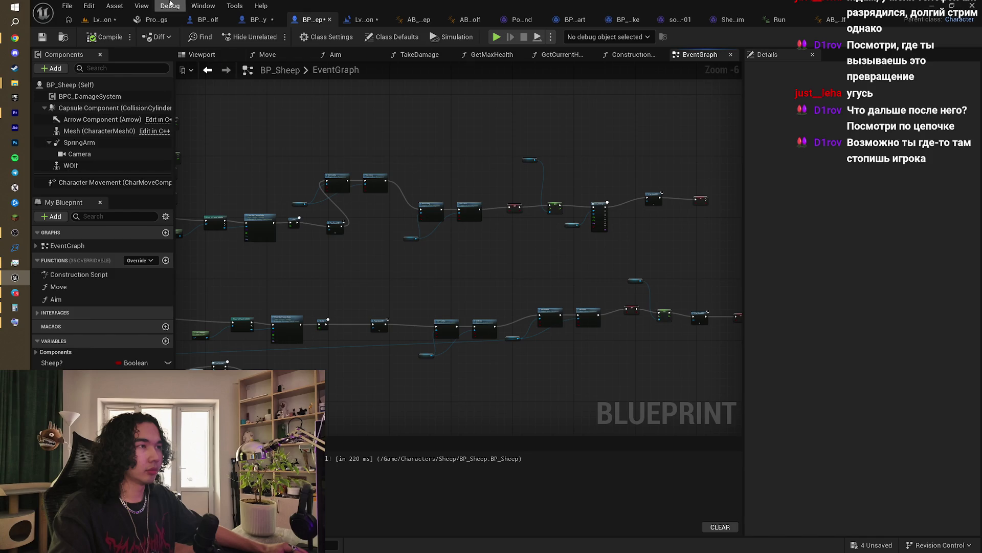
left_click(364, 19)
scroll(608, 152, "down", 2)
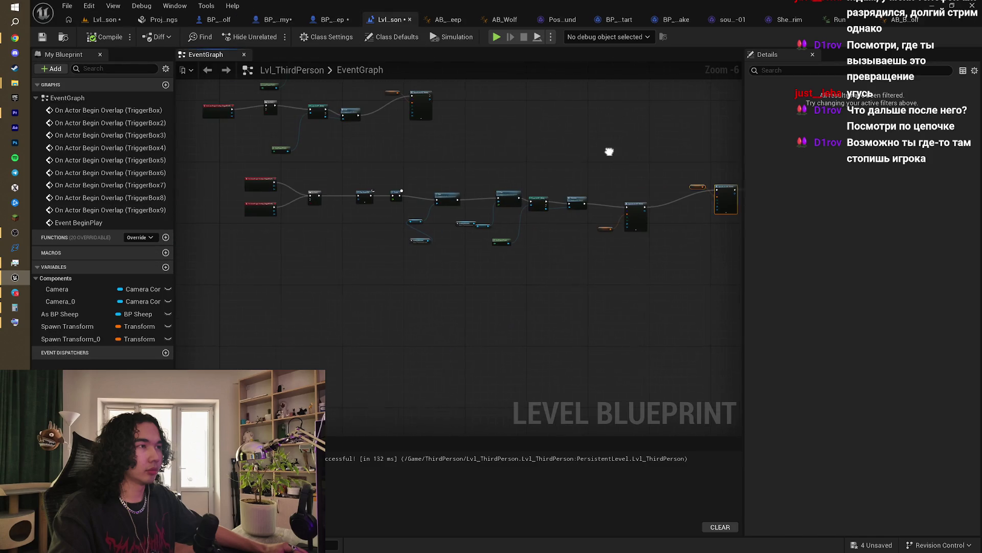
Step: Insert Branch nodes right after the TriggerBox6 and TriggerBox8 overlap events
mouse_move(487, 159)
left_mouse_down()
mouse_move(599, 277)
mouse_move(475, 263)
mouse_move(439, 223)
left_mouse_up()
scroll(471, 271, "up", 3)
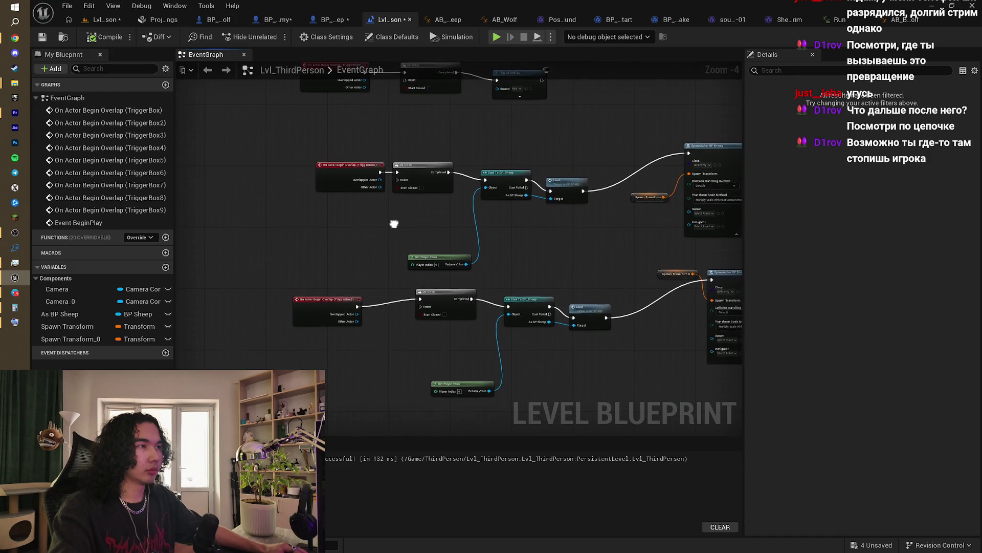
scroll(364, 243, "up", 1)
left_click_drag(364, 247, 349, 303)
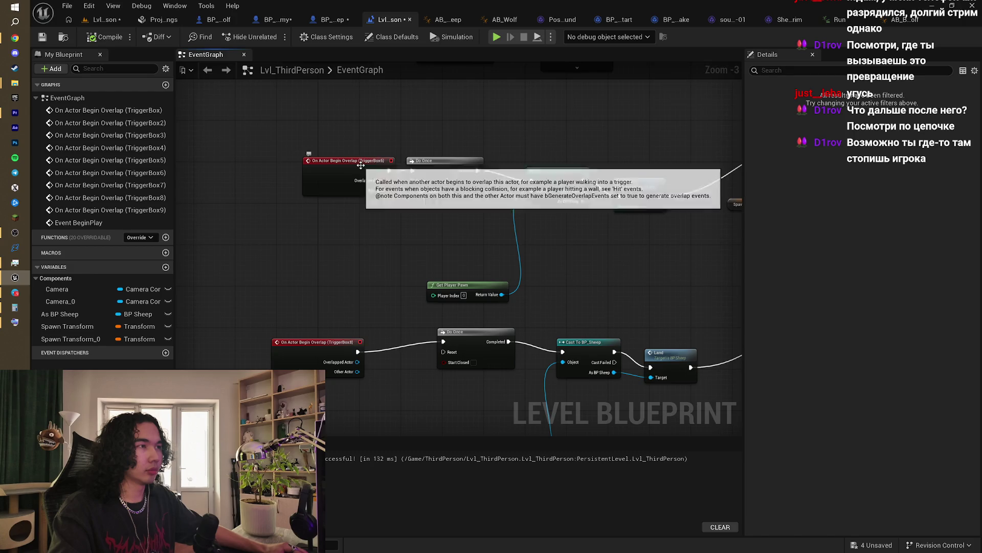
left_click_drag(362, 165, 304, 169)
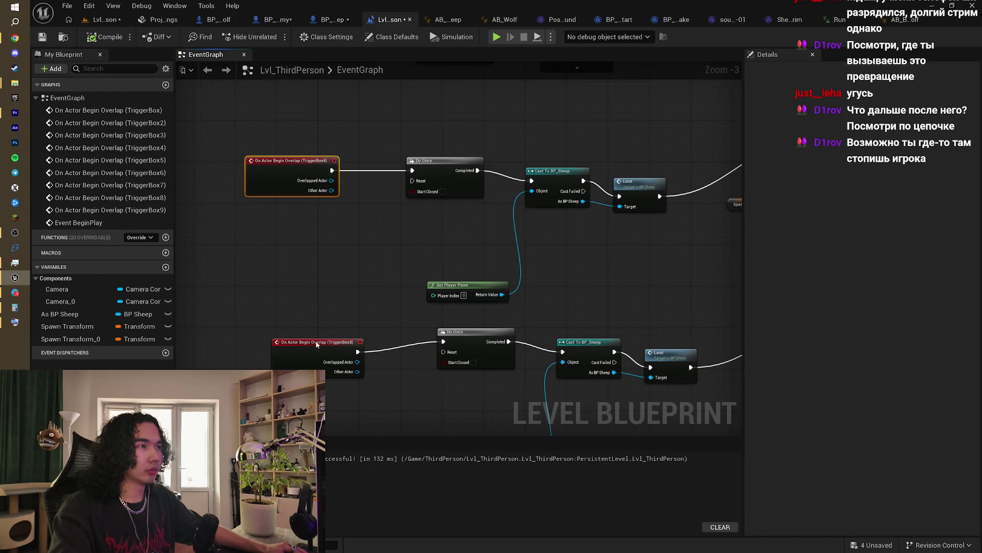
left_click_drag(316, 344, 285, 342)
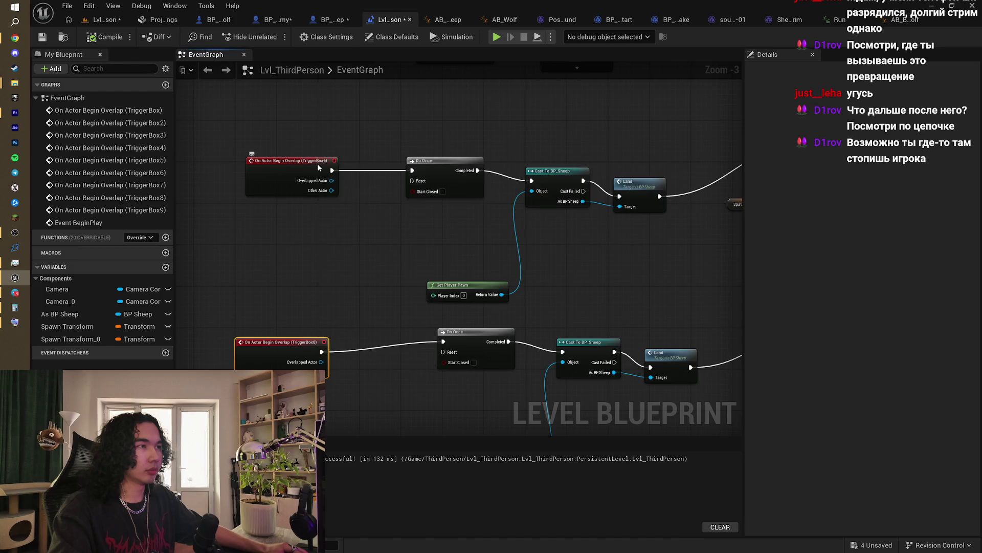
mouse_move(317, 164)
left_mouse_down()
mouse_move(247, 159)
mouse_move(299, 172)
left_mouse_up()
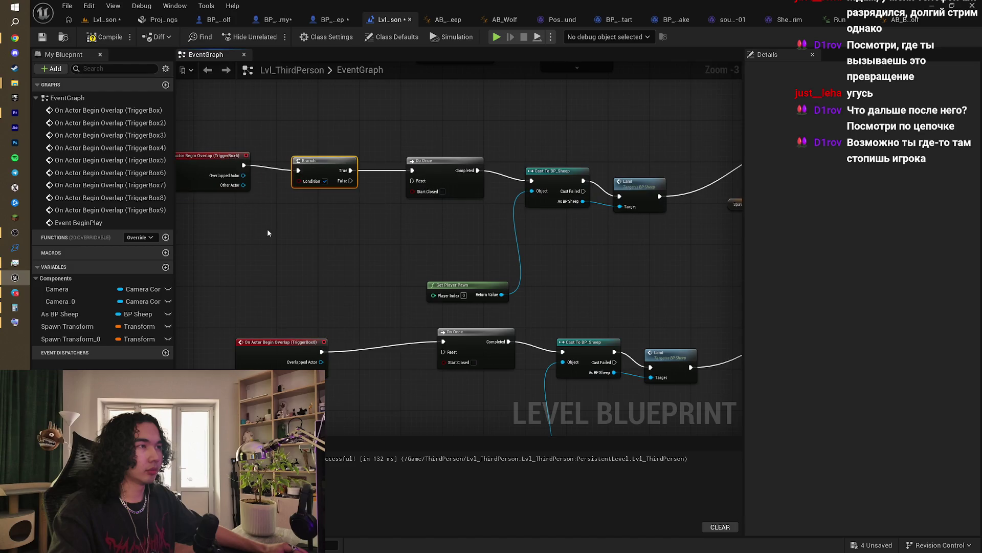
left_click_drag(267, 233, 386, 244)
mouse_move(420, 353)
left_mouse_down()
mouse_move(337, 348)
mouse_move(424, 354)
left_mouse_up()
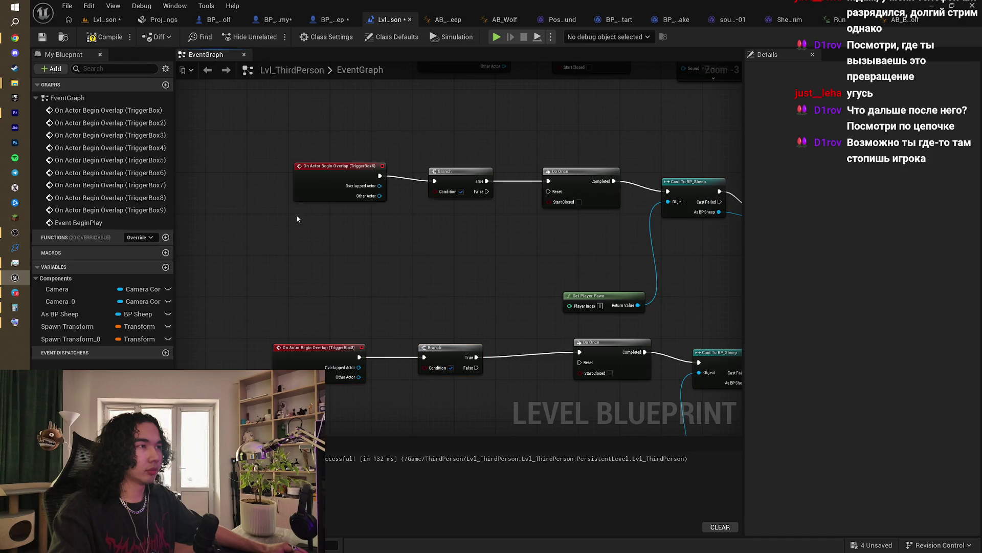
Step: Create a Boolean variable fALL and feed a getter into each Branch's Condition
left_click(165, 266)
type("fALL")
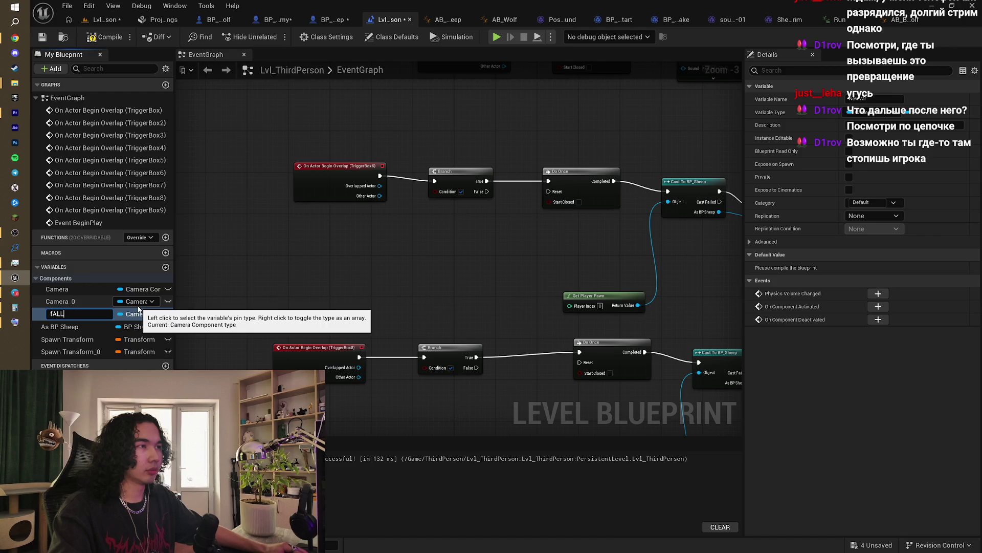
key("Return")
left_click(137, 313)
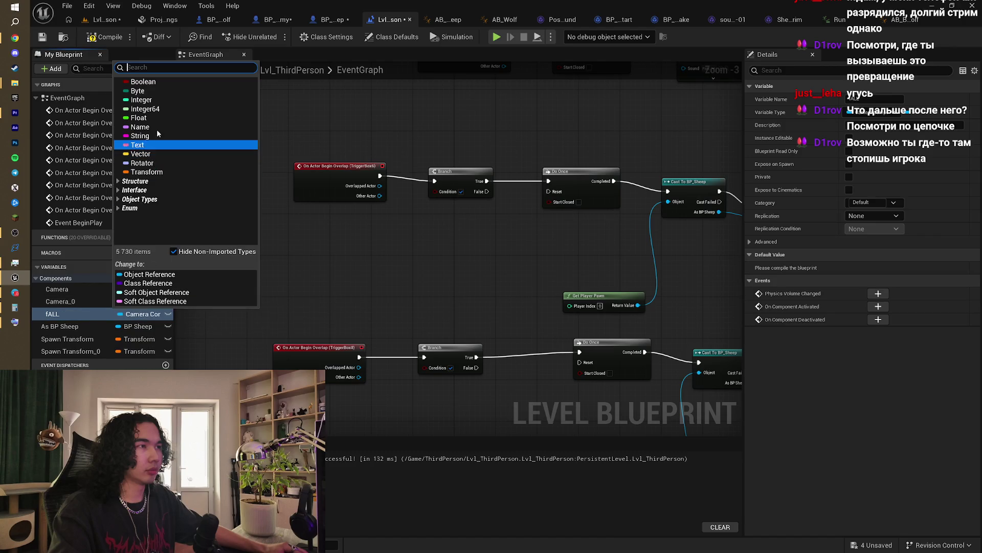
left_click(145, 82)
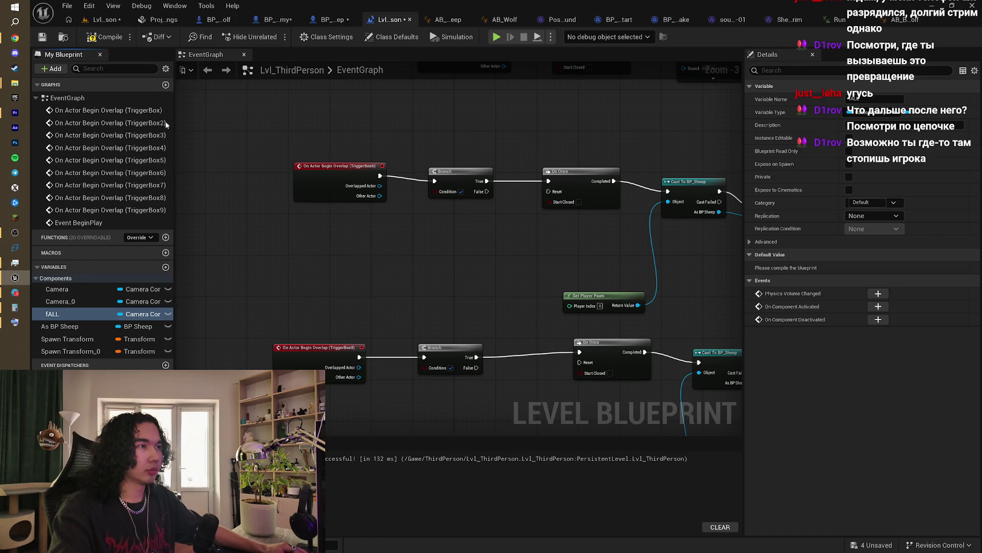
left_click_drag(348, 243, 439, 193)
left_click(380, 255)
left_click(61, 353)
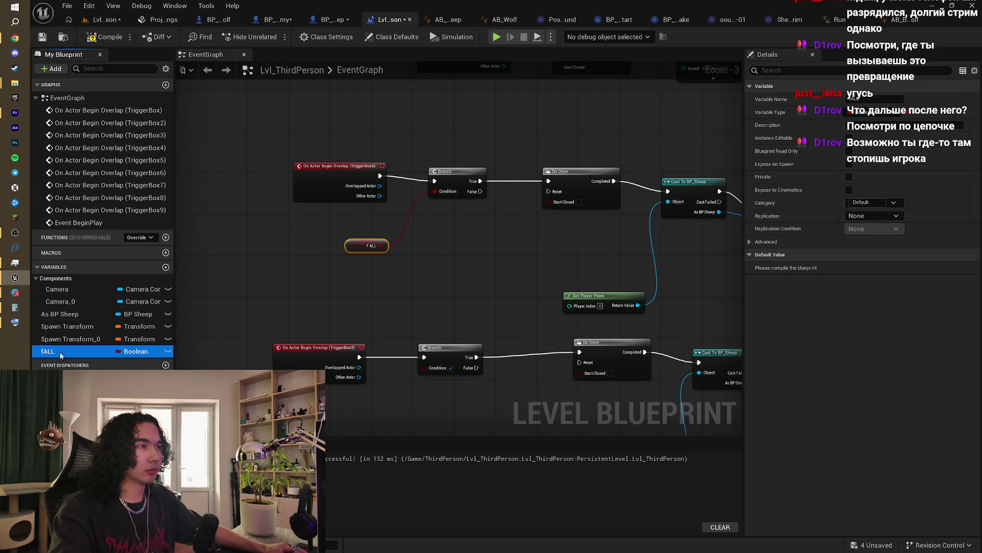
left_click_drag(348, 403, 431, 369)
left_click(368, 412)
mouse_move(465, 316)
left_mouse_down()
mouse_move(353, 345)
mouse_move(430, 332)
mouse_move(454, 299)
left_mouse_up()
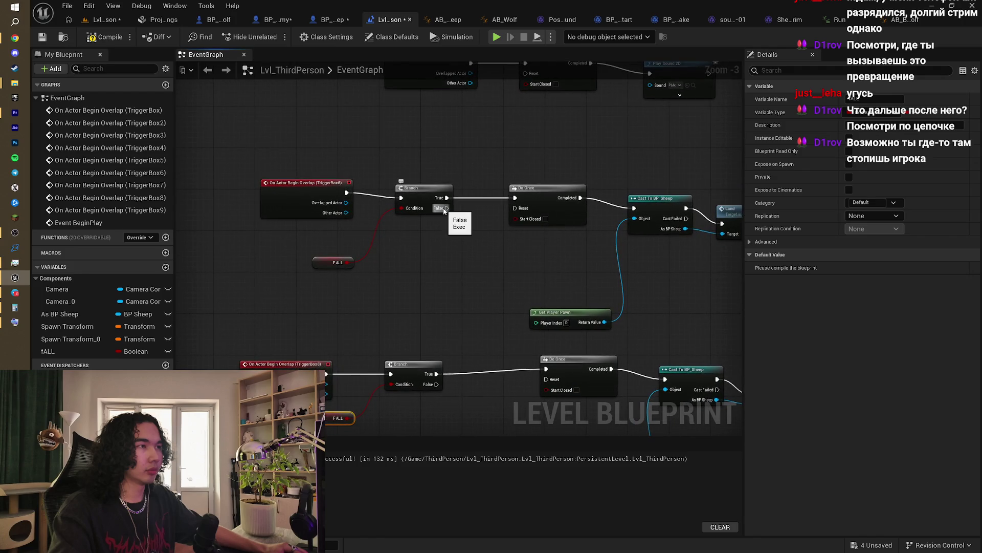
Step: Wire both Branches' False outputs to their Do Once nodes
left_click_drag(444, 209, 517, 199)
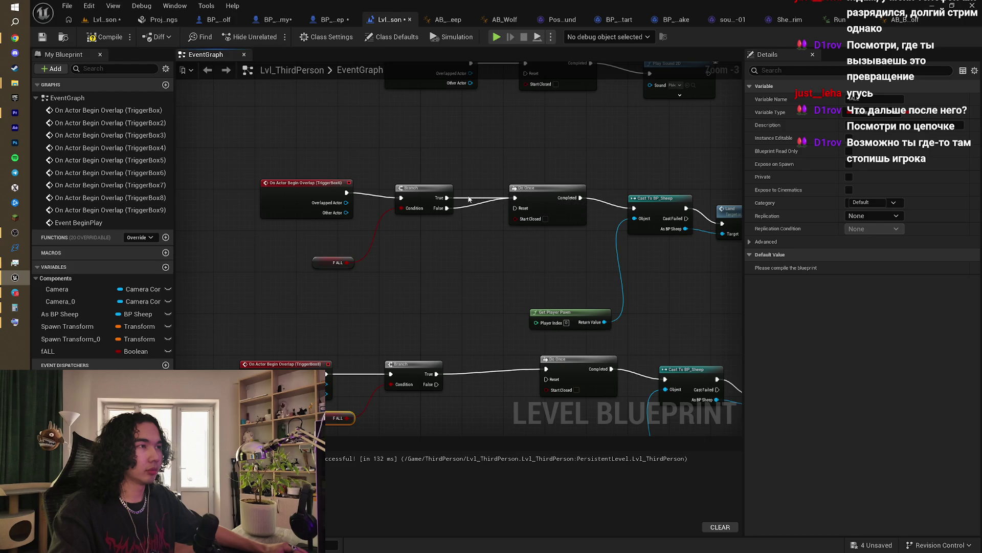
left_click_drag(438, 384, 546, 369)
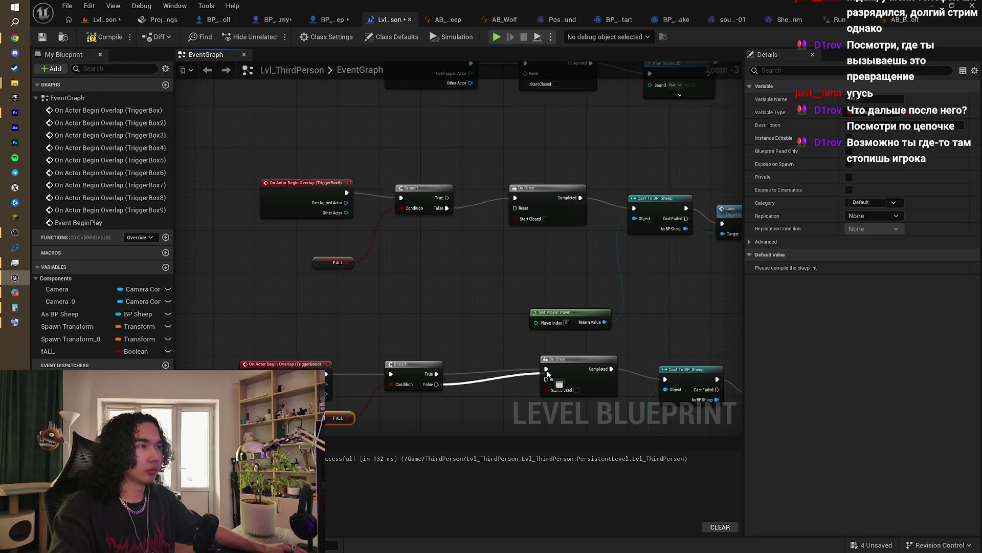
scroll(463, 376, "down", 2)
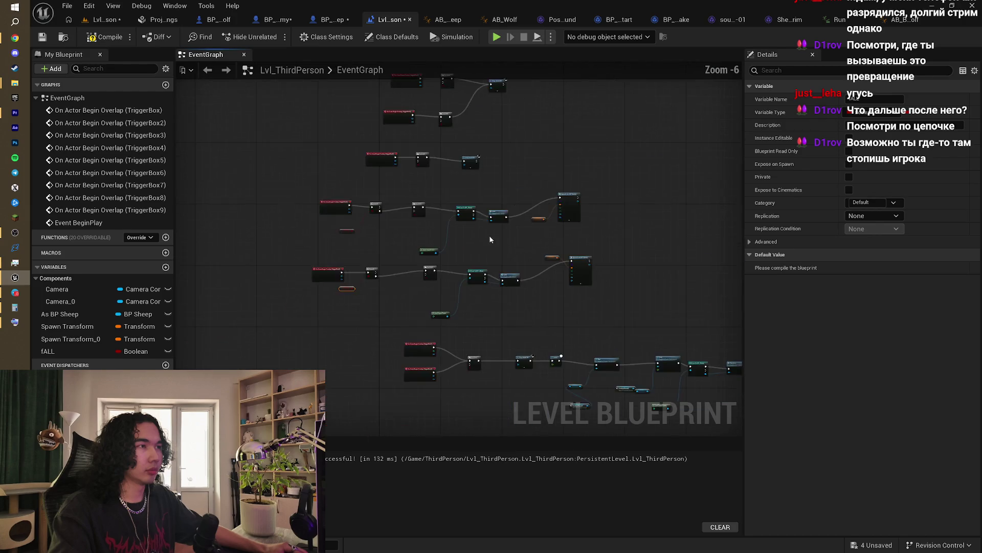
scroll(472, 243, "up", 2)
Step: Add a SET fALL after each SpawnActor BP Enemy node, copying it for the lower chain
left_click_drag(503, 234, 409, 192)
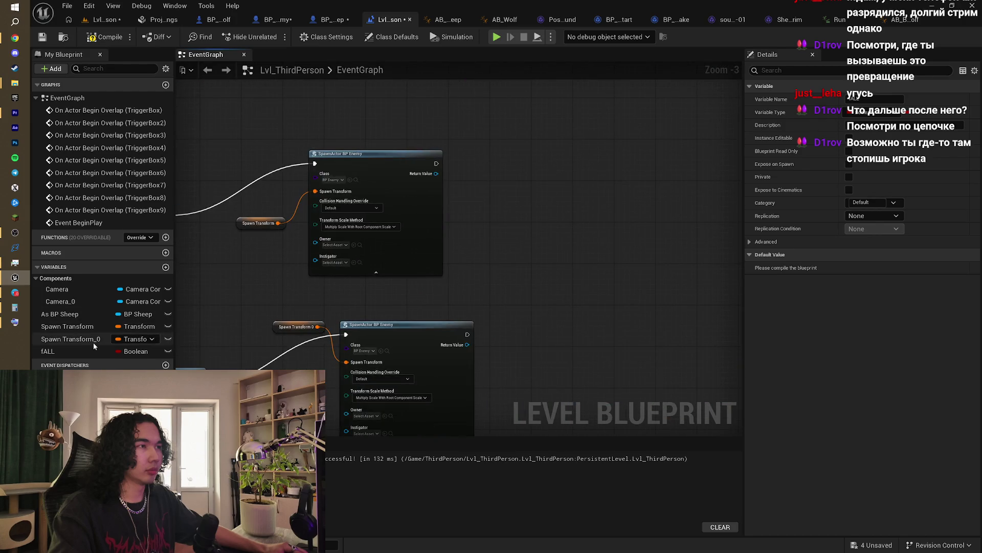
mouse_move(47, 351)
left_mouse_down()
mouse_move(411, 226)
mouse_move(514, 205)
left_mouse_up()
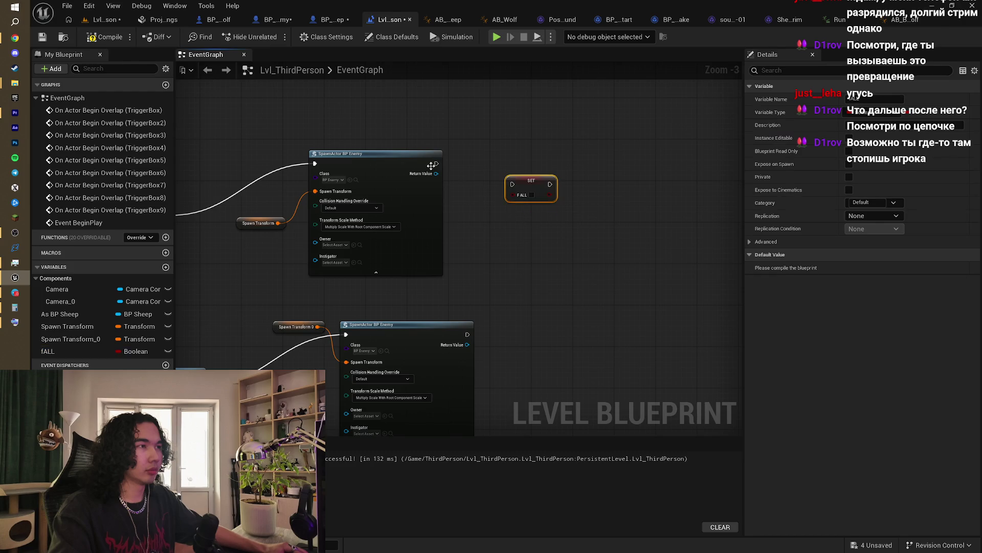
left_click_drag(537, 172, 532, 164)
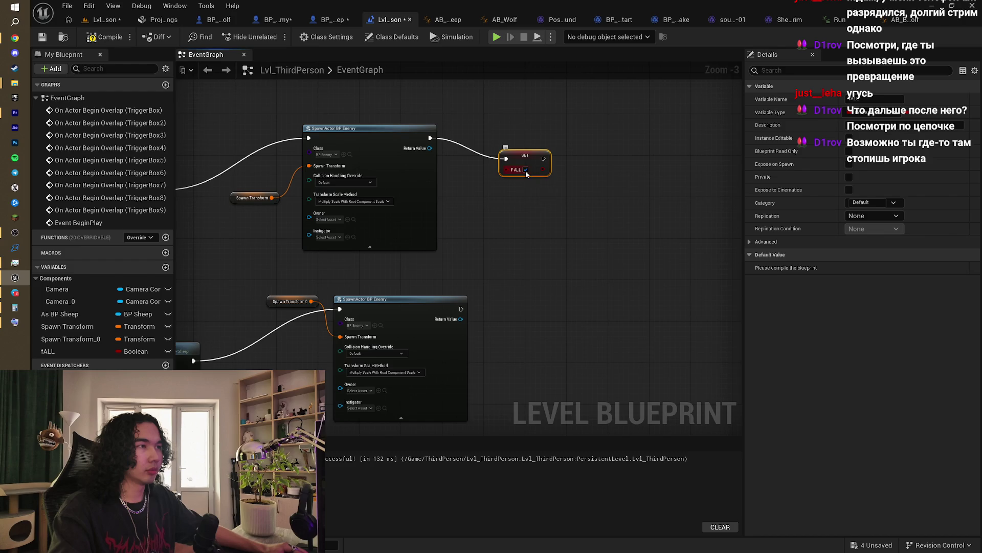
key("ctrl+c")
key("ctrl+v")
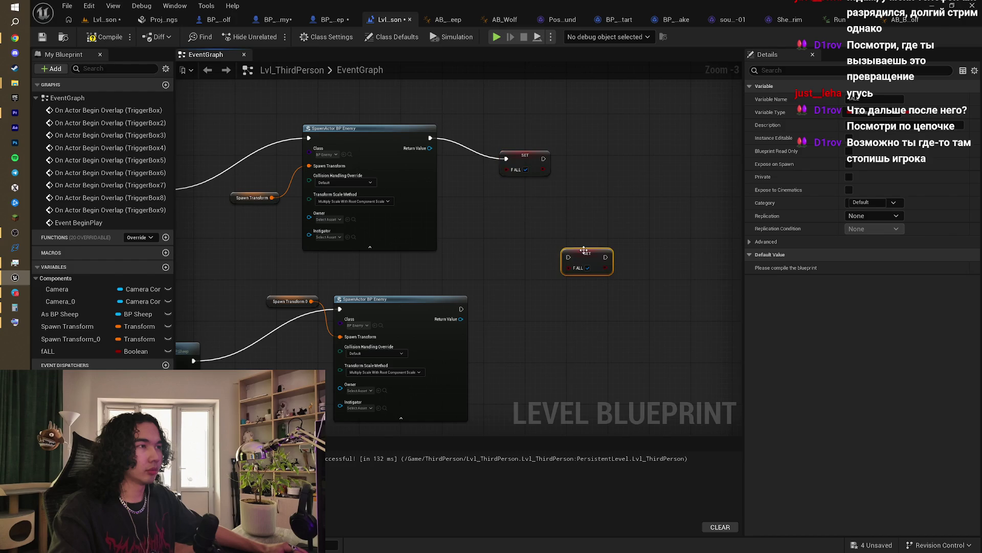
left_click_drag(581, 259, 546, 317)
left_click_drag(461, 309, 529, 314)
scroll(361, 251, "down", 3)
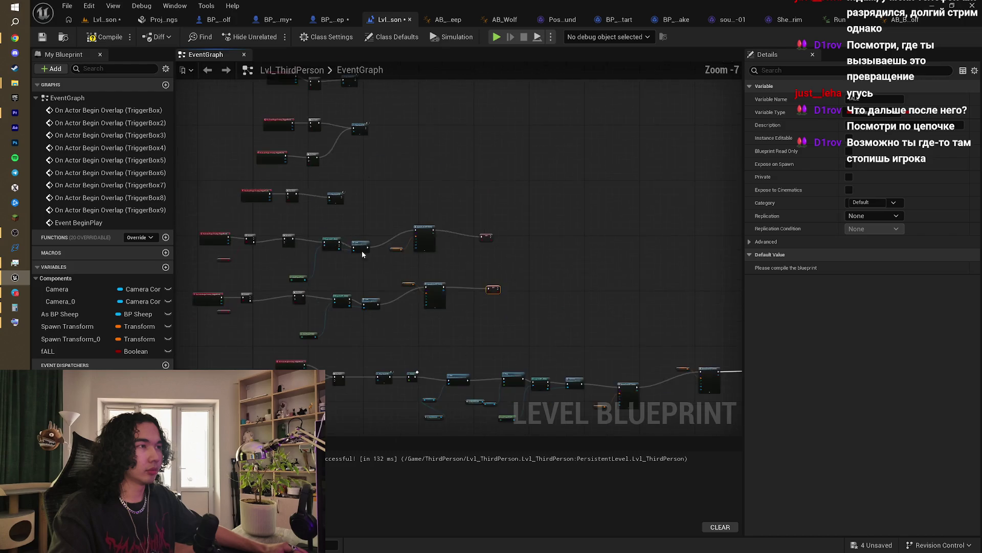
scroll(484, 275, "up", 2)
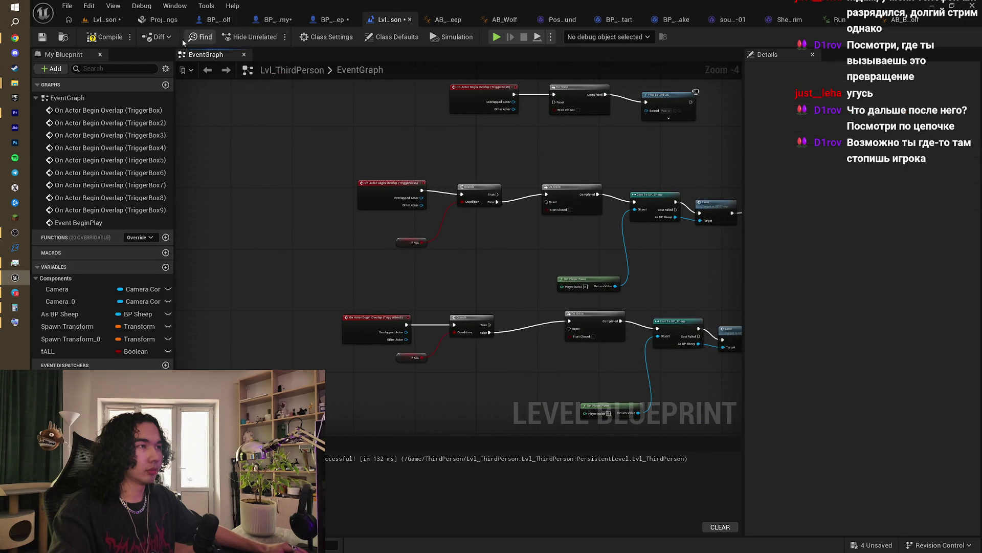
Step: Back in the level viewport, select and focus TriggerBox7, moving it farther along the canyon
left_click(106, 21)
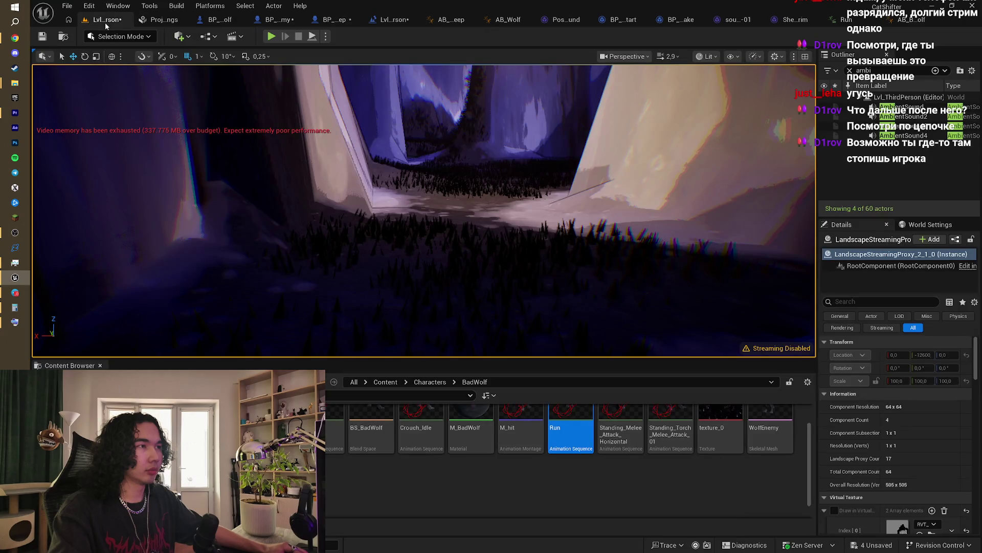
right_click(466, 156)
left_click(449, 120)
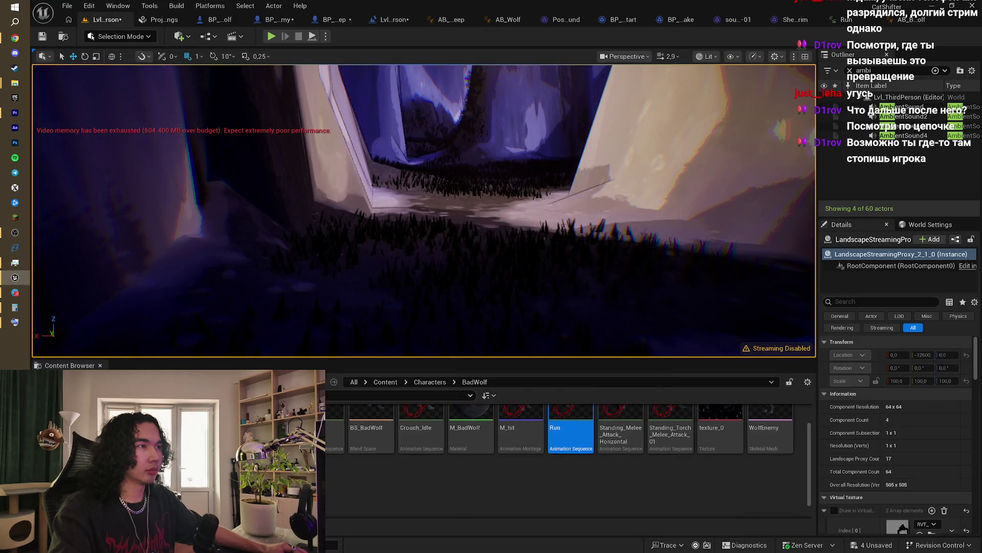
scroll(450, 120, "up", 10)
mouse_move(425, 215)
left_mouse_down()
mouse_move(440, 174)
mouse_move(462, 187)
left_mouse_up()
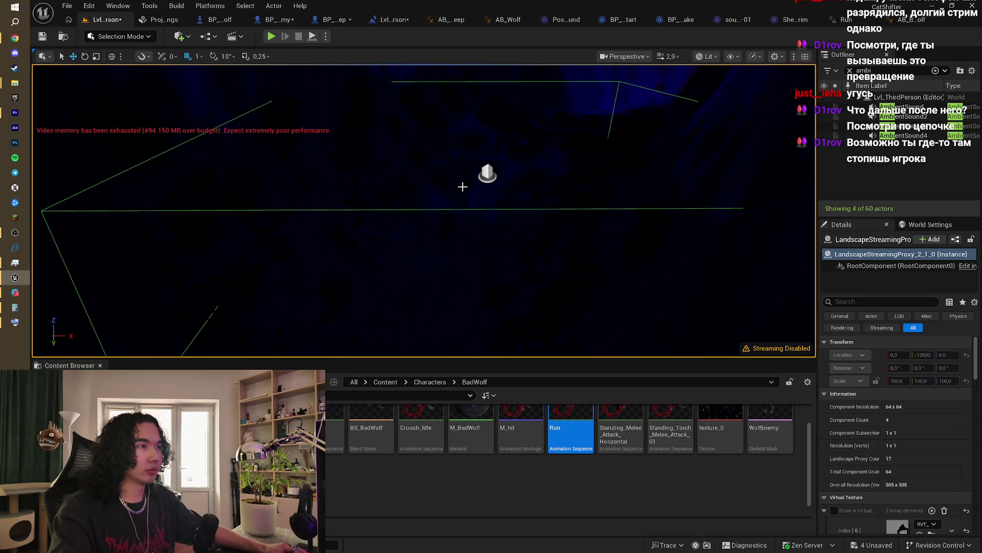
left_click(468, 207)
key("f")
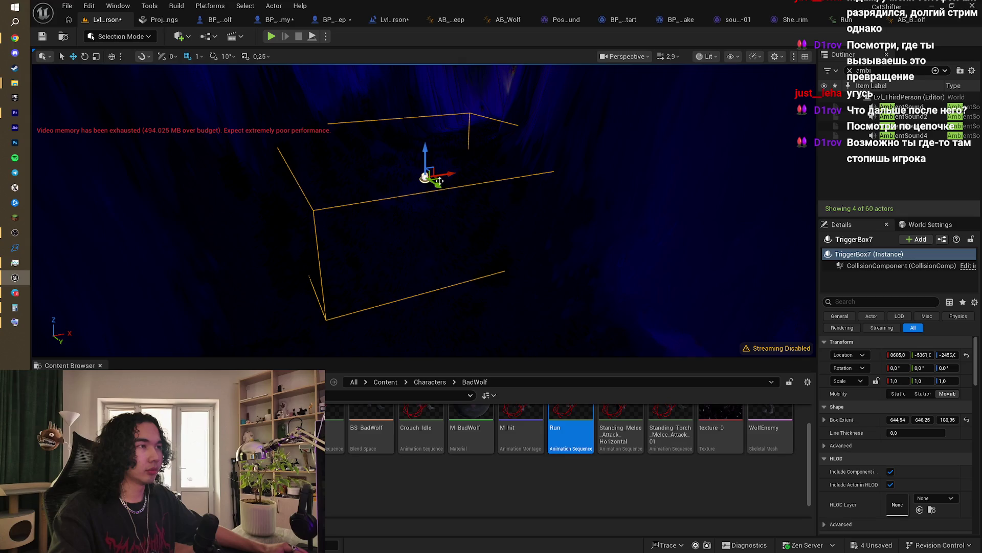
left_click_drag(438, 179, 468, 133)
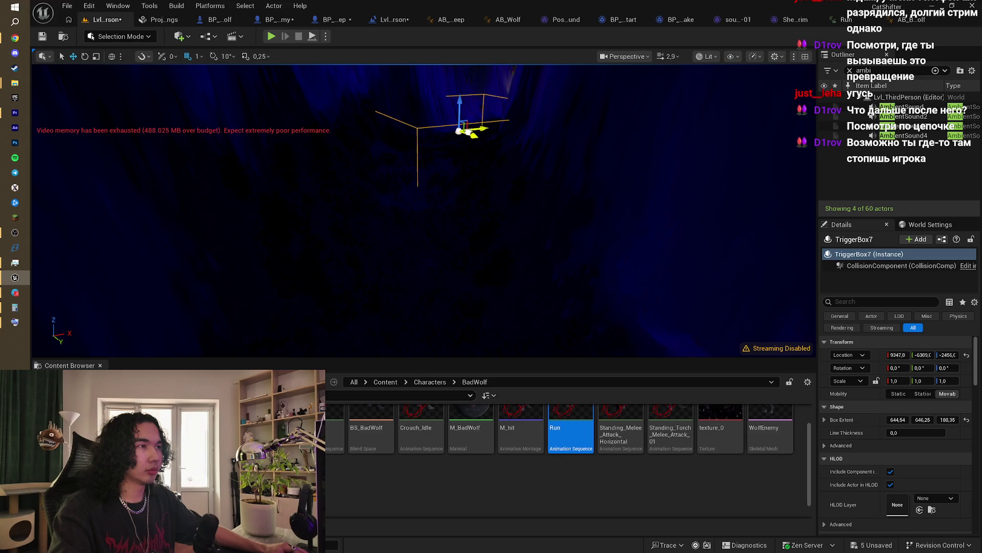
left_click_drag(300, 69, 300, 69)
Step: Test-play the level, then fly the view close to TriggerBox7 beside the cliff wall
key("alt+p")
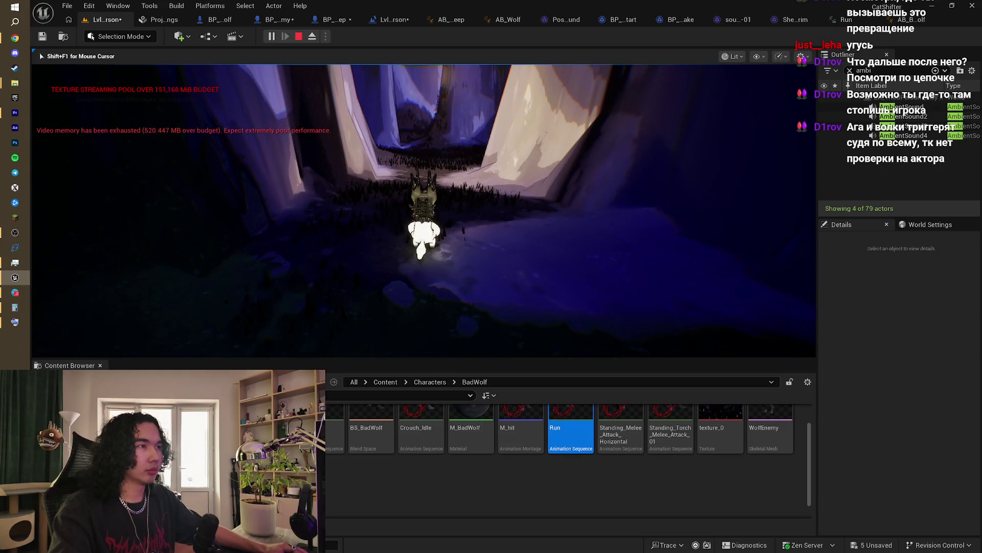
key("Escape")
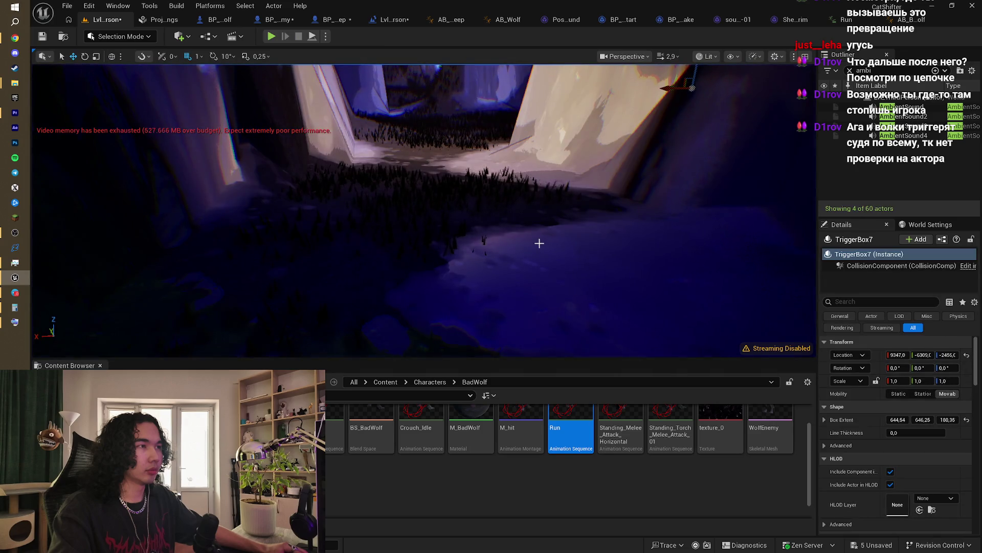
key("w")
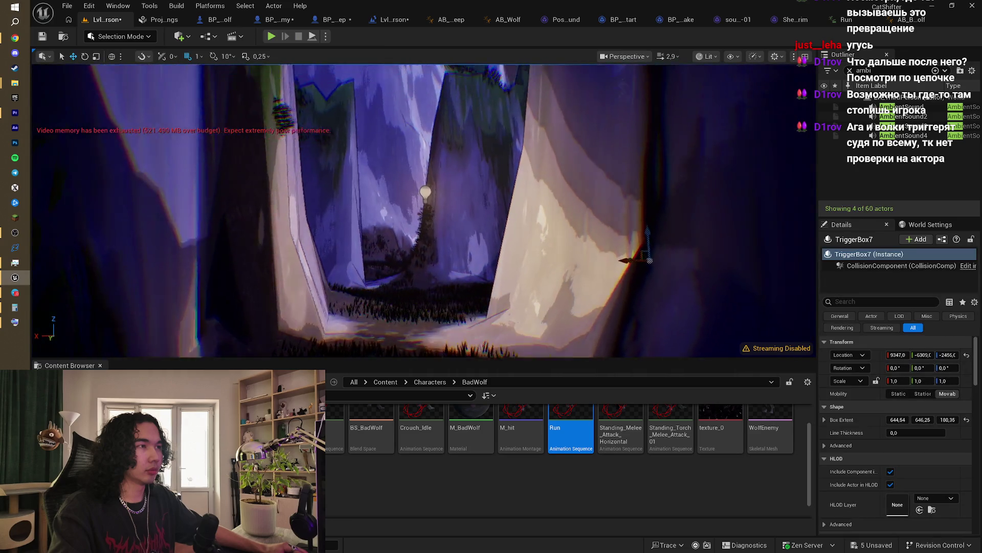
key("s")
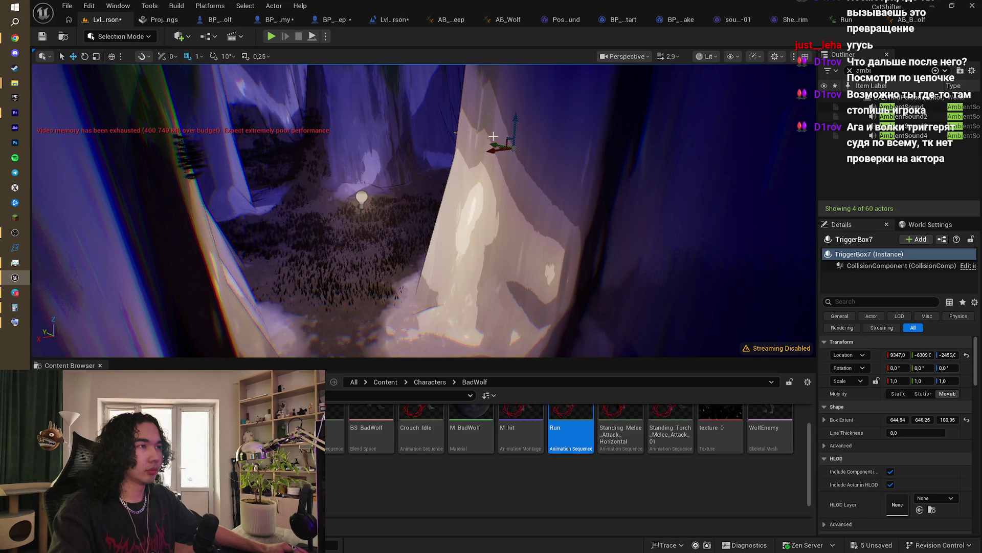
key("w")
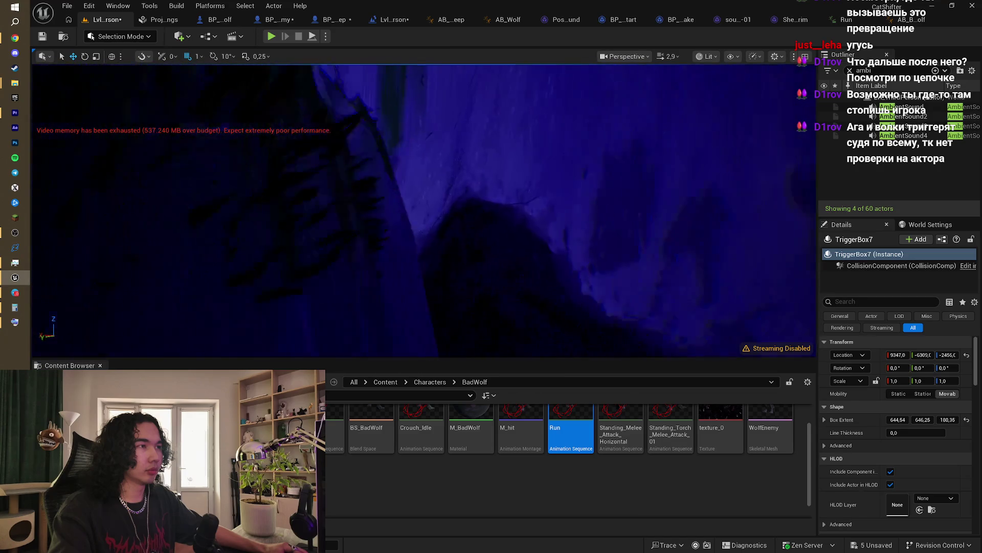
key("w")
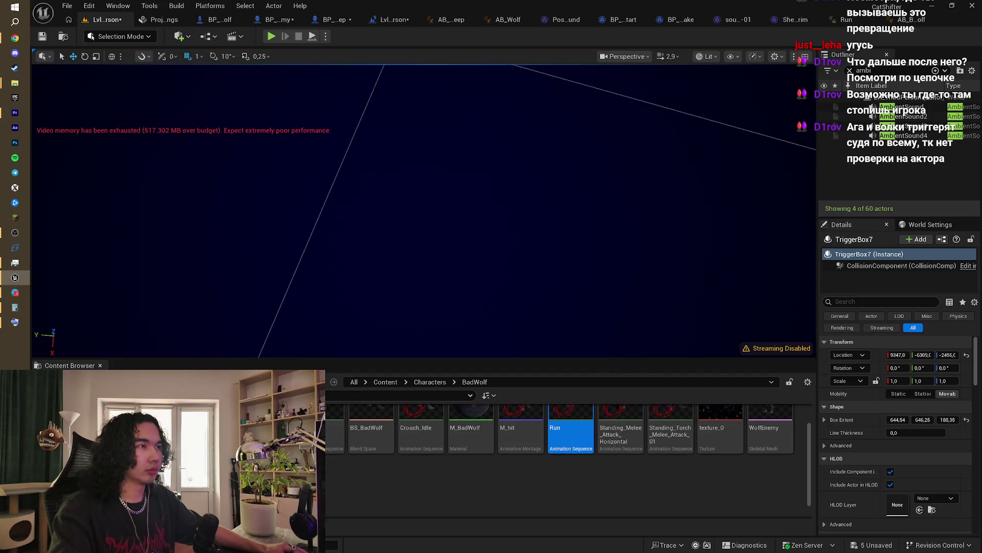
key("s")
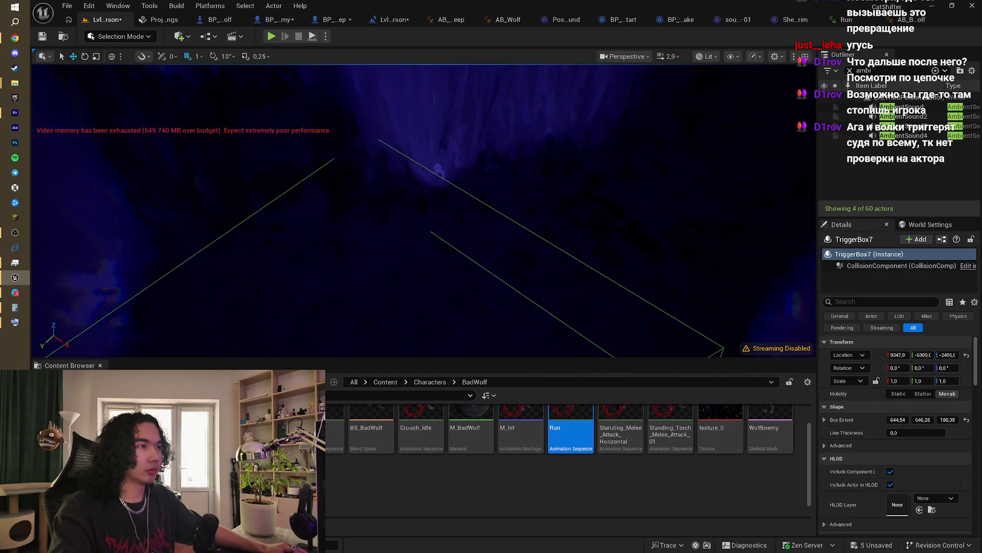
key("s")
key("alt+p")
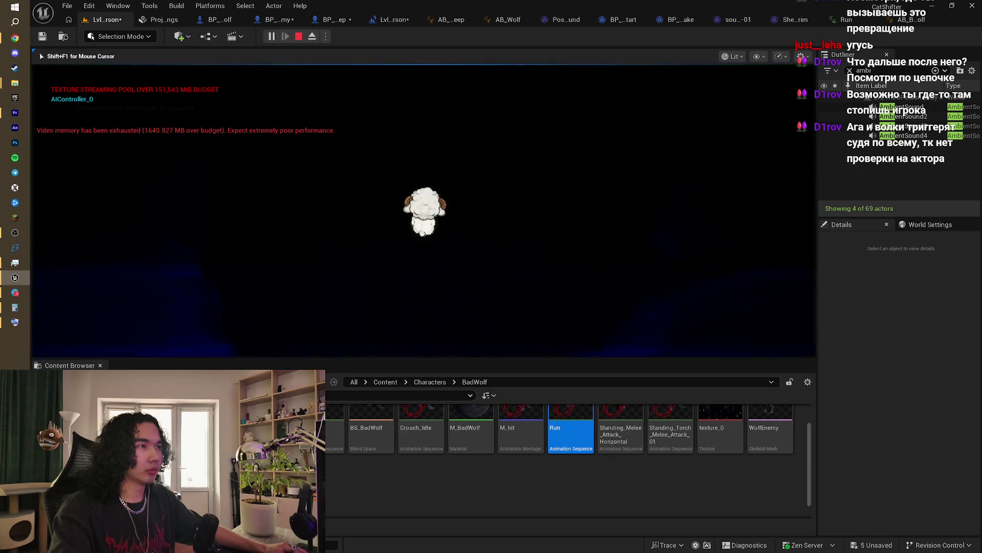
key("w")
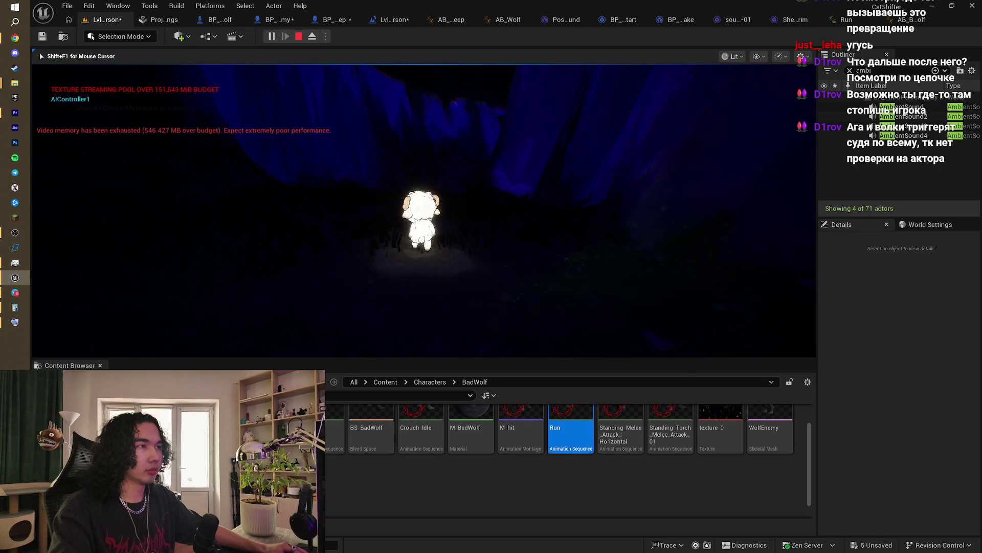
key("w")
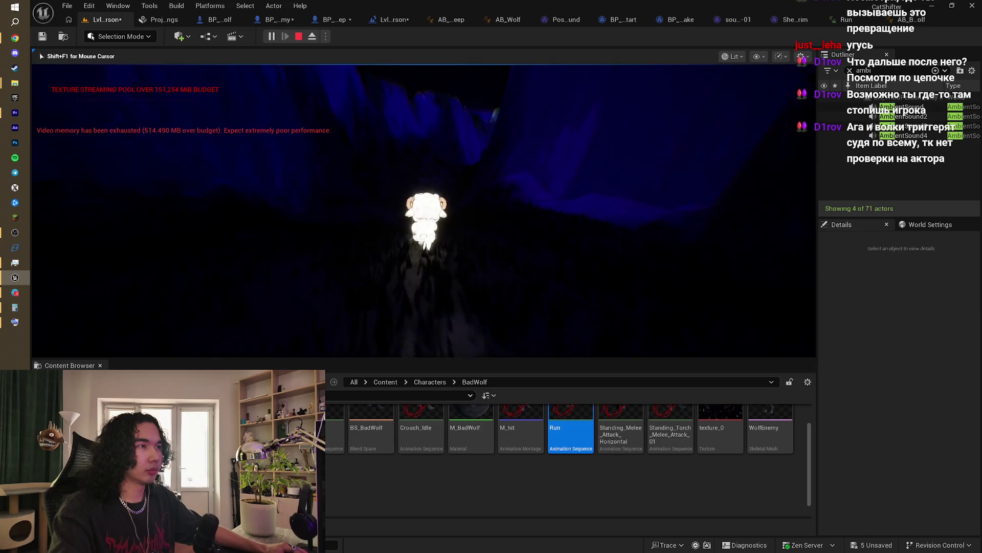
key("w")
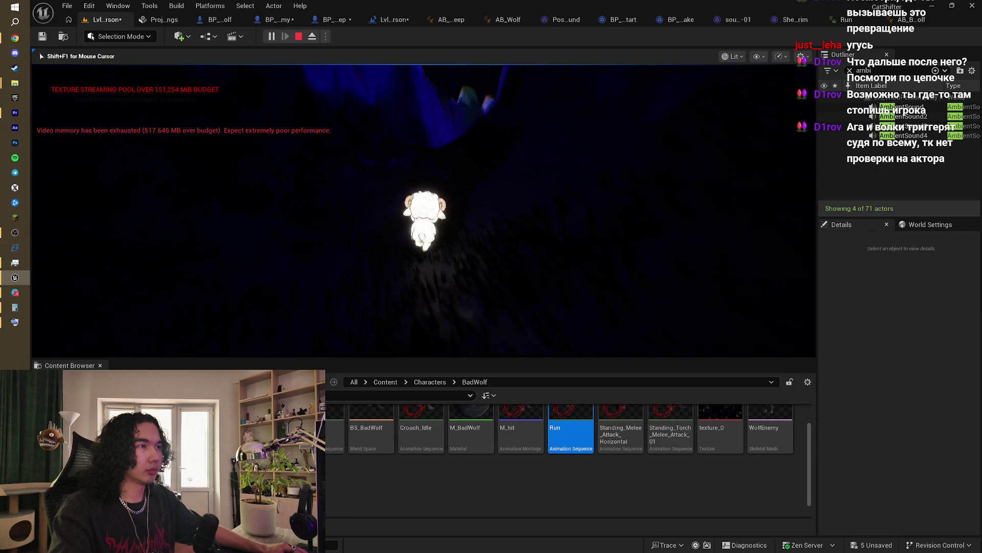
key("w")
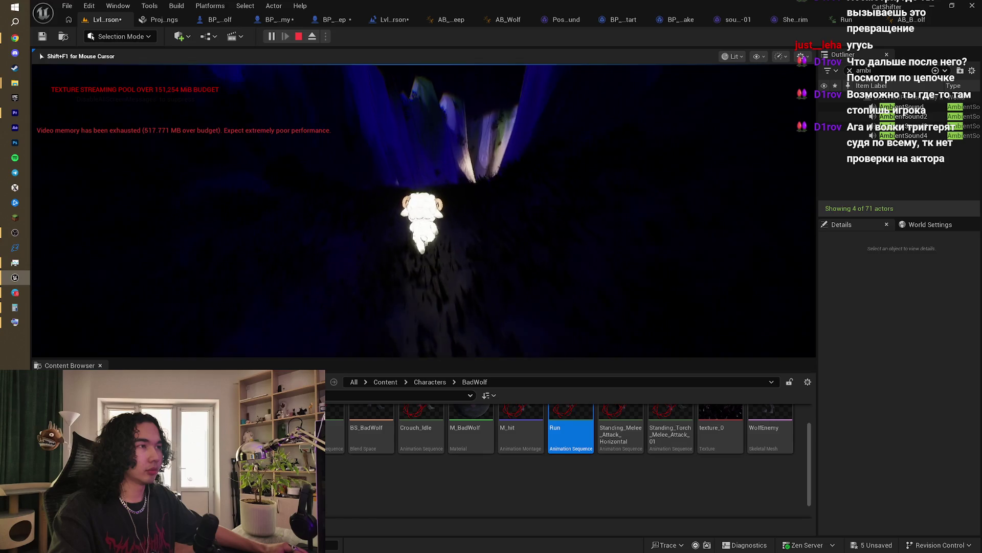
key("w")
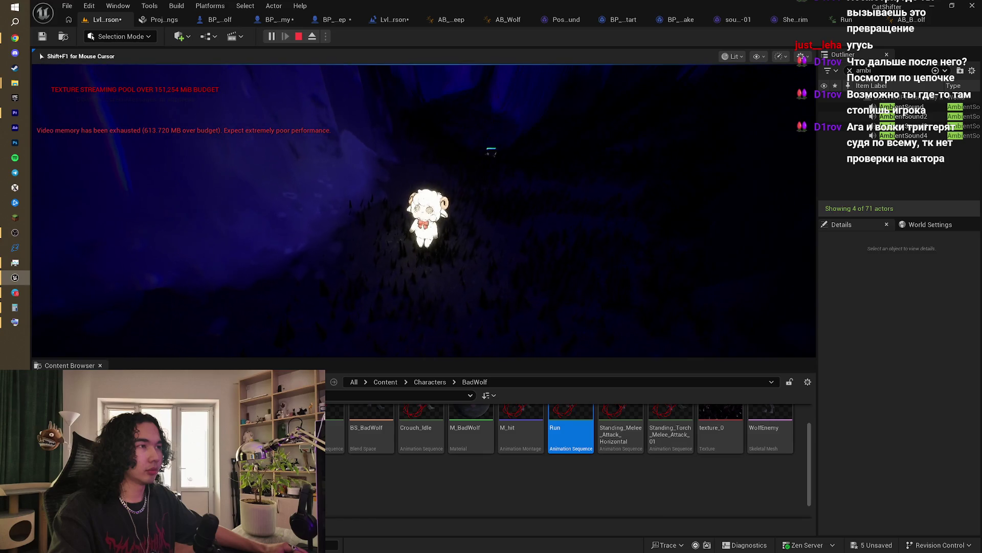
key("w")
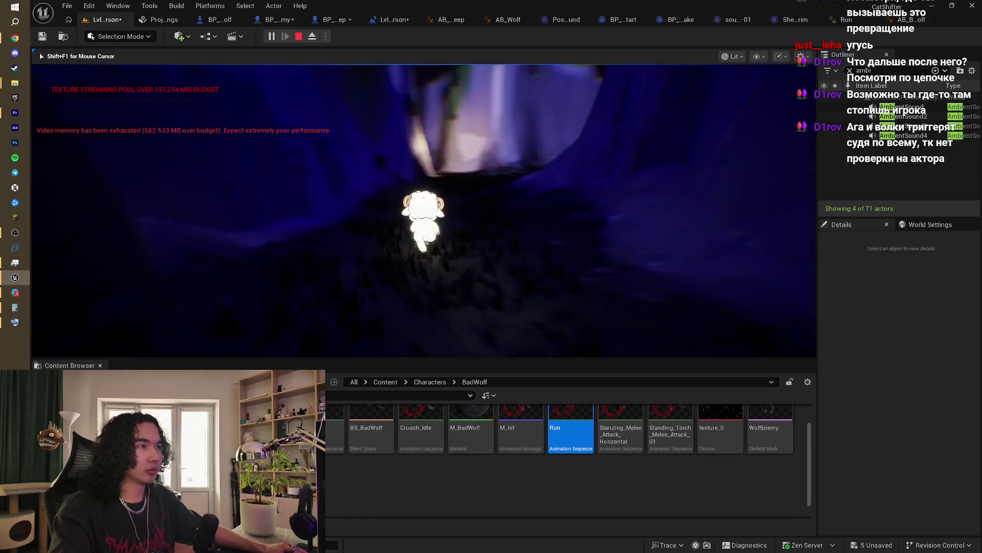
key("w")
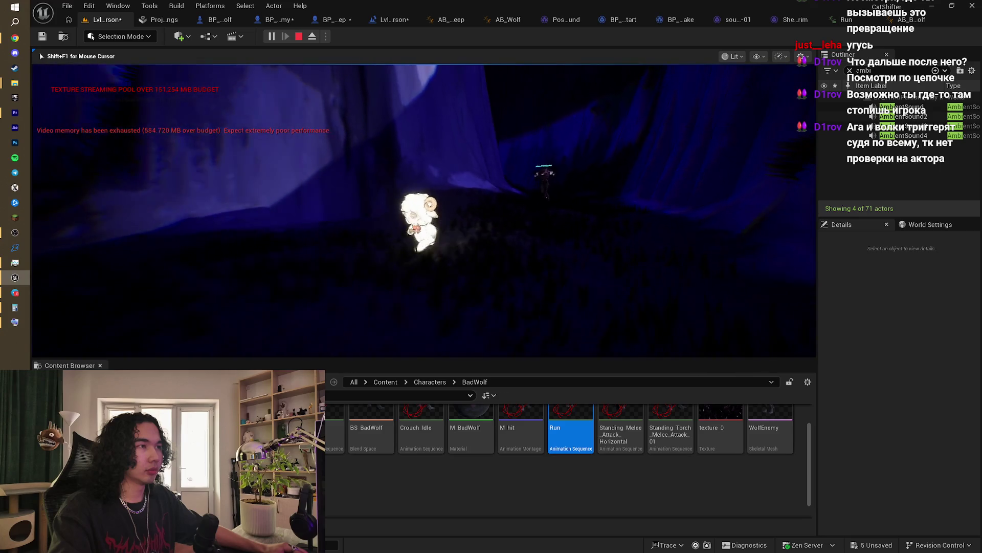
key("w")
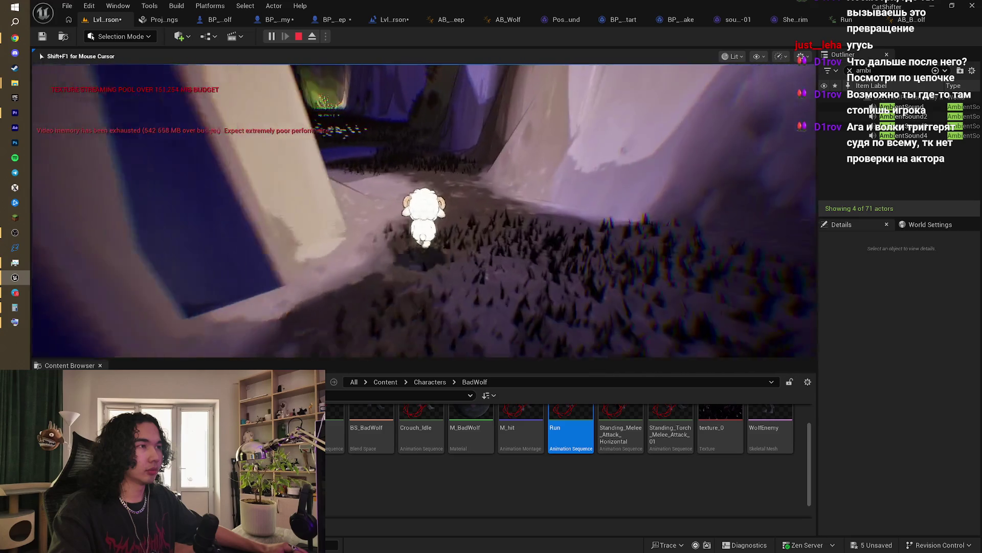
key("w")
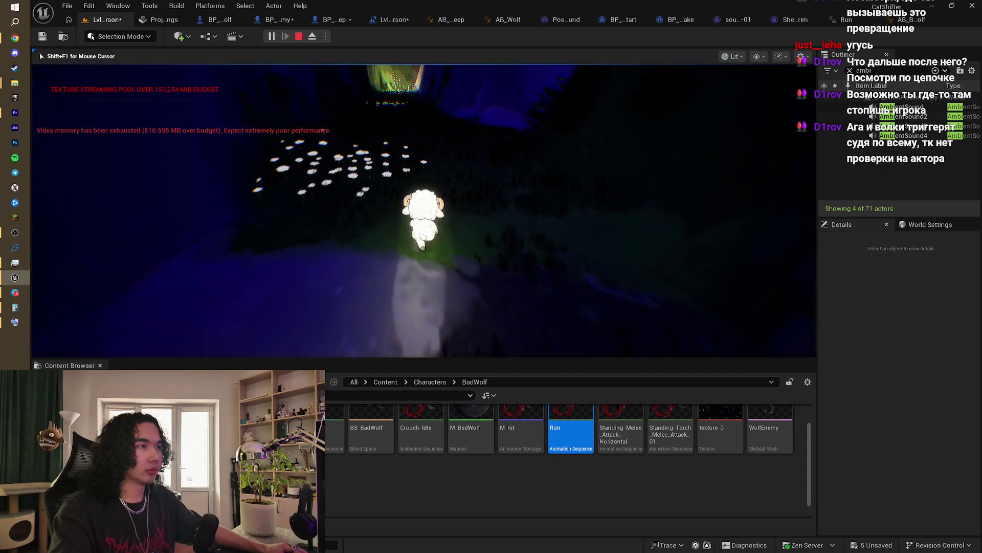
key("w")
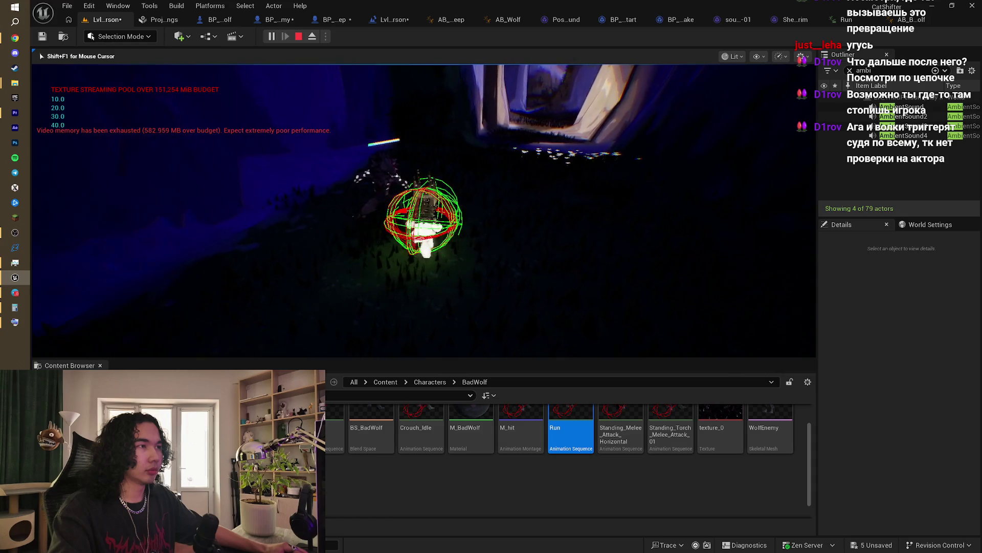
key("w")
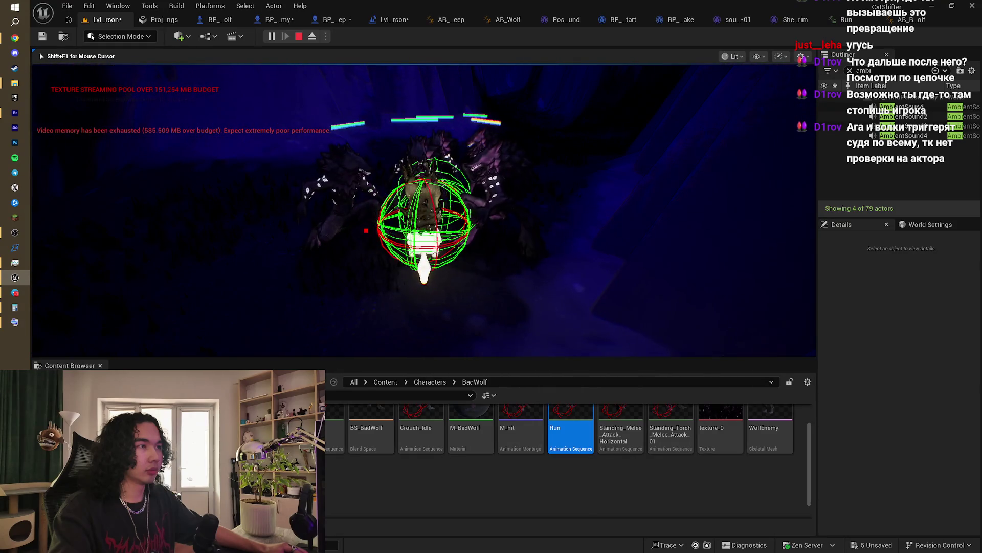
key("Escape")
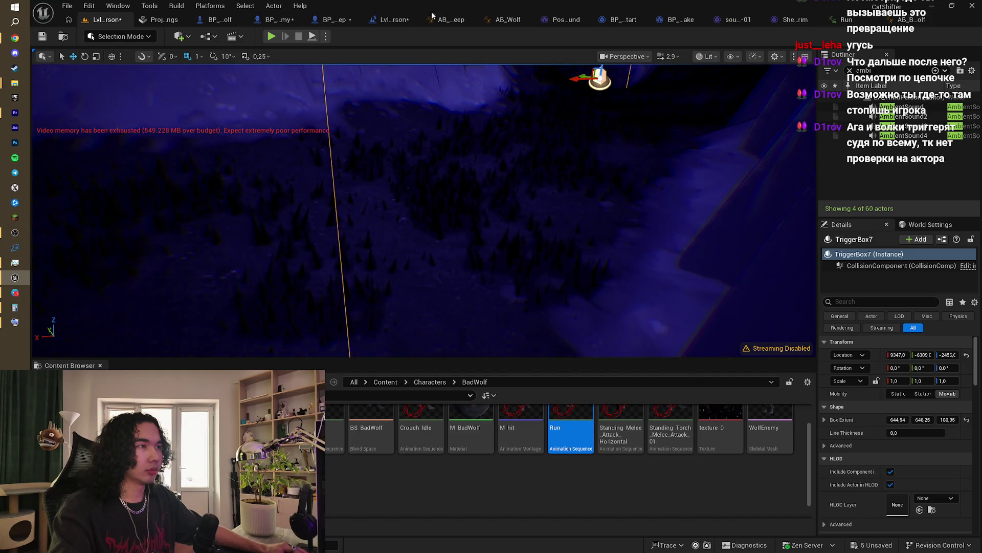
Step: In BP_Enemy's event graph, set the AI MoveTo Acceptance Radius to 5
left_click(382, 21)
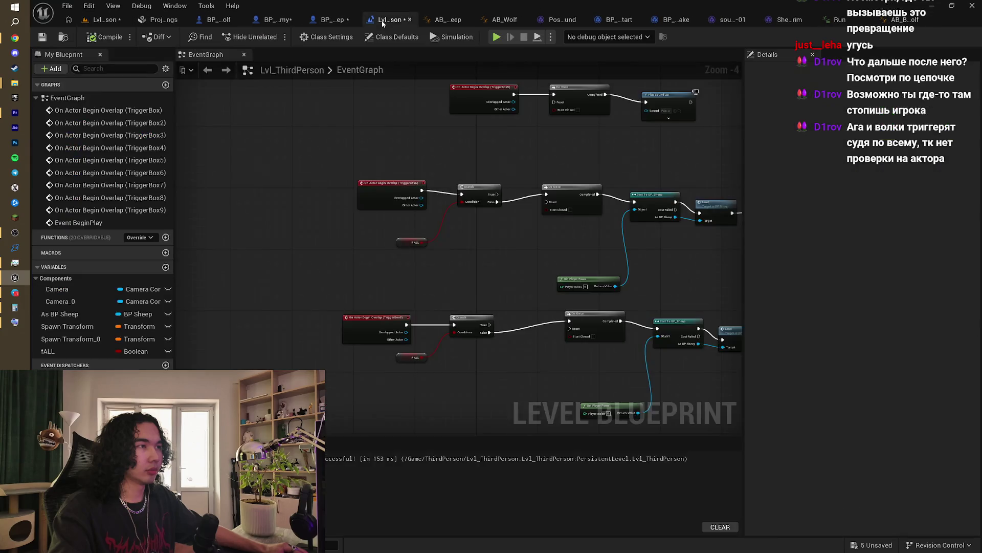
left_click(285, 21)
scroll(431, 277, "up", 5)
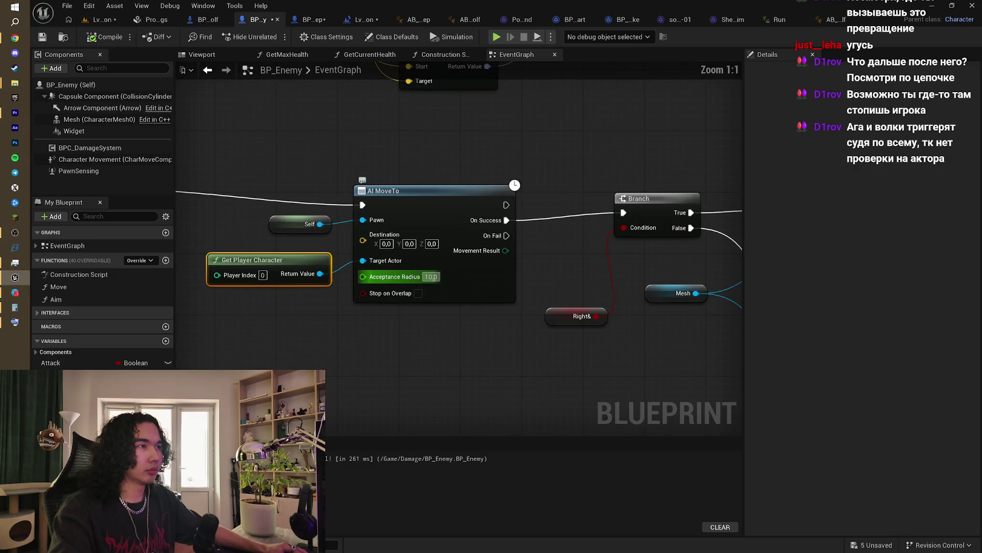
type("5")
left_click(491, 336)
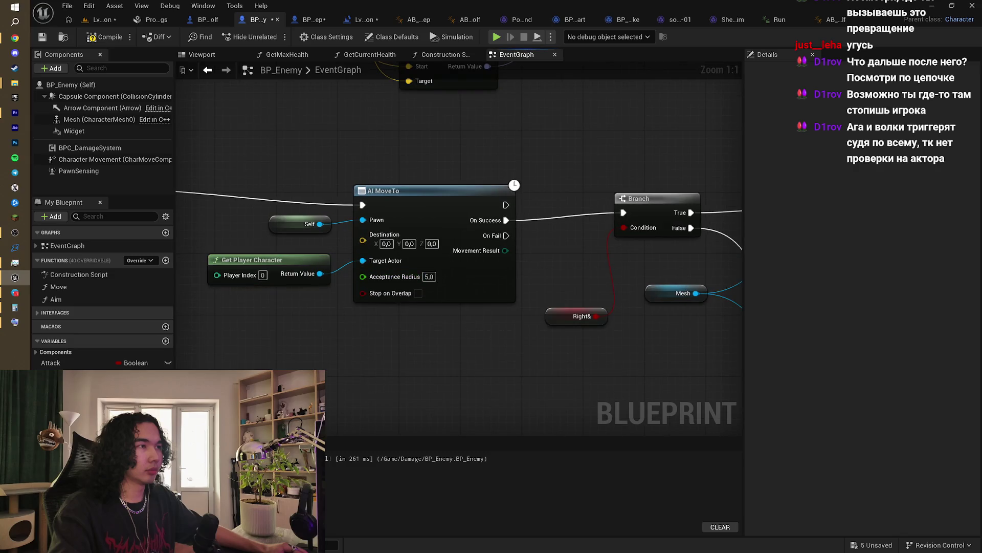
Step: Delete the Set Simulate Physics, Set Collision Enabled and leftover Mesh getter nodes after Death
scroll(490, 335, "down", 2)
mouse_move(490, 336)
left_mouse_down()
mouse_move(436, 346)
mouse_move(386, 380)
left_mouse_up()
scroll(386, 380, "down", 5)
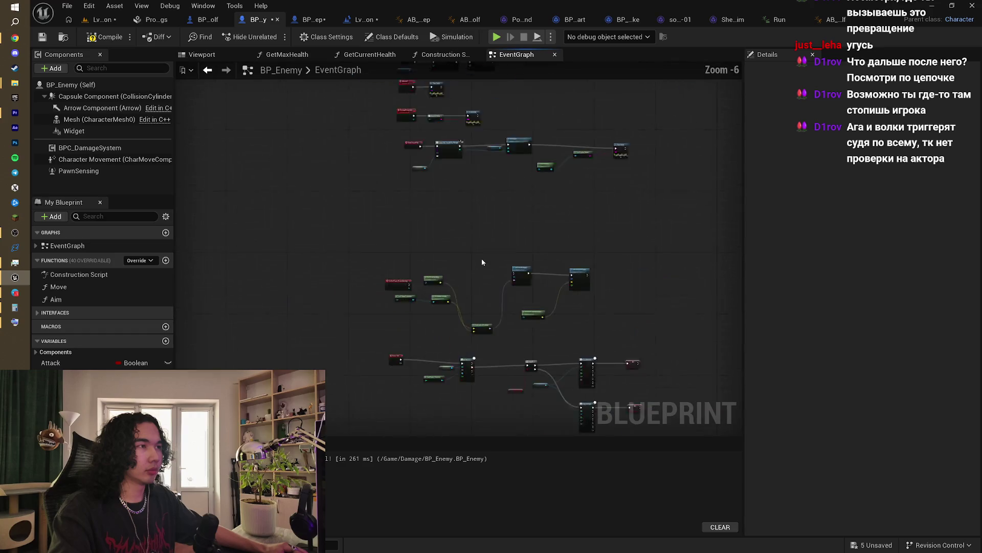
scroll(426, 271, "up", 3)
scroll(426, 270, "up", 2)
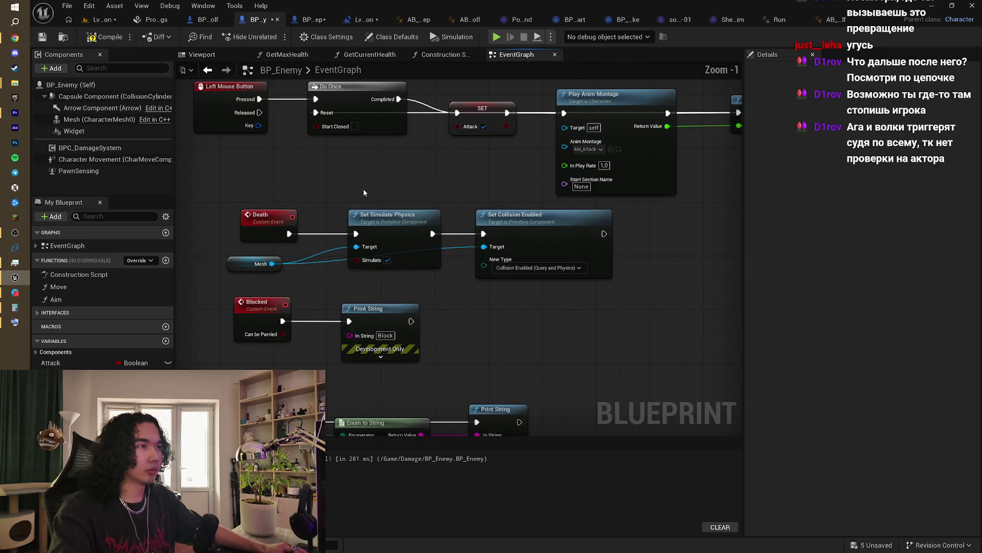
left_click_drag(363, 189, 515, 267)
key("Delete")
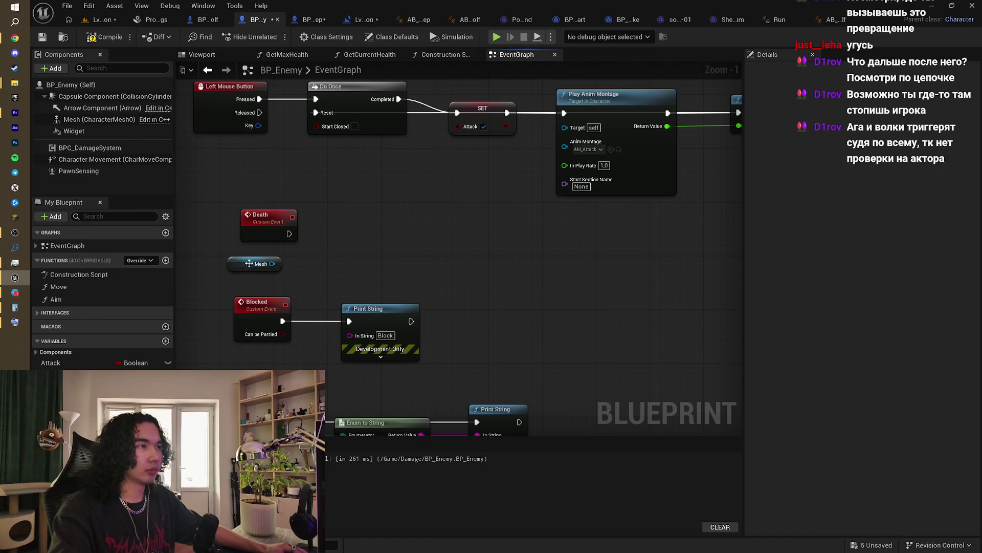
left_click(254, 263)
key("Delete")
left_click_drag(341, 249, 317, 267)
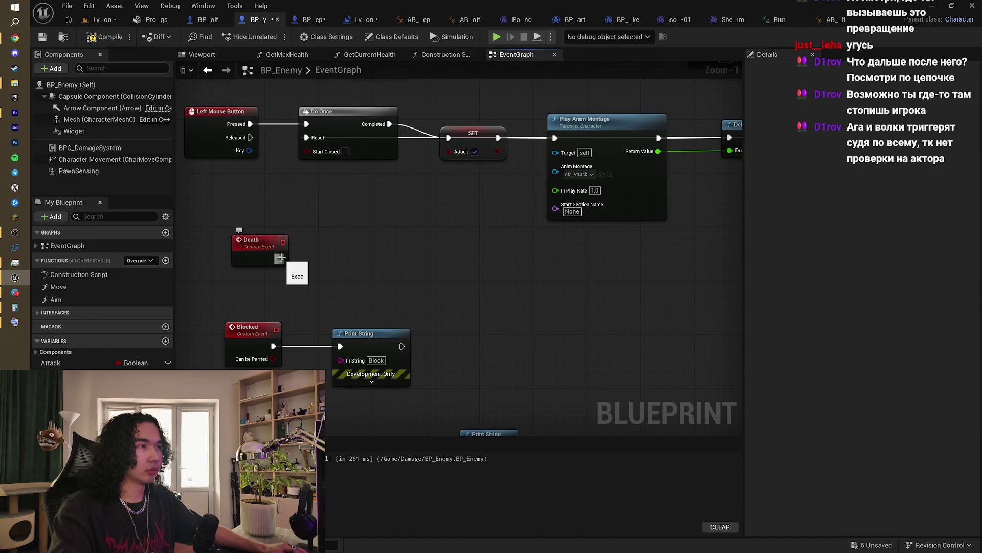
Step: Add a Play Montage node after the Death event and place a Mesh reference for it
left_click_drag(281, 258, 324, 263)
type("PLA")
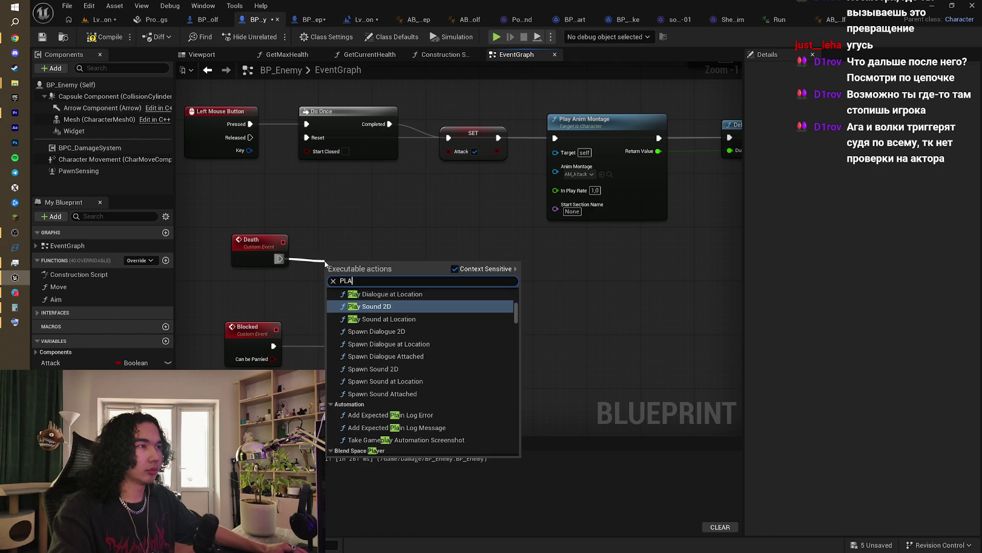
type("Y MONT")
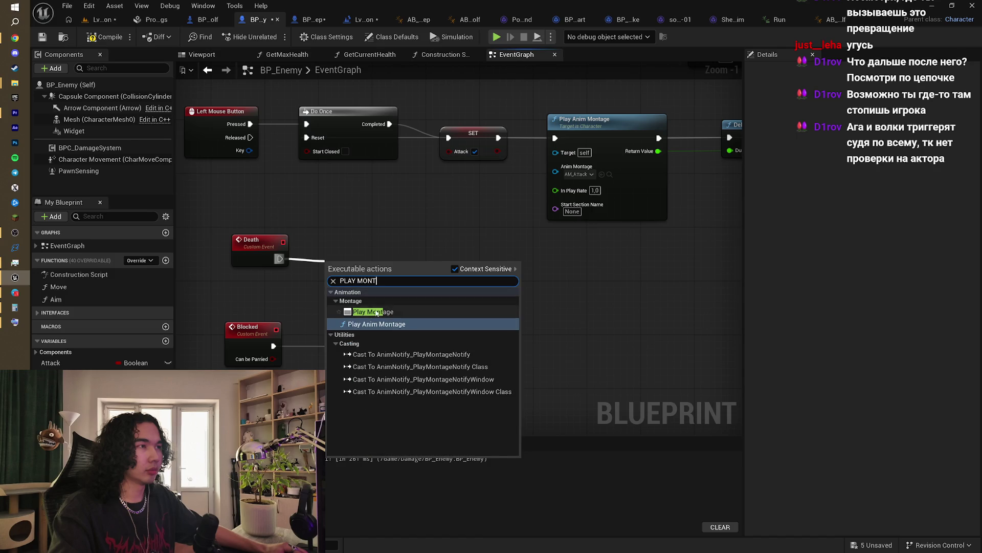
left_click(373, 312)
left_click_drag(398, 266, 539, 253)
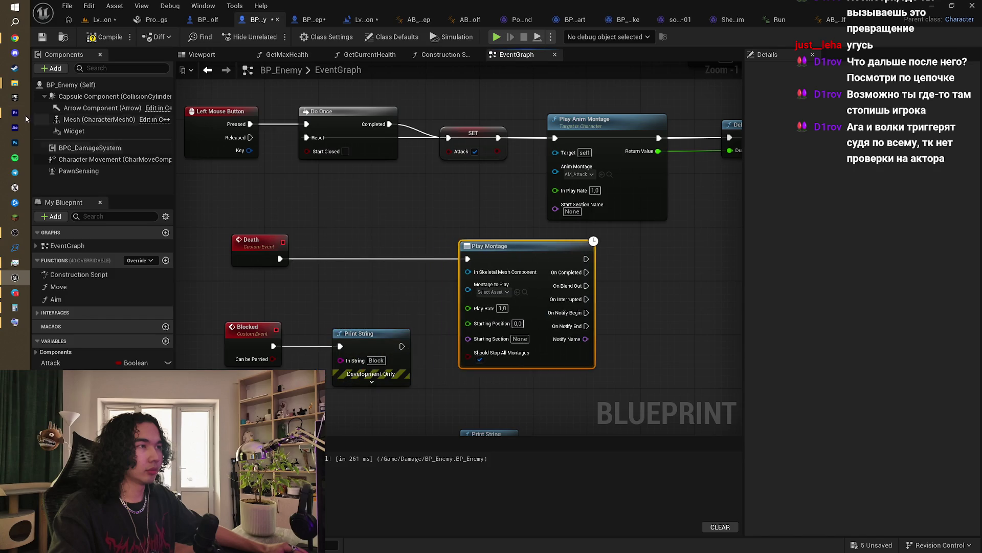
left_click(99, 119)
mouse_move(98, 119)
left_mouse_down()
mouse_move(442, 269)
mouse_move(480, 272)
left_mouse_up()
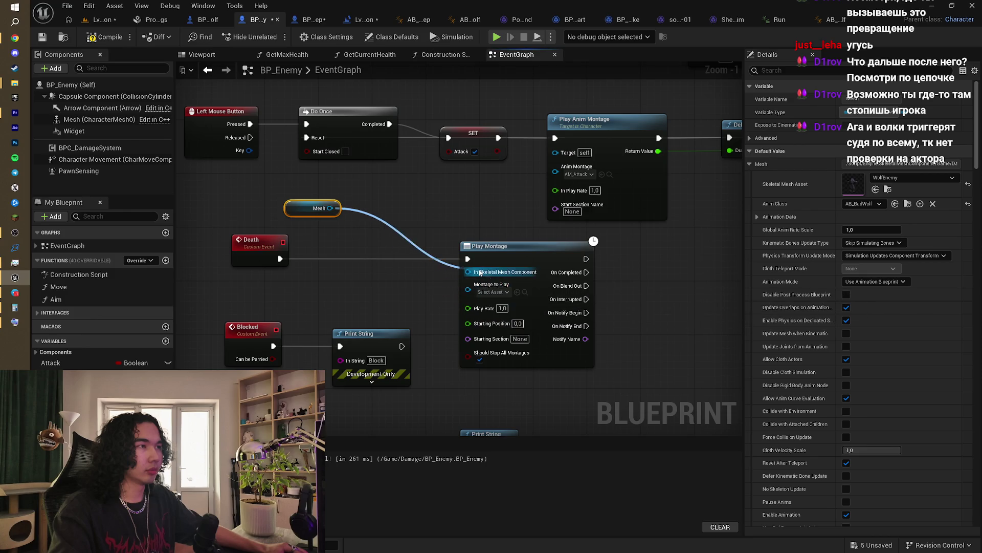
mouse_move(609, 227)
left_mouse_down()
mouse_move(525, 146)
mouse_move(489, 175)
left_mouse_up()
Step: Check the enemy's class defaults for collision settings and pull a link from Play Montage's exec output
left_click(77, 85)
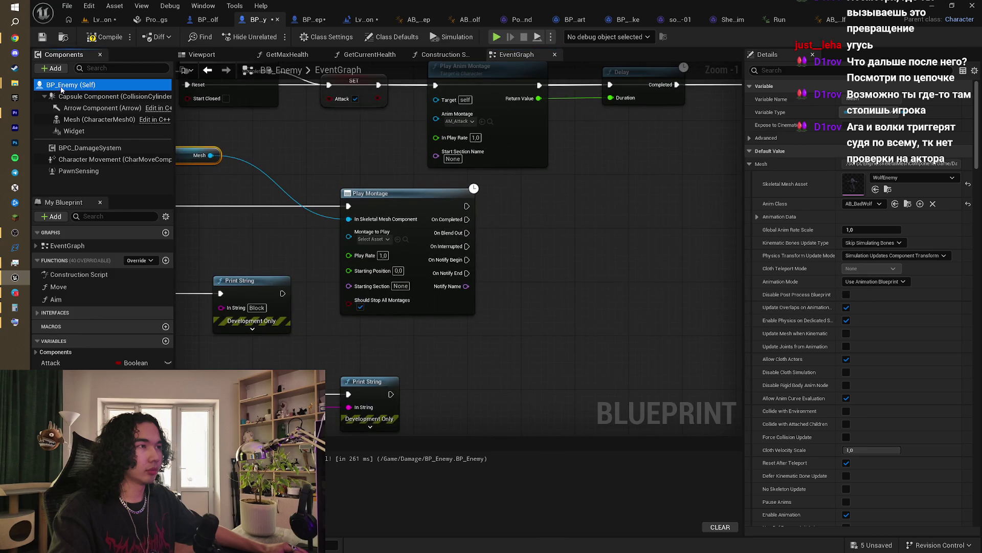
type("COLL")
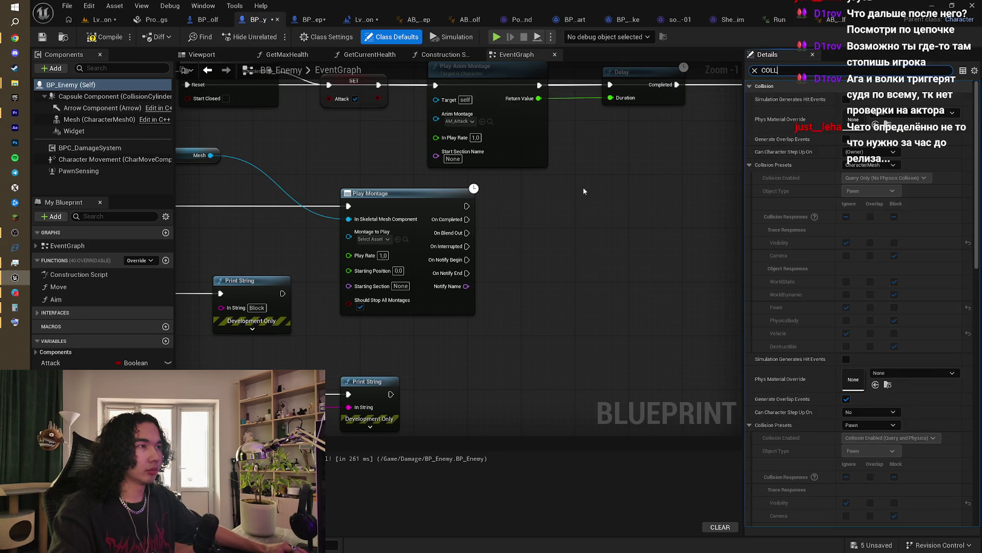
mouse_move(582, 186)
left_mouse_down()
mouse_move(500, 212)
mouse_move(521, 221)
left_mouse_up()
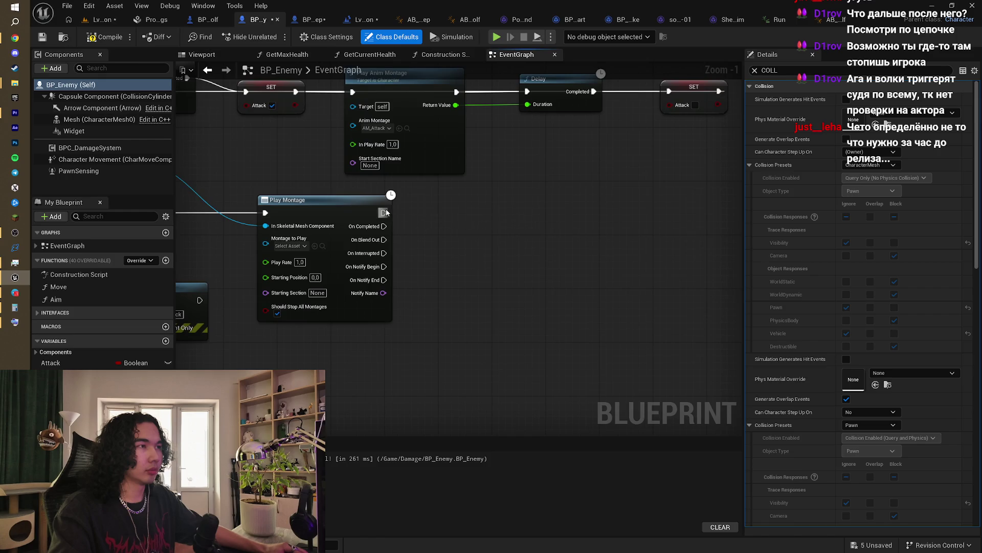
left_click_drag(386, 212, 447, 217)
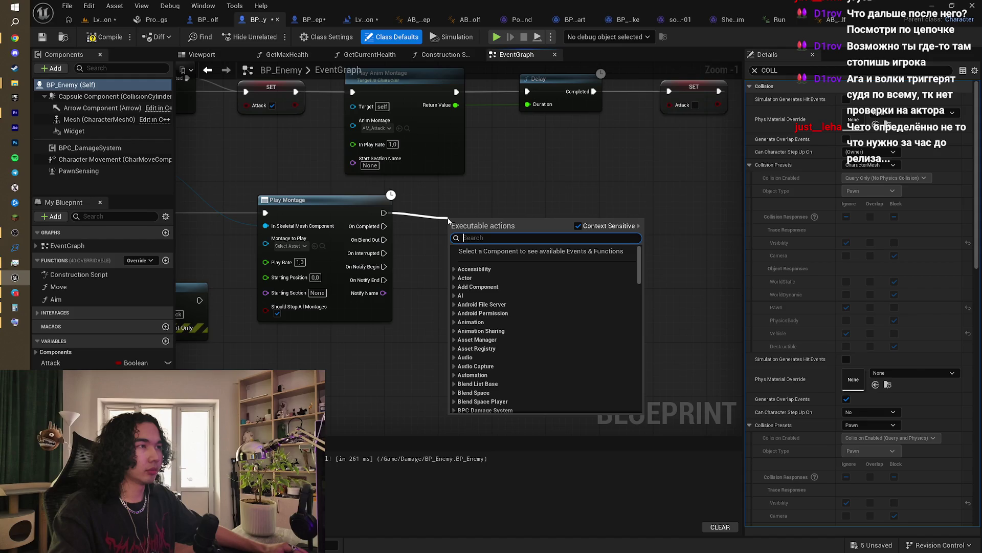
Step: Chain a Set Disable Collision node after Play Montage with Disable Collision ticked
type("COLLI")
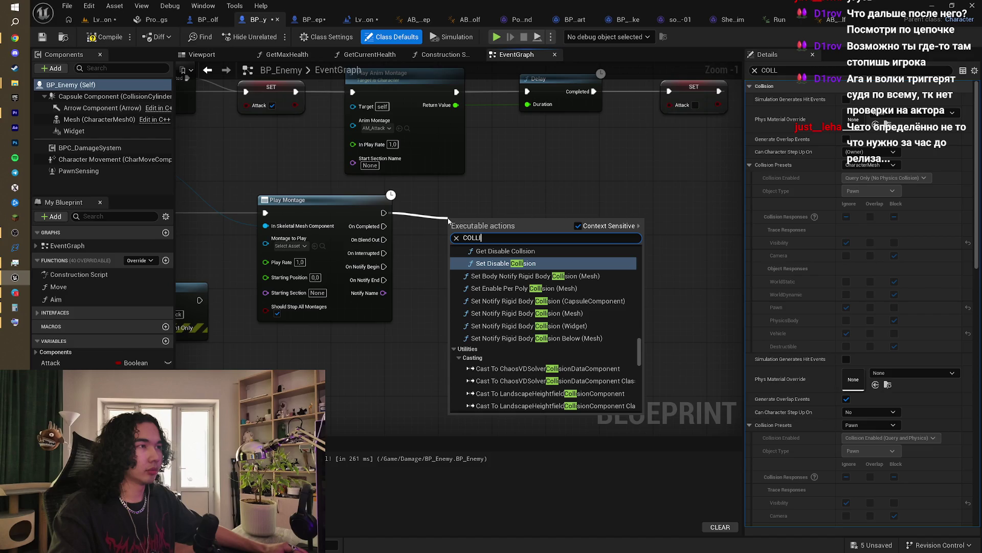
left_click(503, 266)
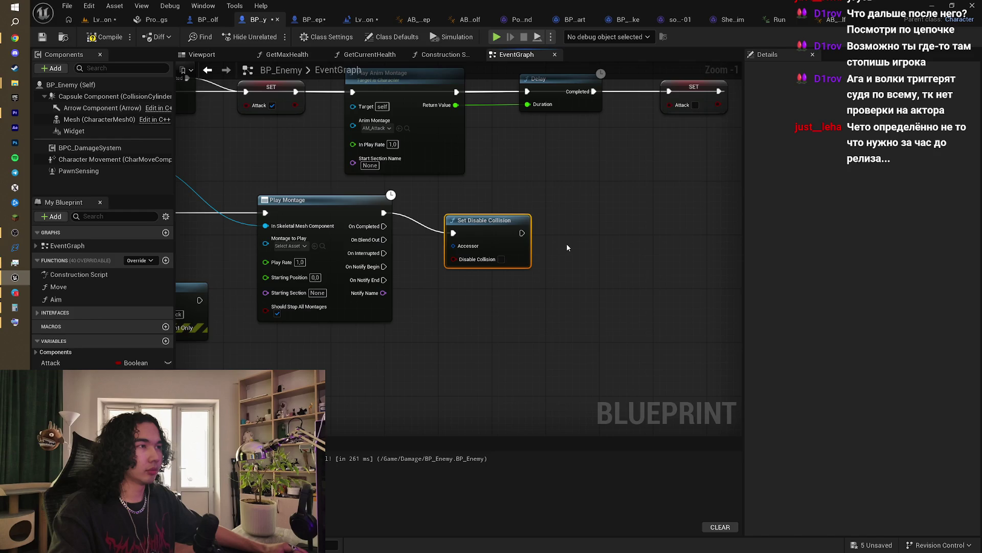
left_click(501, 260)
mouse_move(472, 299)
left_mouse_down()
mouse_move(568, 274)
mouse_move(597, 281)
left_mouse_up()
scroll(568, 274, "down", 2)
mouse_move(460, 183)
left_mouse_down()
mouse_move(509, 194)
mouse_move(481, 174)
left_mouse_up()
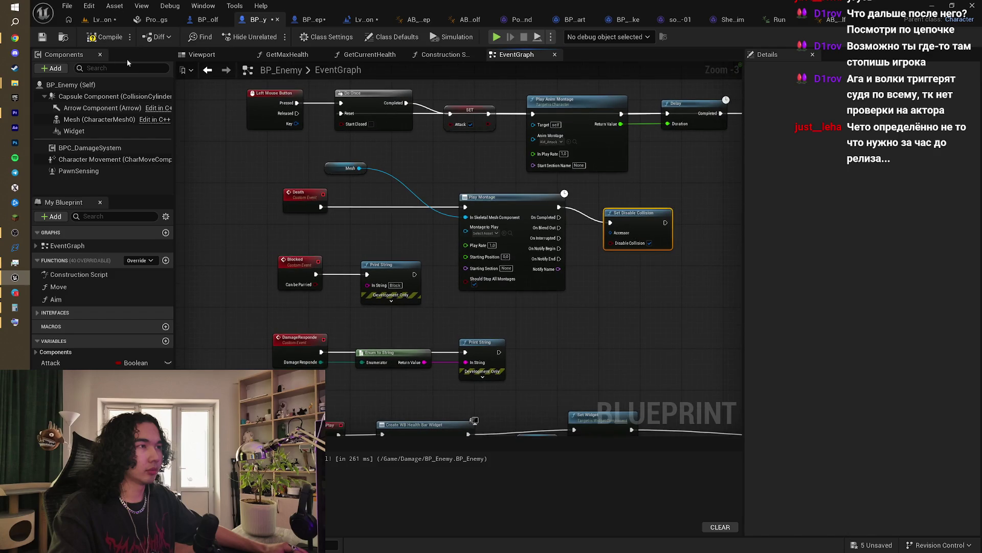
left_click(14, 39)
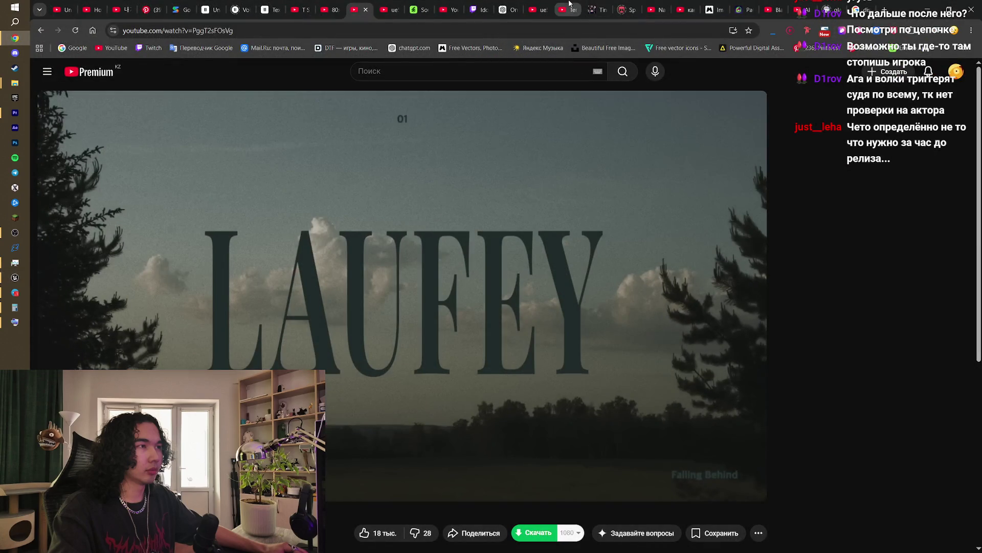
Step: Go from the Google results page to mixamo.com using the 'mi' address-bar suggestion
left_click(863, 6)
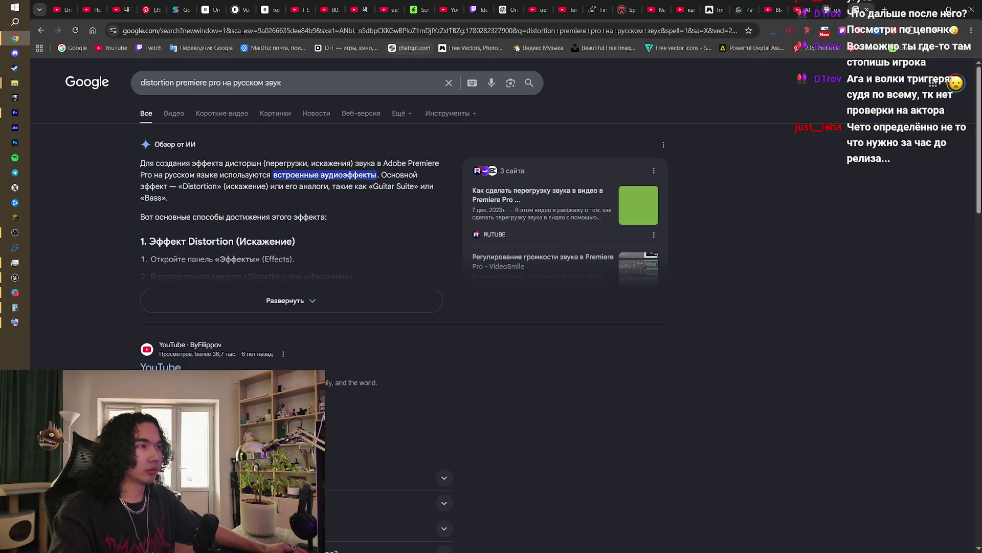
left_click(500, 35)
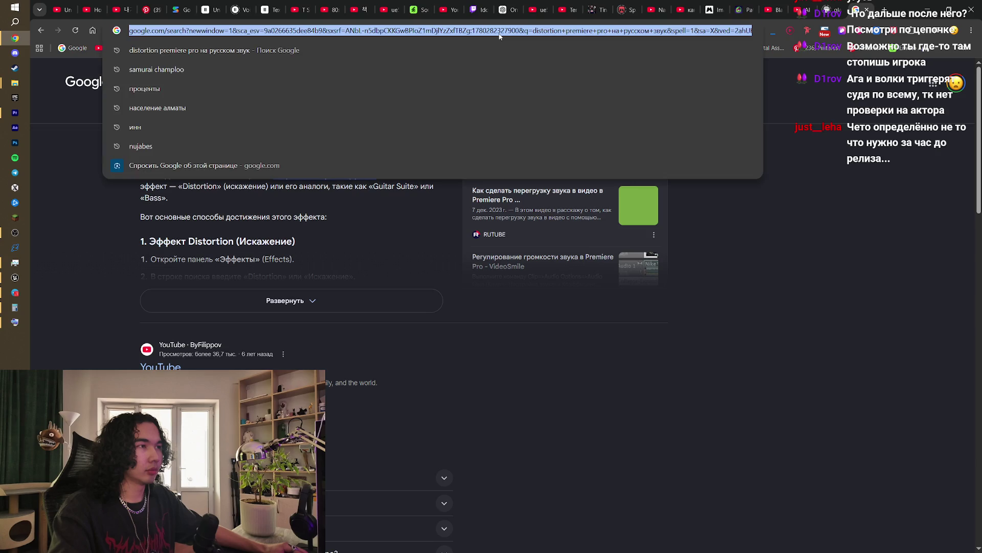
type("mi")
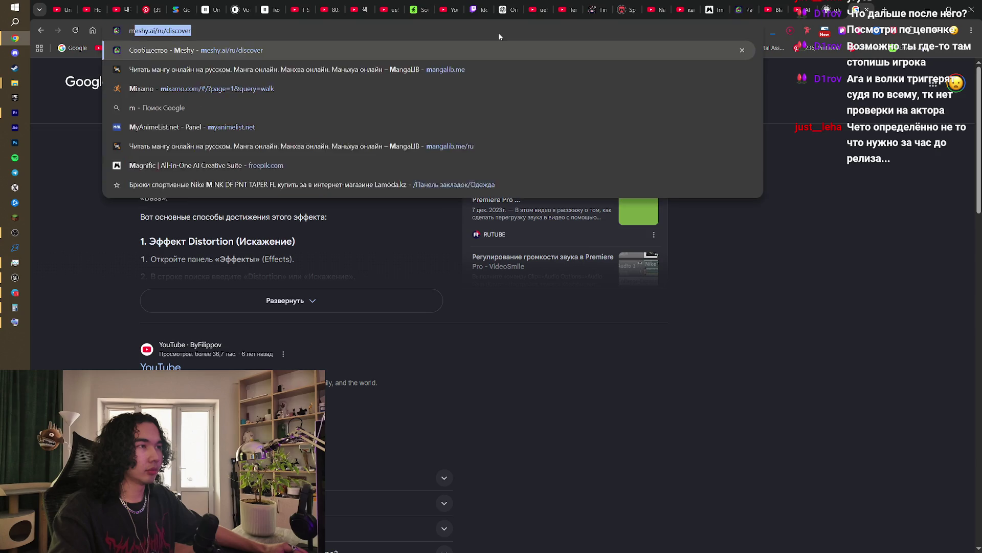
key("Return")
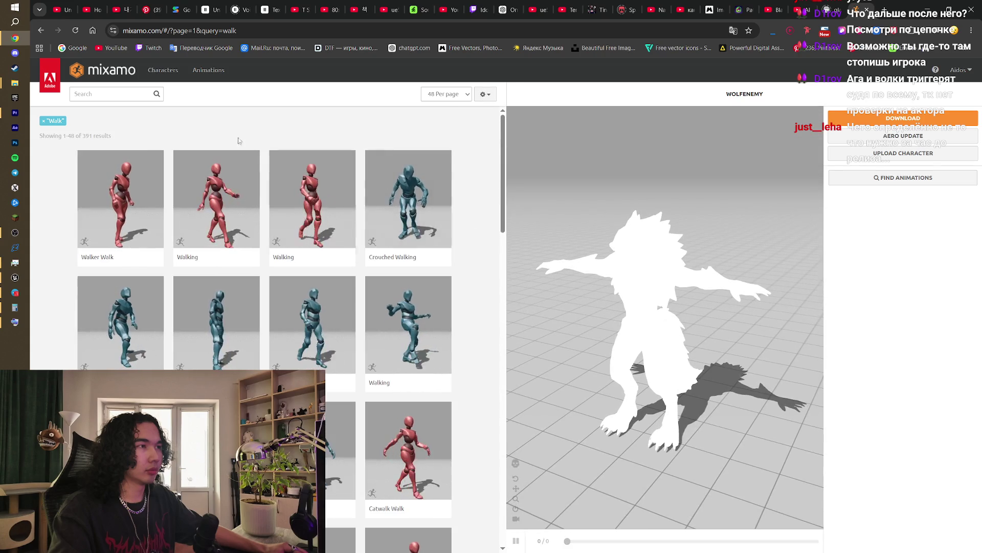
Step: Search Mixamo for 'death' and preview Death From Right on the wolf
left_click(116, 94)
type("death")
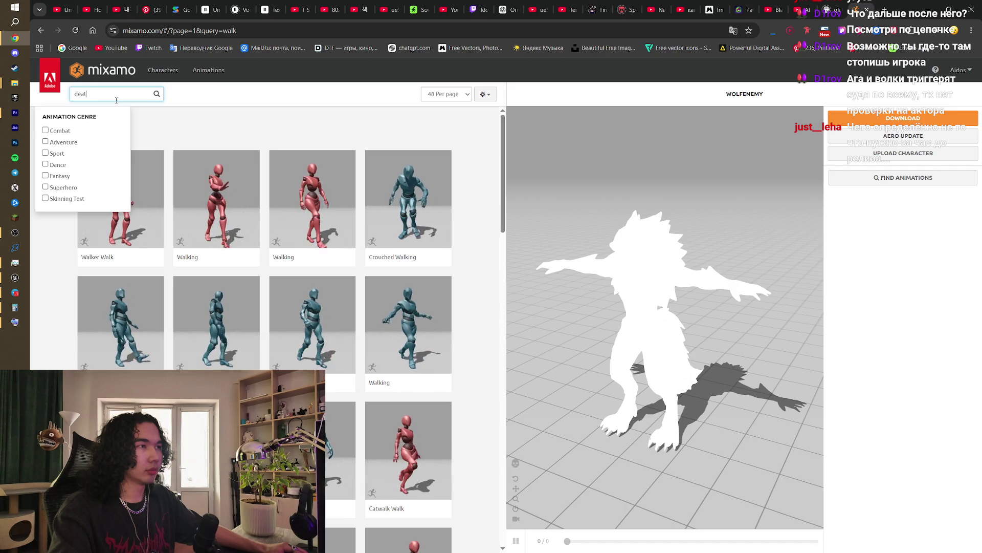
left_click(299, 121)
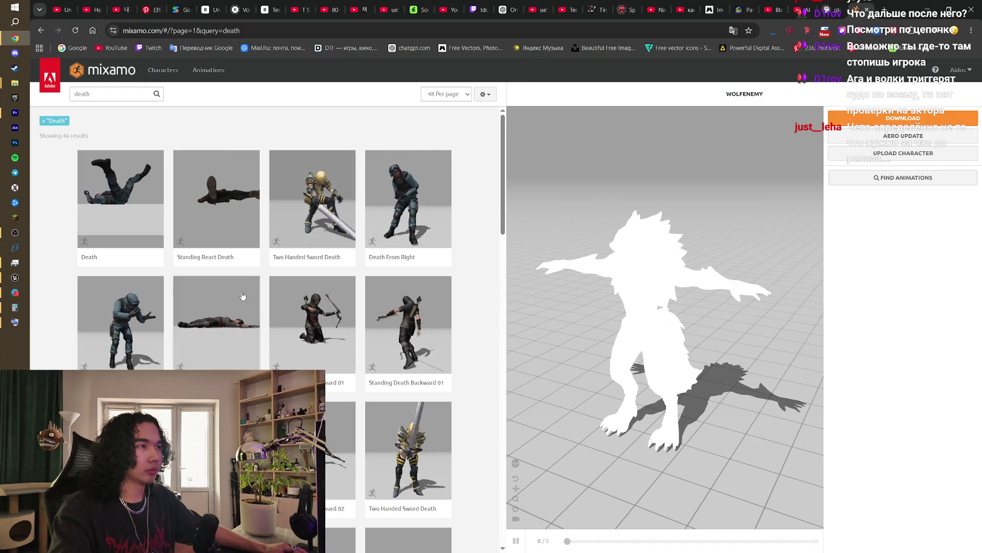
left_click(409, 205)
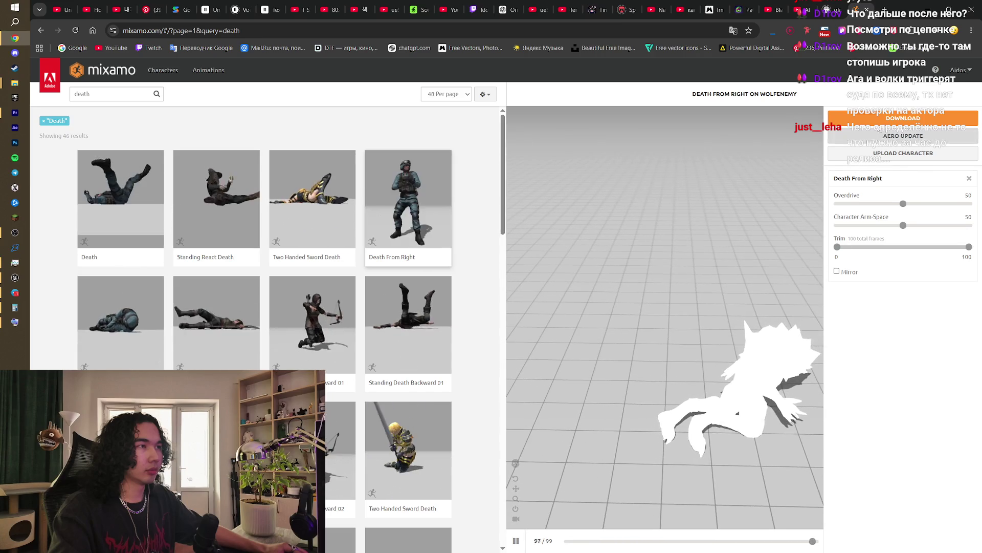
Step: Download Death From Right as an FBX without skin into the Wolf Enemy folder
left_click(880, 122)
left_click(563, 158)
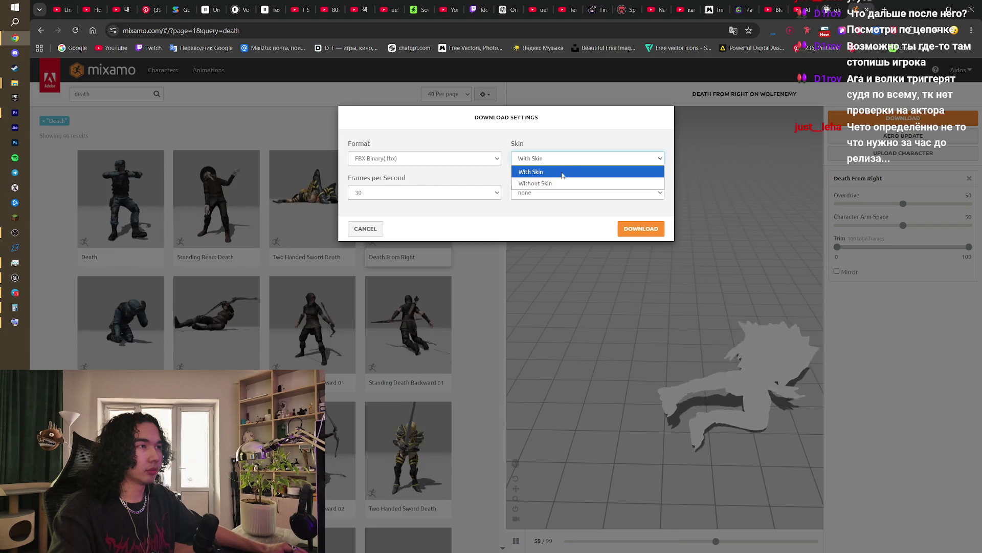
left_click(566, 187)
left_click(640, 229)
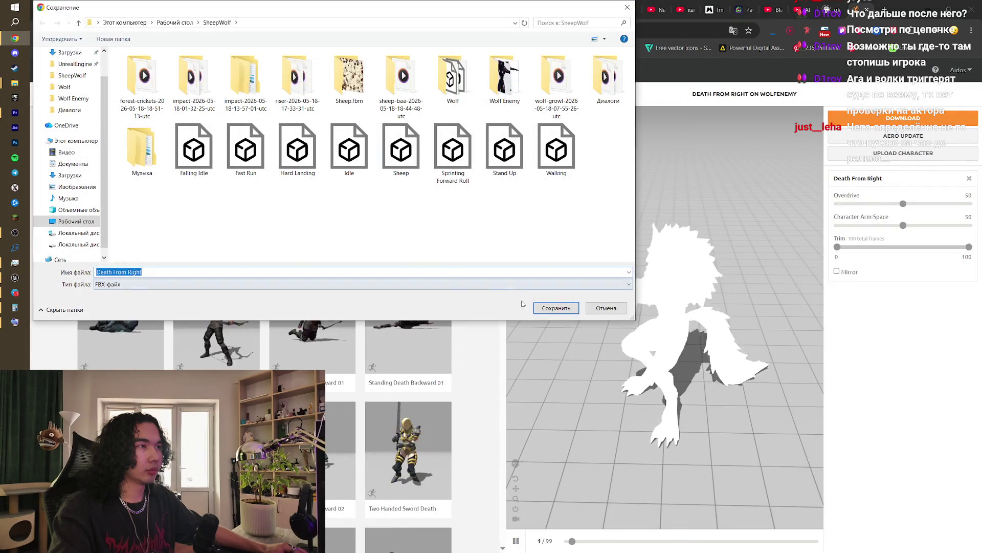
double_click(514, 76)
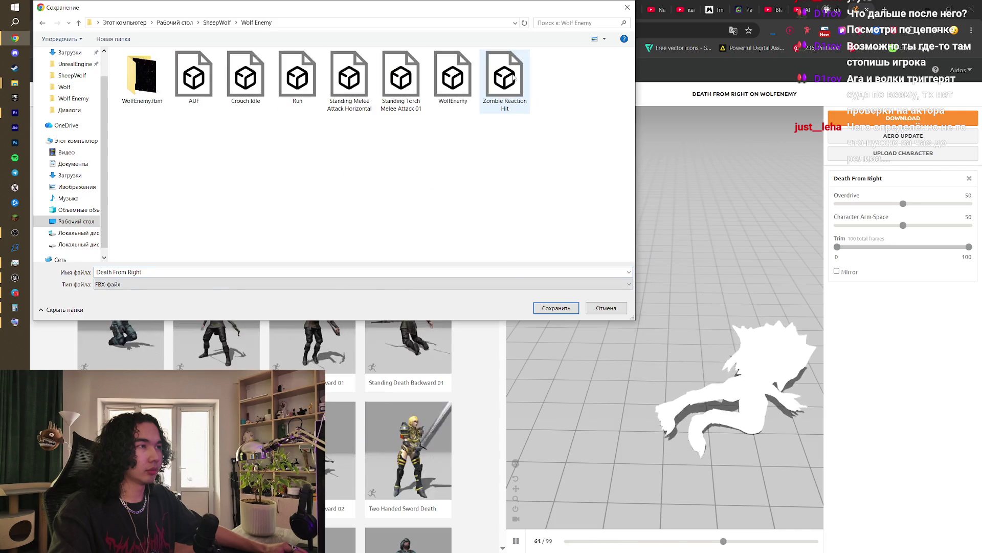
left_click(557, 309)
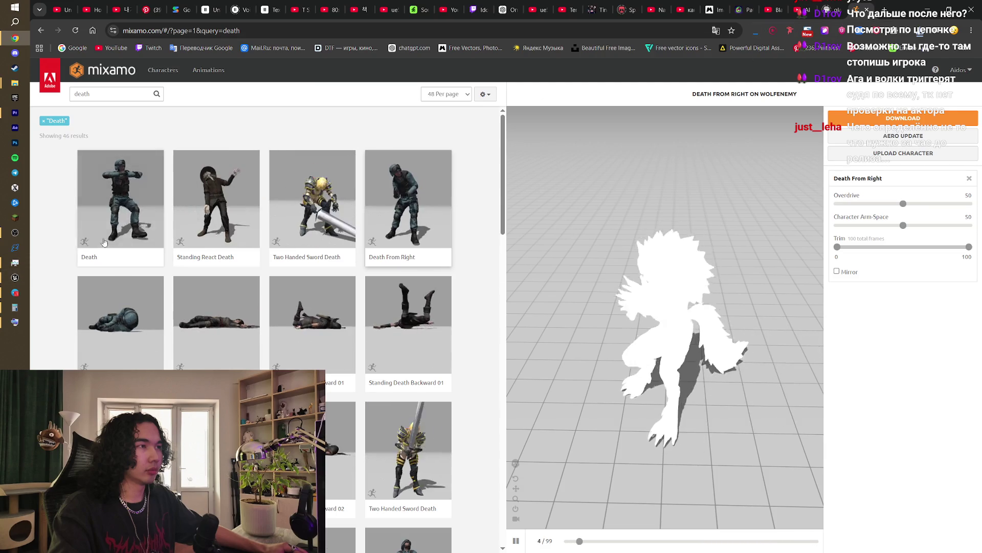
key("alt+Tab")
Step: Import the downloaded Death From Right FBX into the Characters/BadWolf folder
left_click(106, 20)
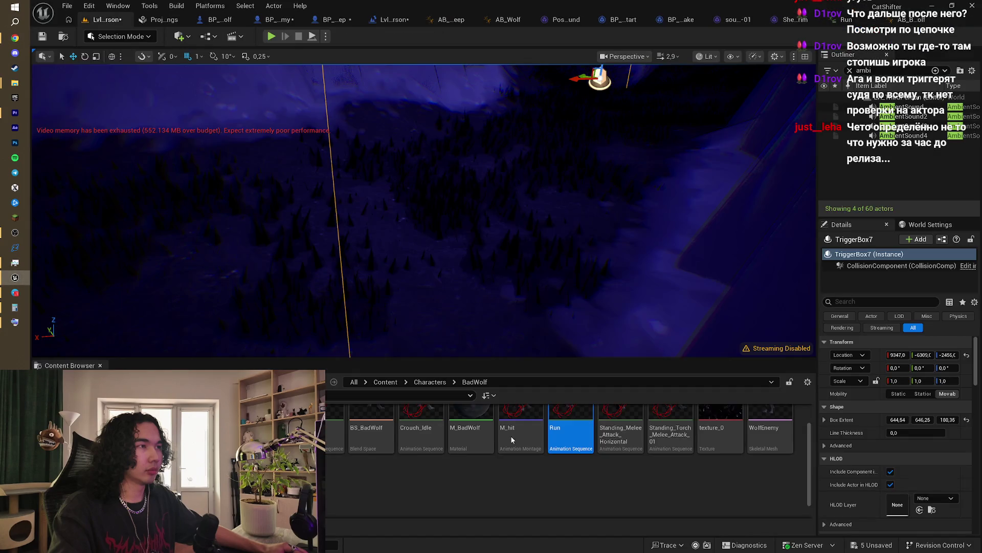
key("alt+Tab")
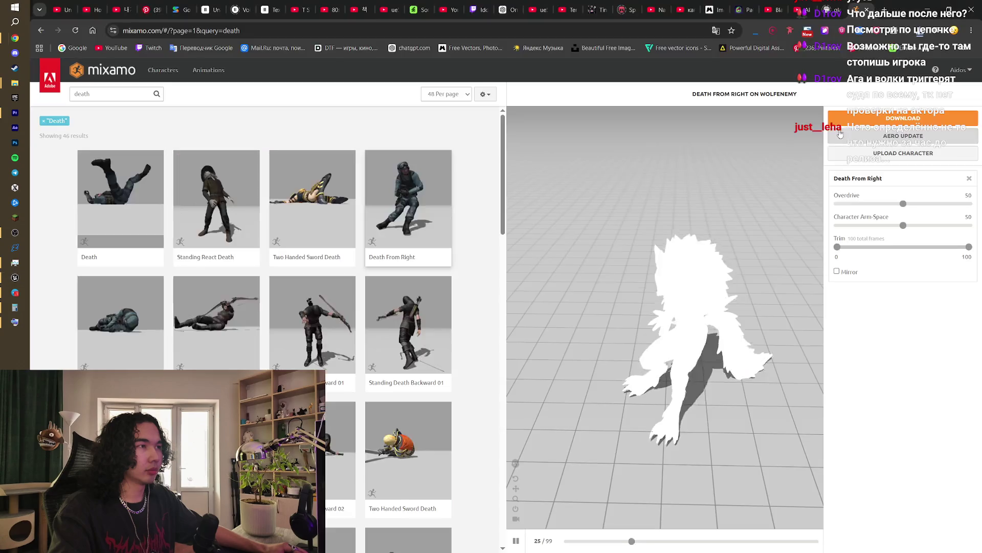
key("alt+Tab")
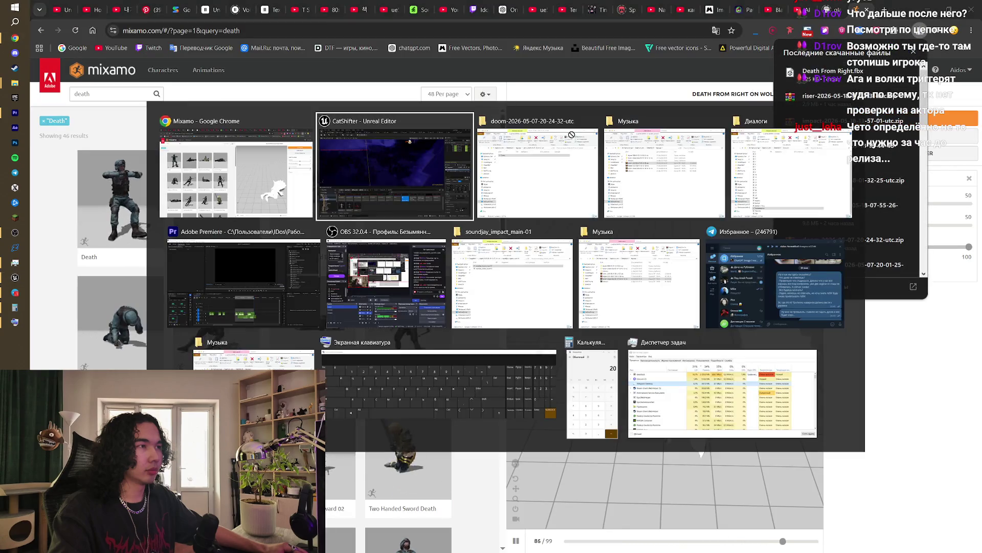
left_click_drag(505, 249, 336, 494)
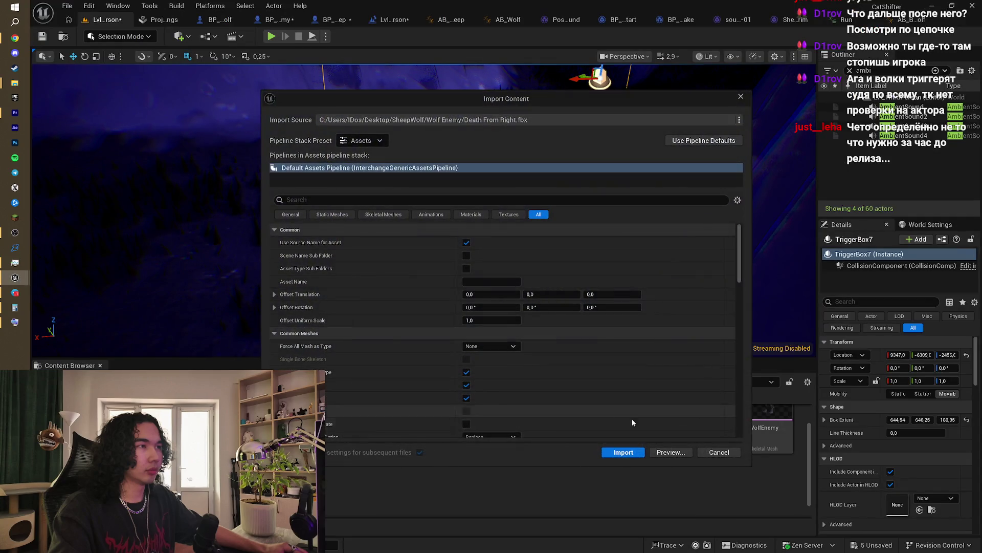
left_click(623, 452)
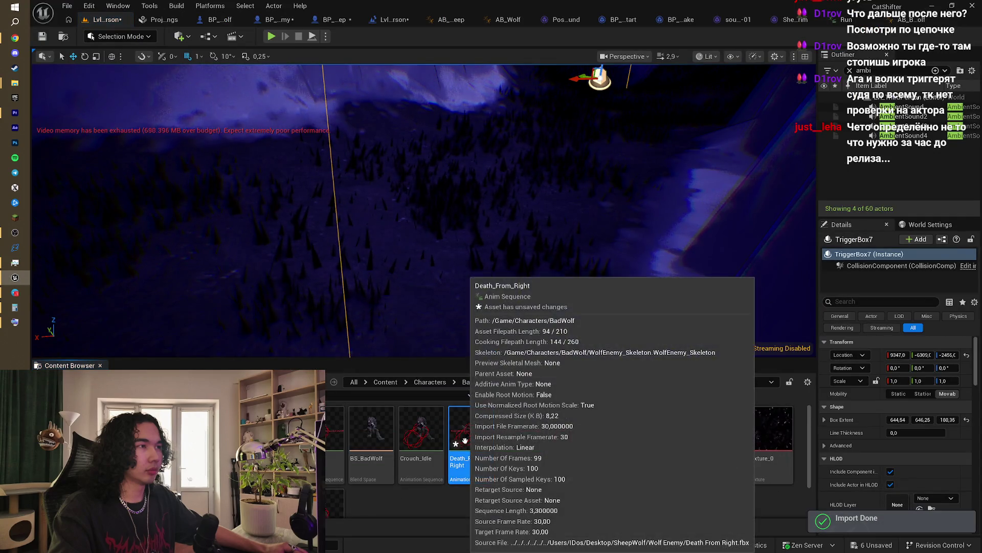
Step: Create an anim montage AM_Death from Death From Right and save all assets
right_click(468, 435)
mouse_move(570, 117)
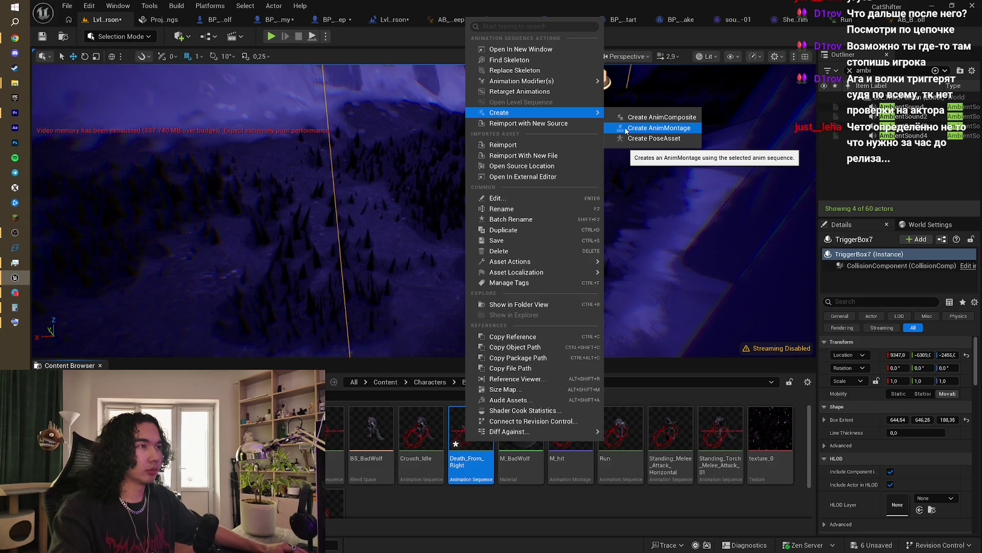
left_click(627, 129)
type("AM_Death")
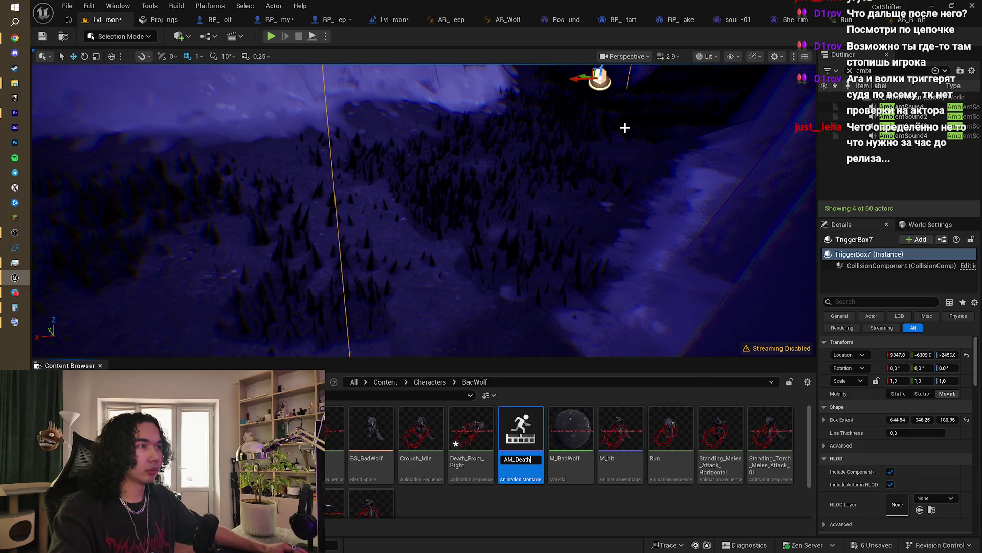
key("Return")
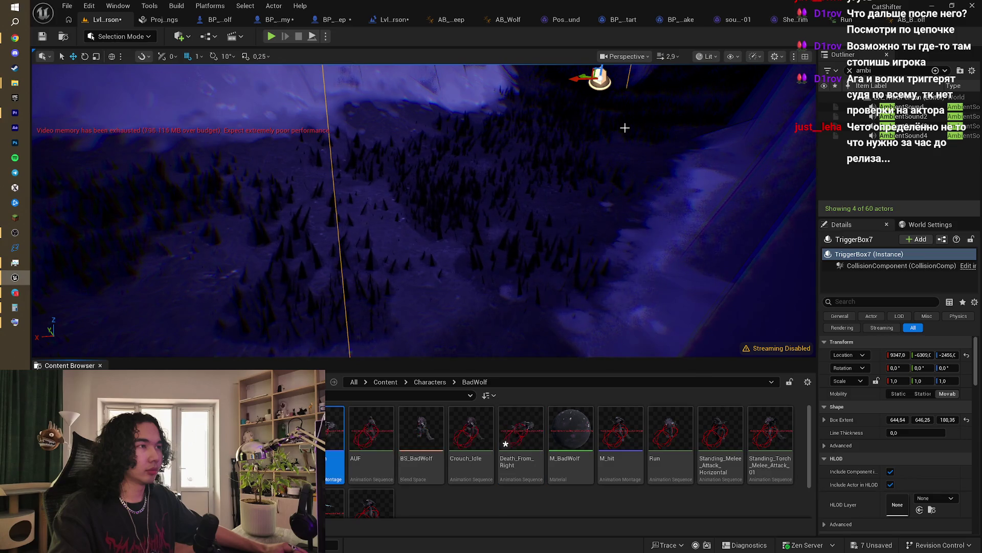
key("ctrl+shift+s")
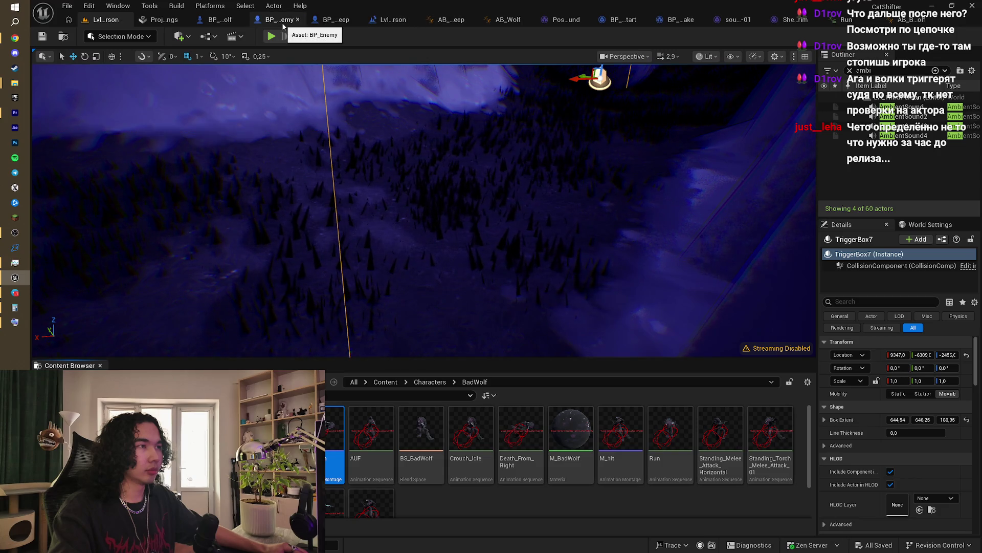
Step: Set BP_Enemy's Play Montage to play AM_Death and compile the blueprint
left_click(279, 19)
left_click(427, 258)
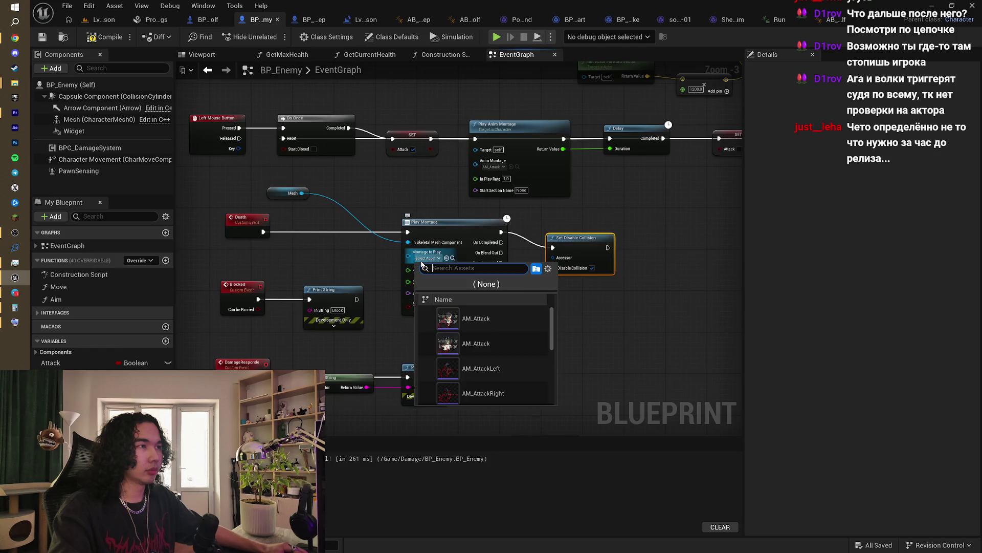
scroll(510, 352, "down", 2)
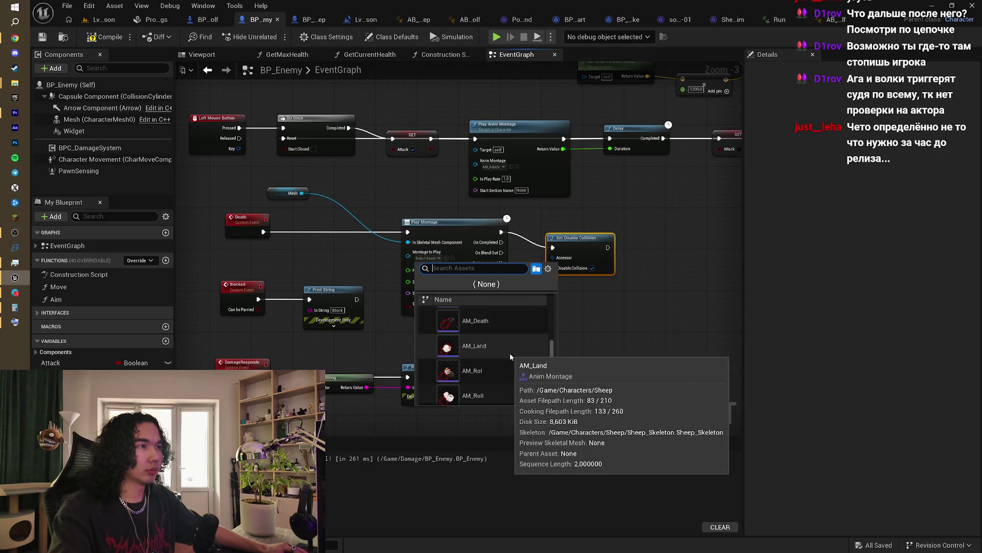
left_click(491, 382)
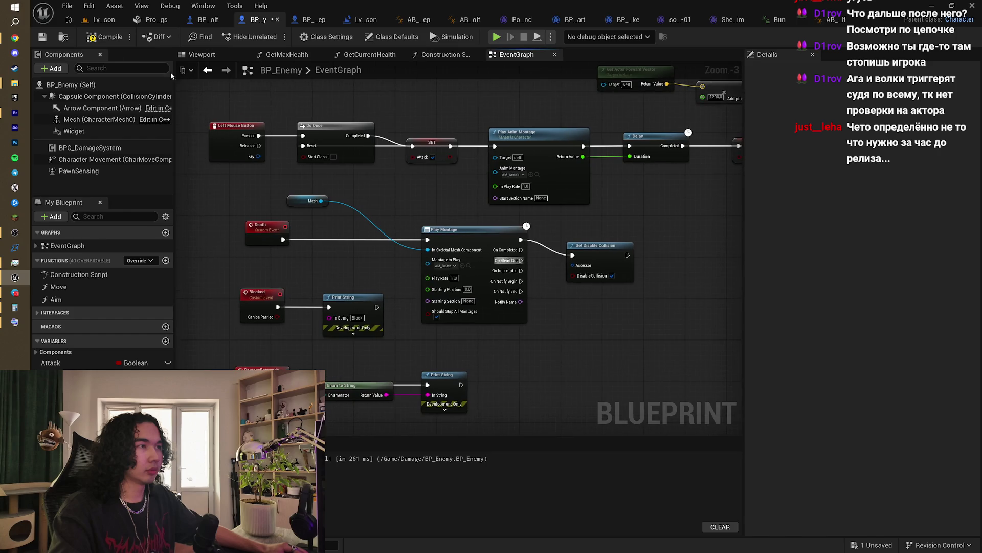
left_click(92, 38)
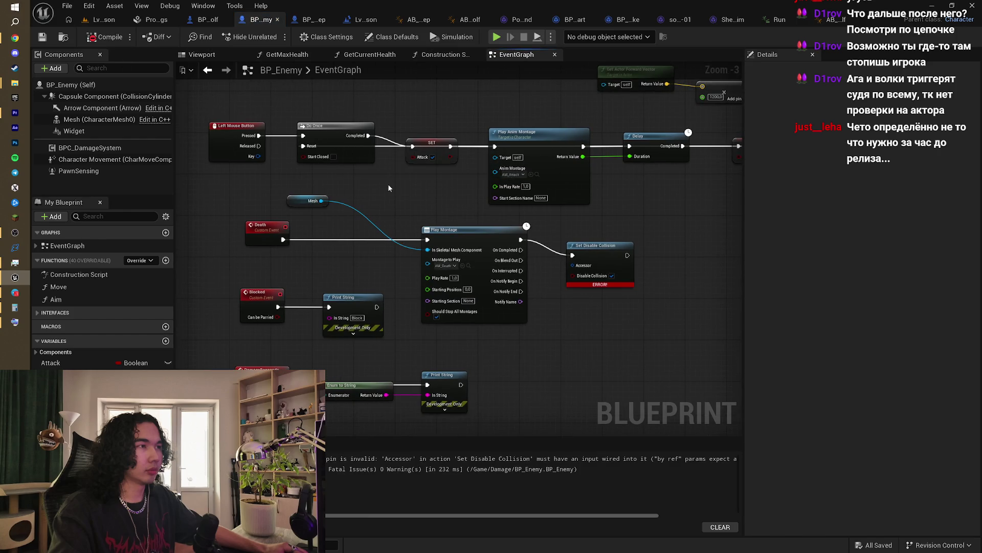
Step: Center on the erroring Set Disable Collision node and shift it slightly right
left_click_drag(389, 188, 405, 202)
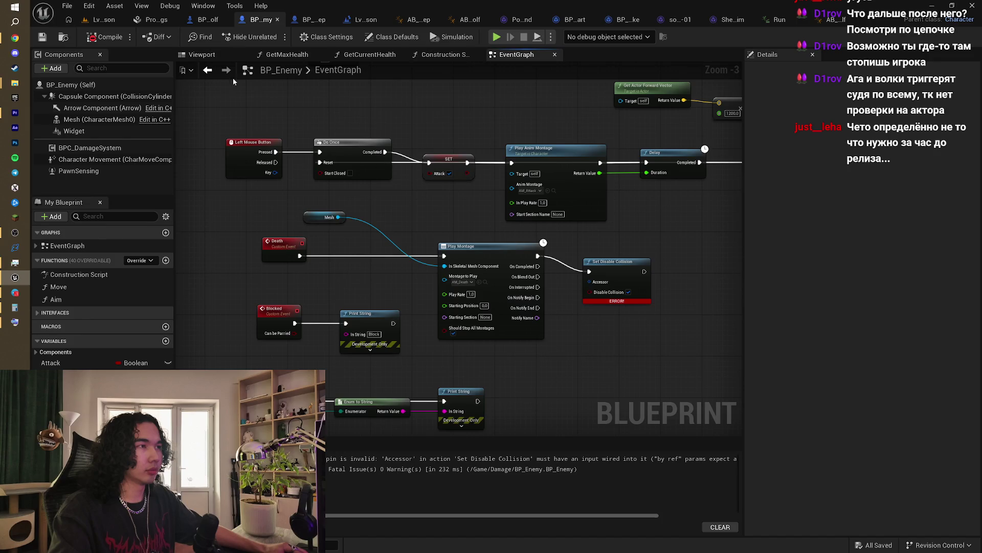
left_click_drag(572, 263, 513, 241)
scroll(557, 234, "up", 1)
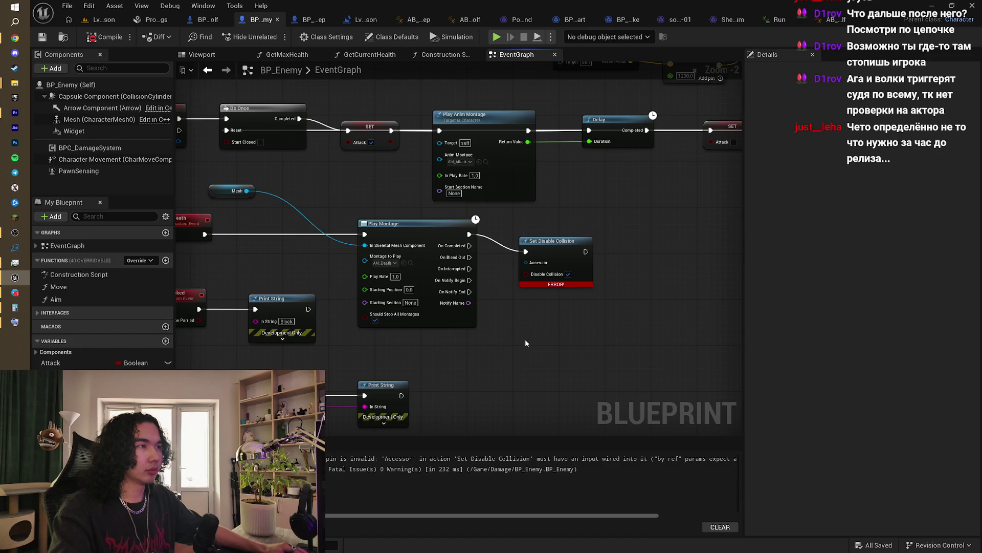
left_click_drag(549, 251, 573, 252)
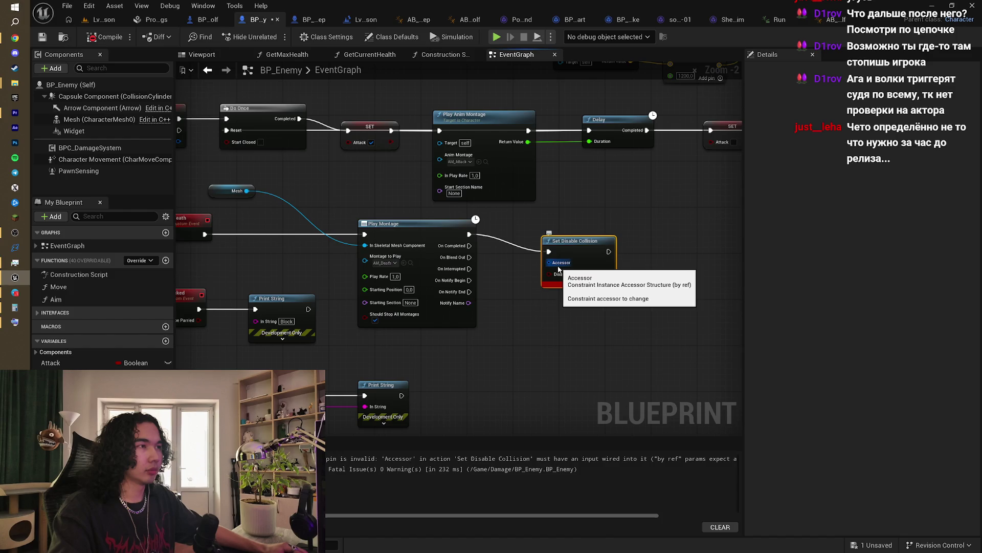
right_click(509, 326)
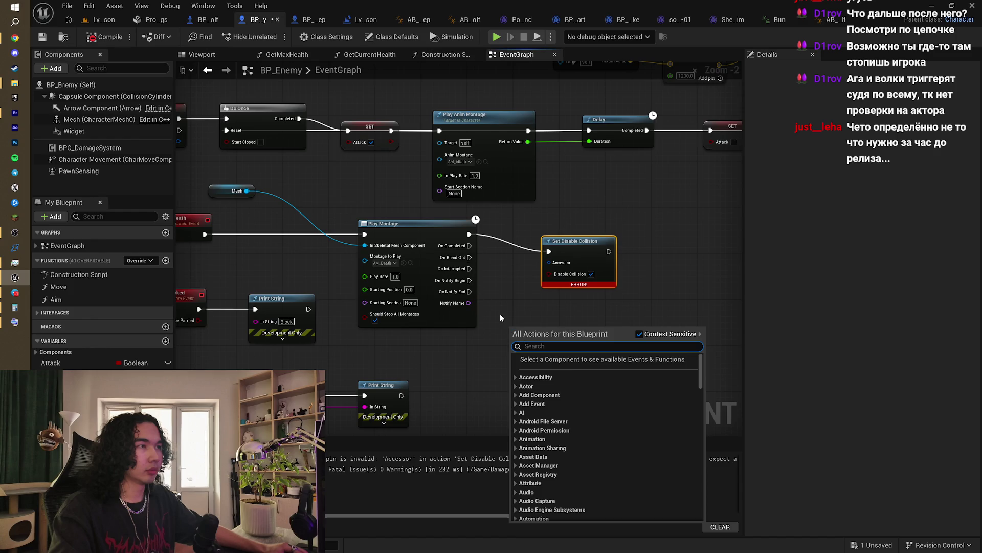
Step: Look for collision actions on the Mesh and inspect the enemy's collision and movement settings
key("Escape")
left_click_drag(247, 191, 518, 334)
type("collisi")
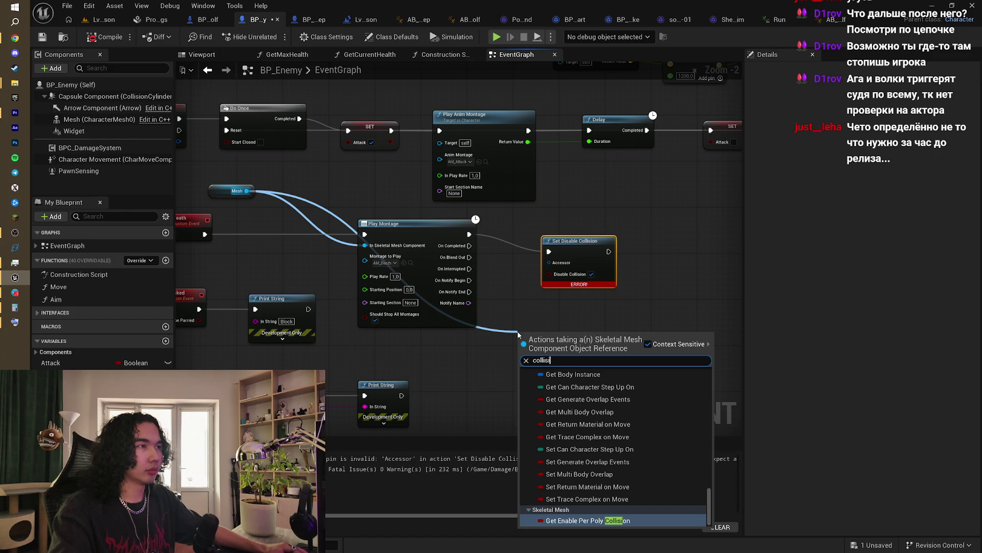
left_click(535, 297)
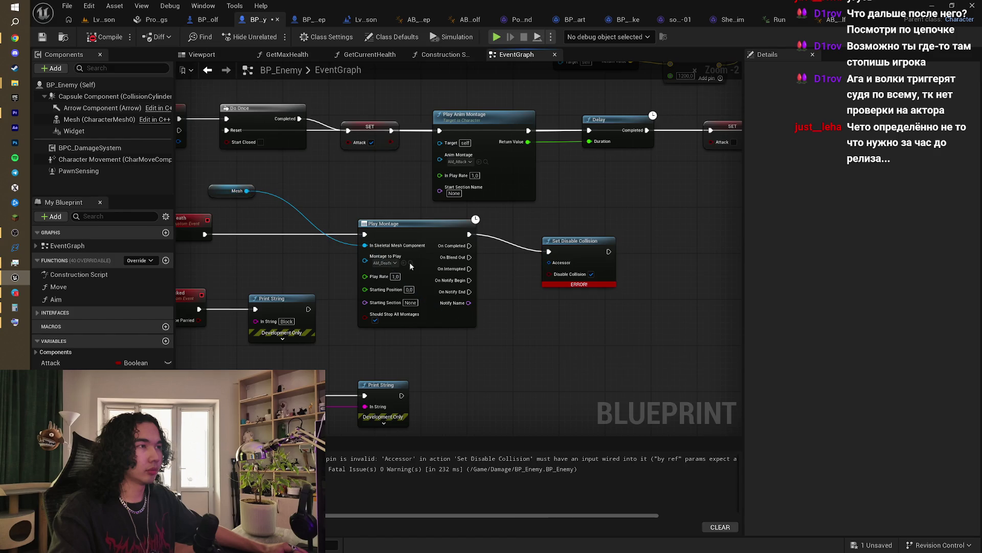
left_click(75, 85)
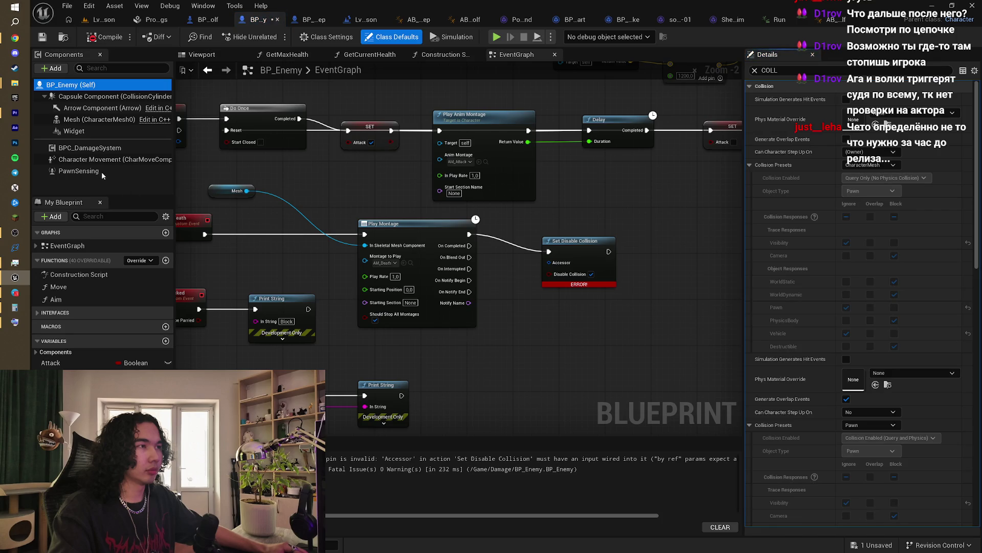
left_click(100, 159)
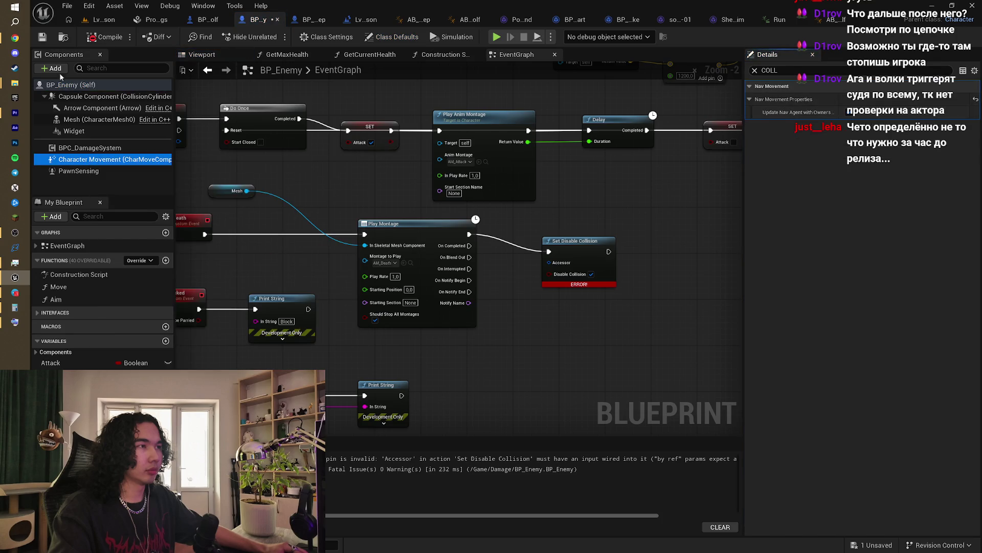
left_click(66, 84)
Step: Replace the erroring node with a fresh Set Disable Collision chained after Play Montage
left_click(584, 240)
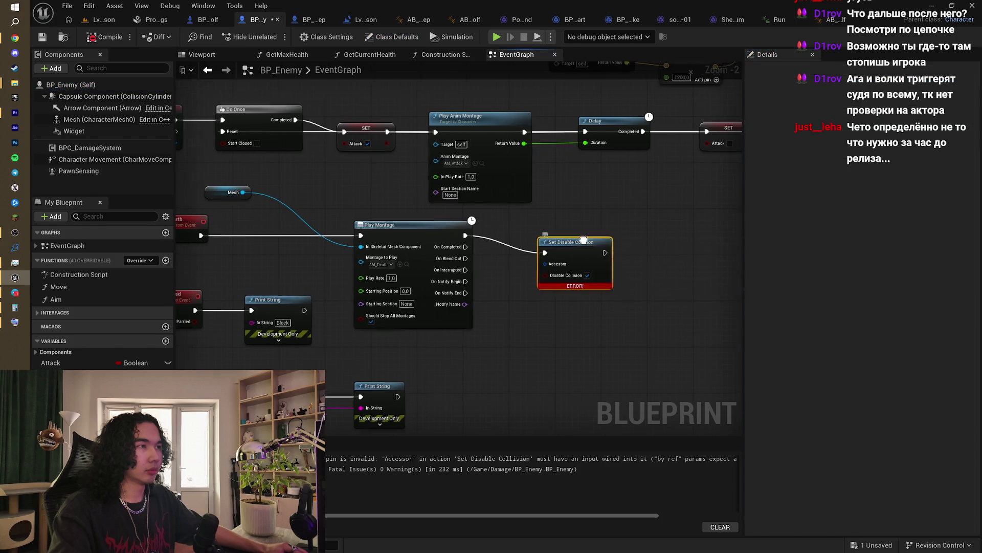
key("Delete")
left_click_drag(424, 258, 470, 262)
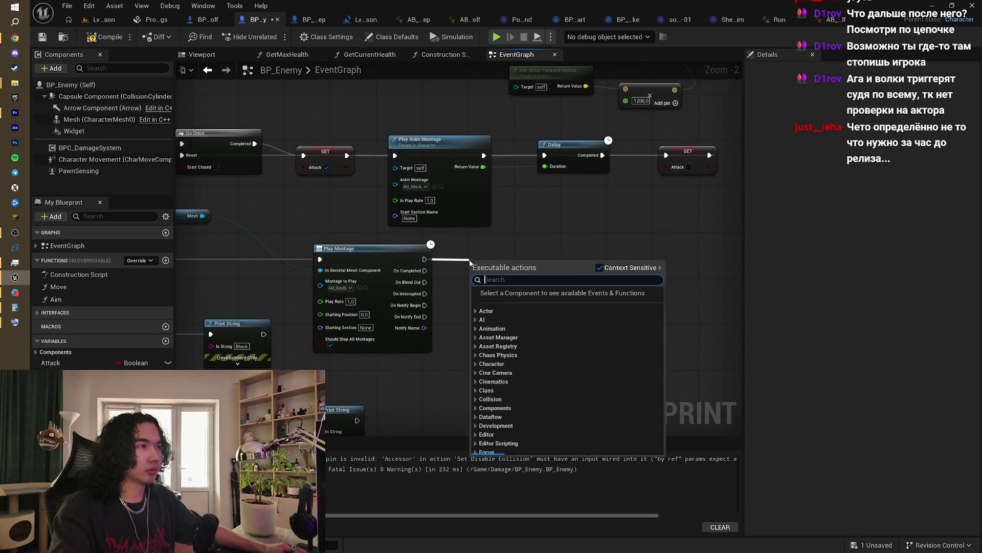
type("coll")
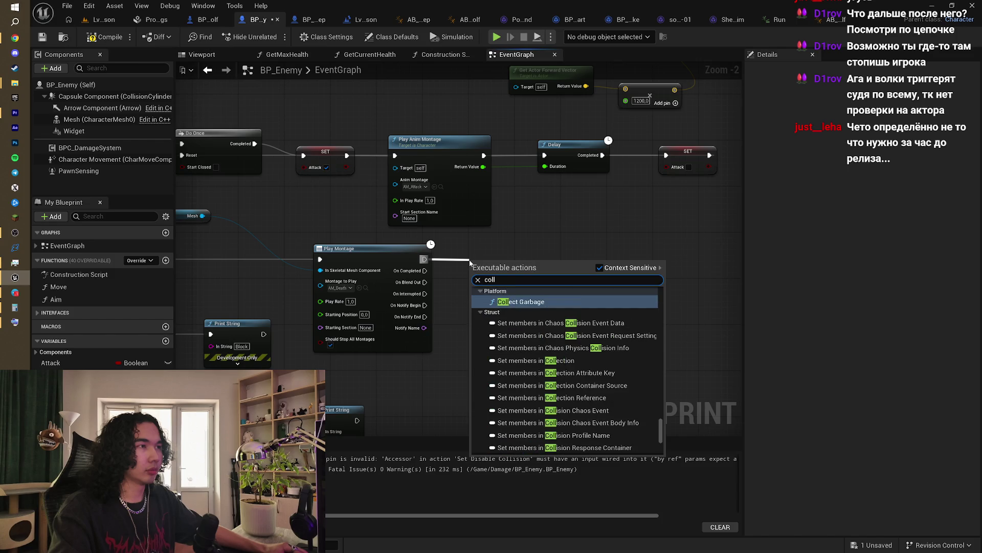
type("ision")
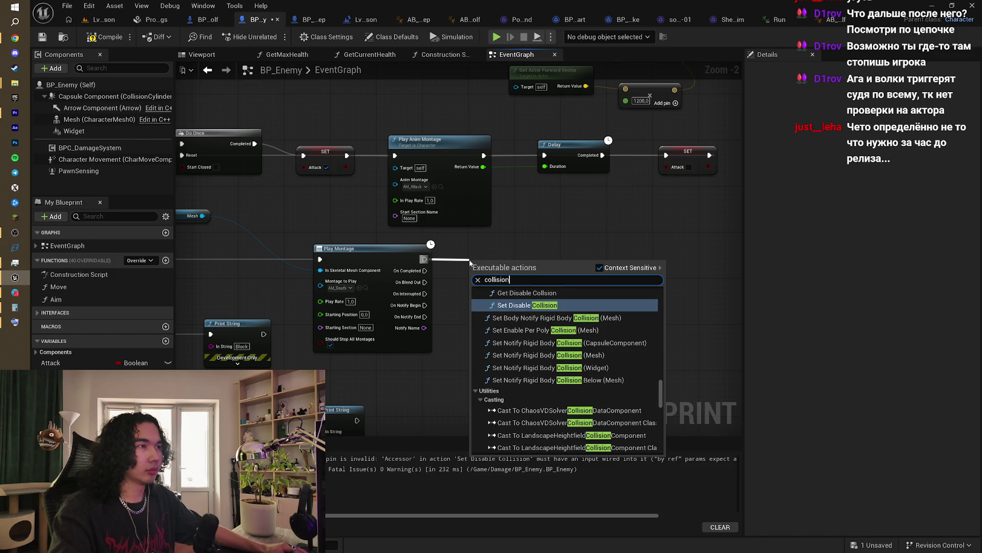
scroll(558, 328, "up", 5)
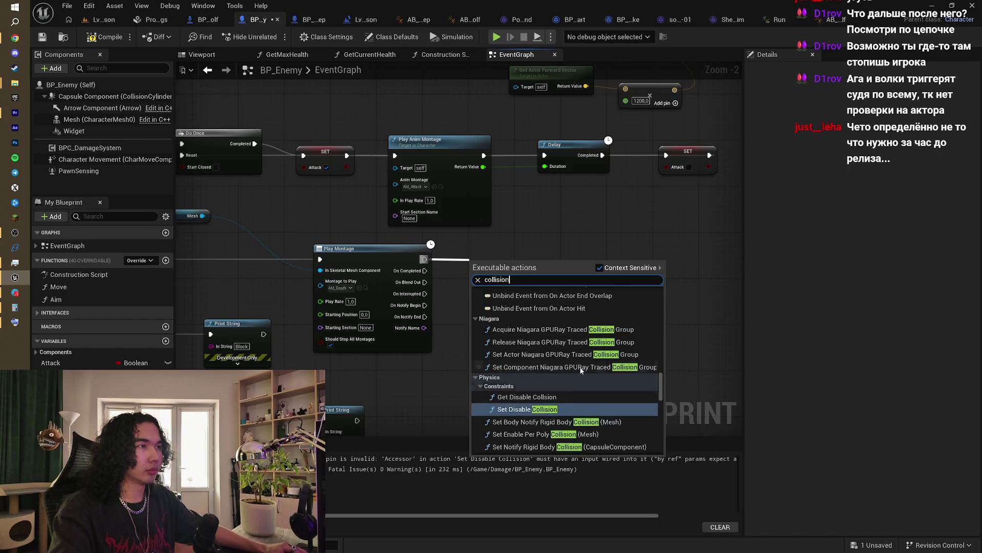
scroll(593, 415, "down", 5)
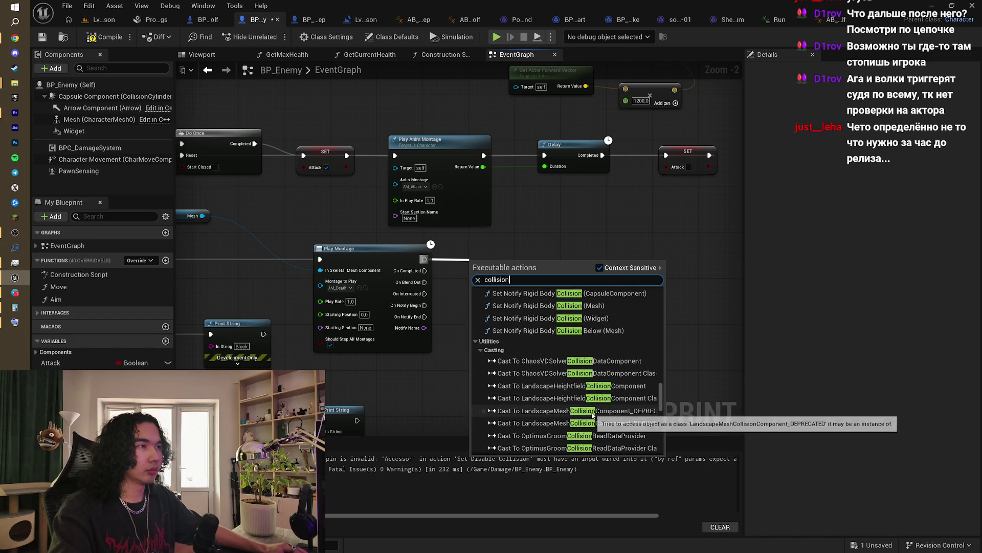
scroll(592, 415, "up", 2)
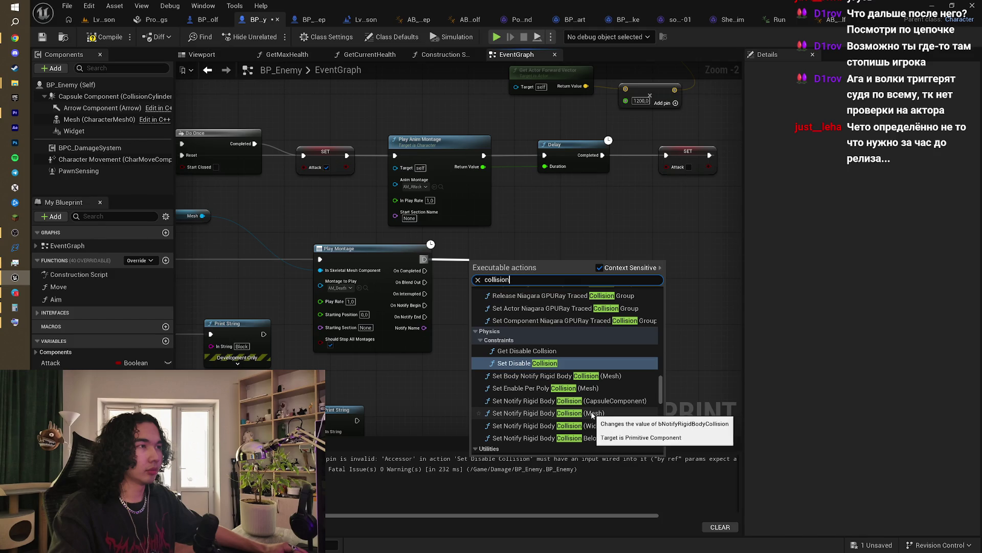
left_click(545, 364)
left_click_drag(472, 275, 546, 275)
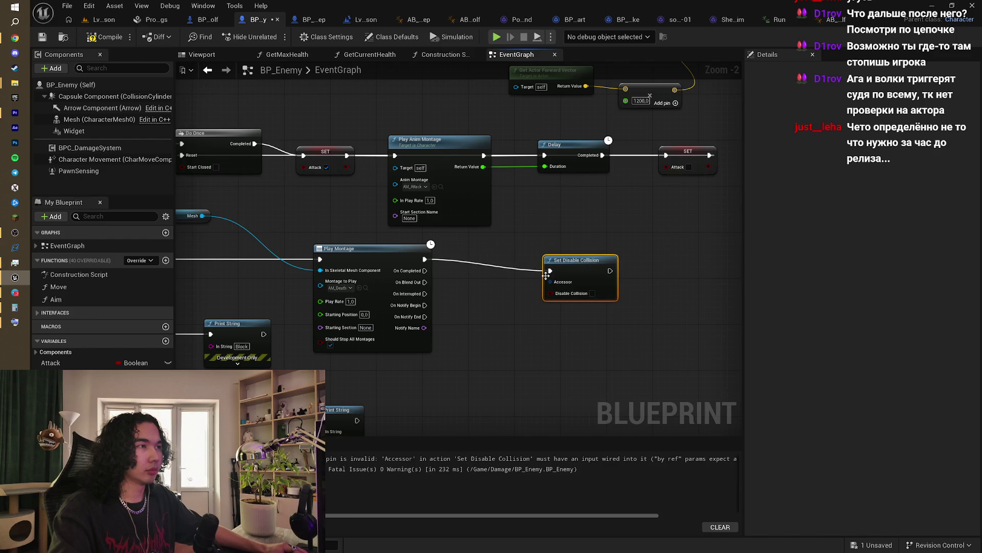
right_click(553, 283)
Step: Promote the Accessor pin to a new Accessor variable, place it lower, and compile BP_Enemy
left_click(573, 311)
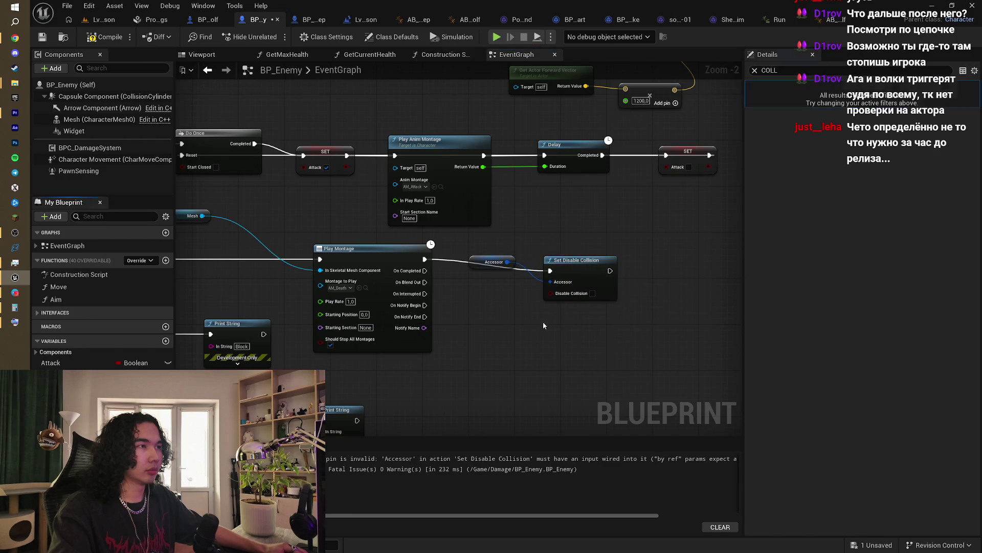
left_click_drag(473, 258, 467, 305)
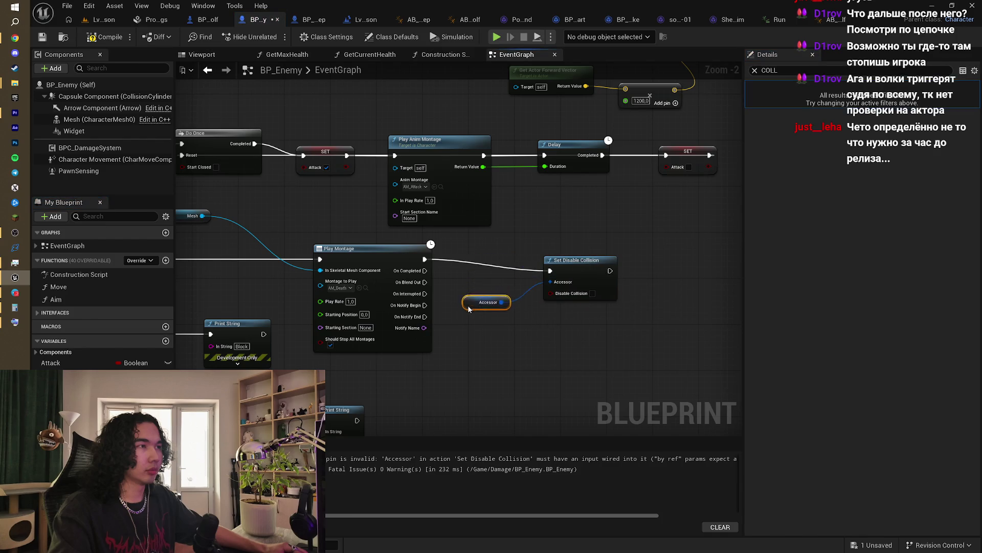
left_click(97, 37)
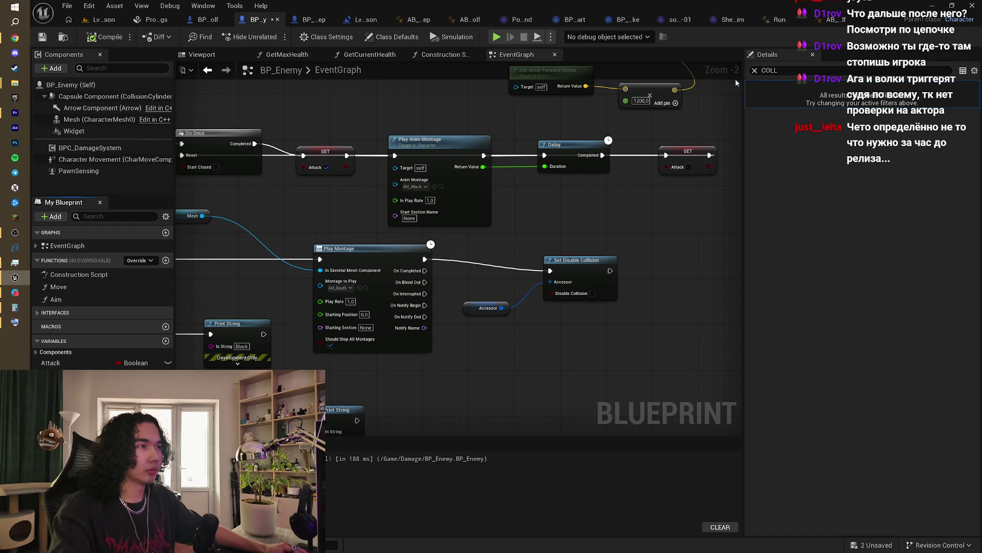
Step: Review the Accessor variable's type and default value, then hide the Details panel
left_click(755, 70)
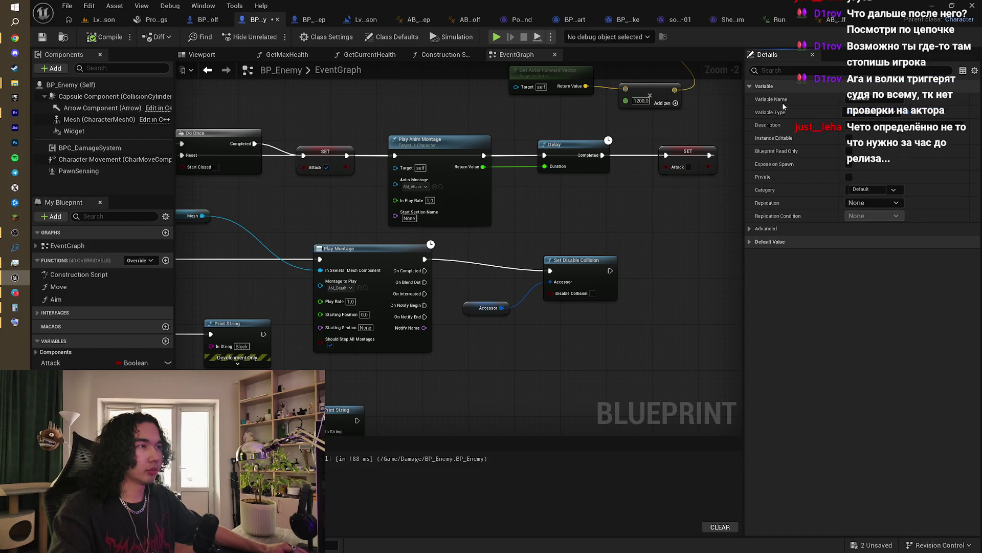
left_click(870, 115)
left_click(869, 117)
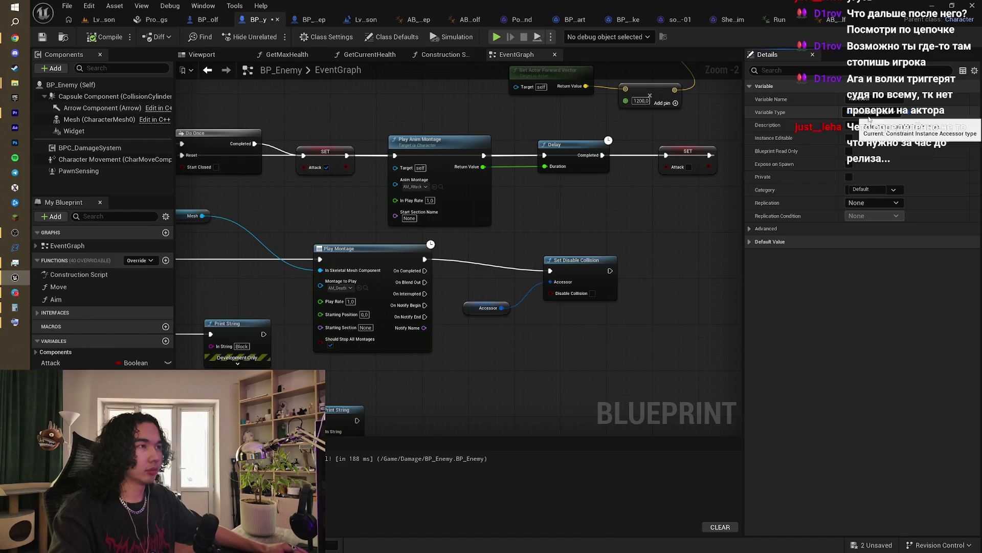
left_click(749, 242)
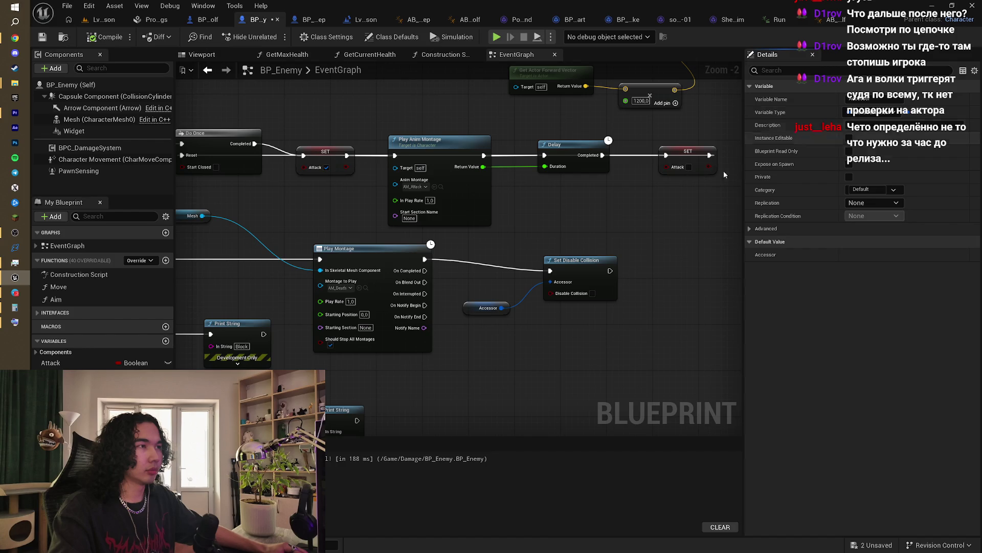
left_click(476, 309)
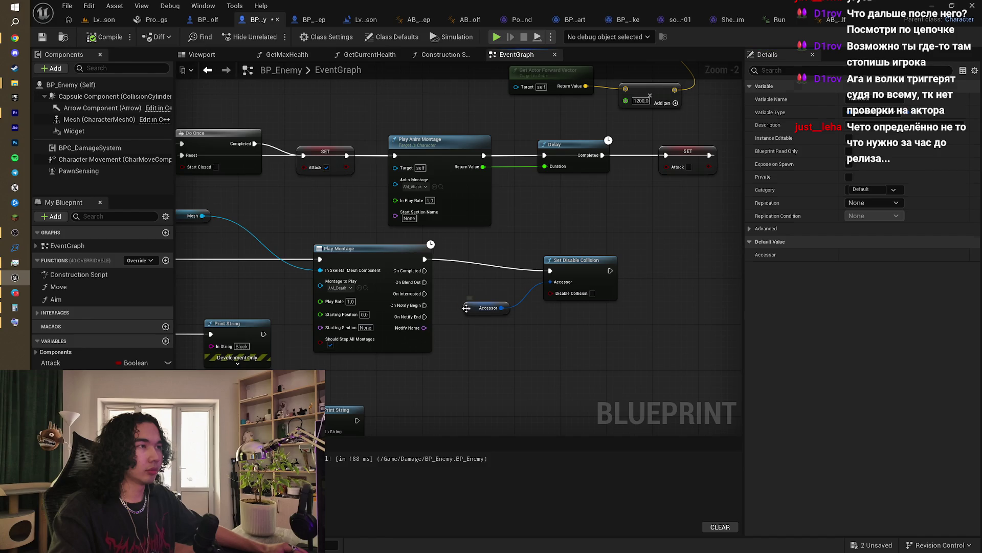
left_click(584, 268)
left_click(812, 55)
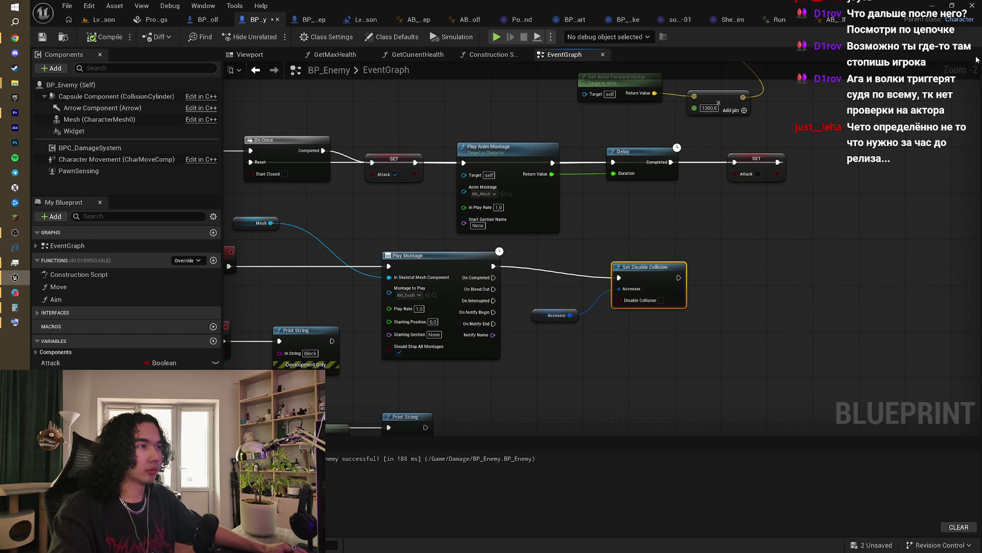
left_click(244, 6)
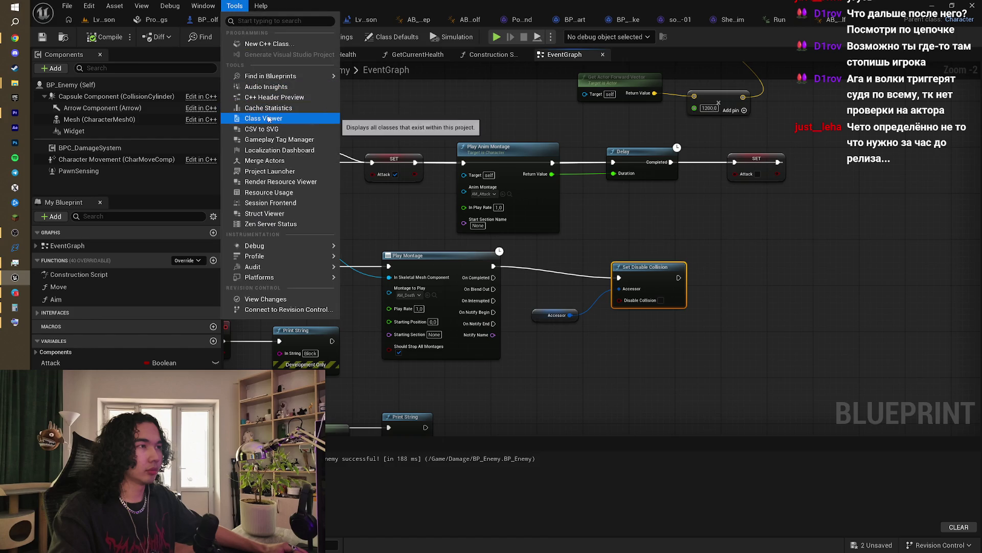
left_click(234, 6)
left_click(214, 5)
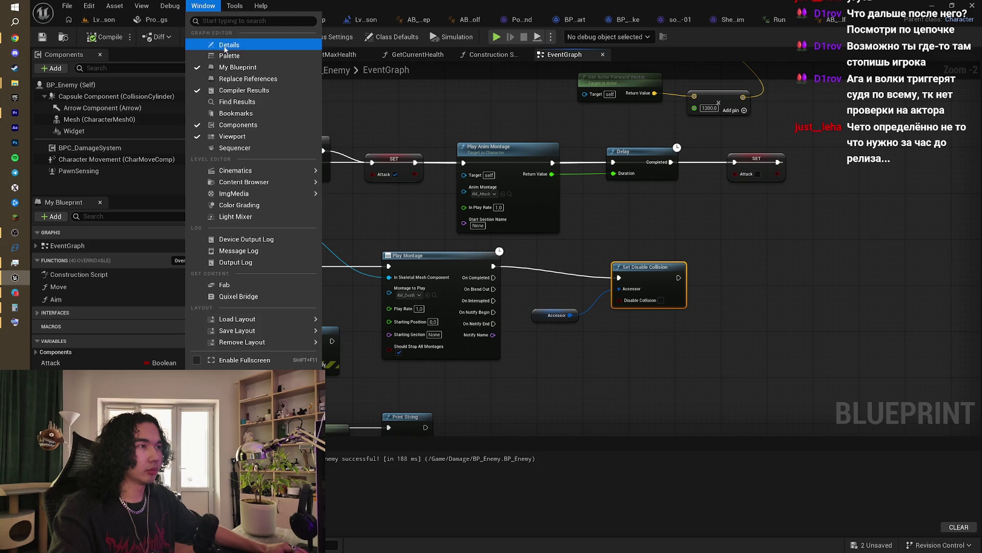
left_click(223, 45)
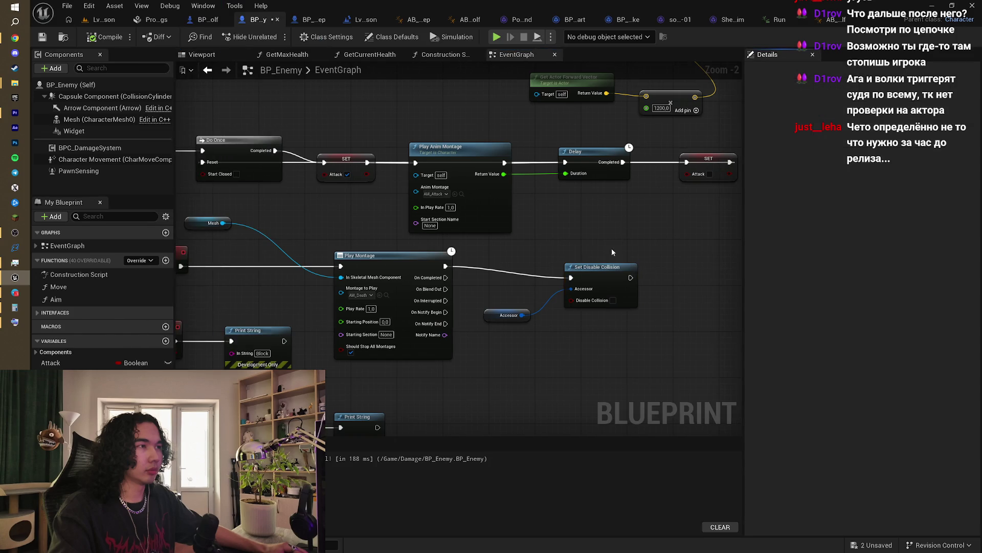
left_click(234, 5)
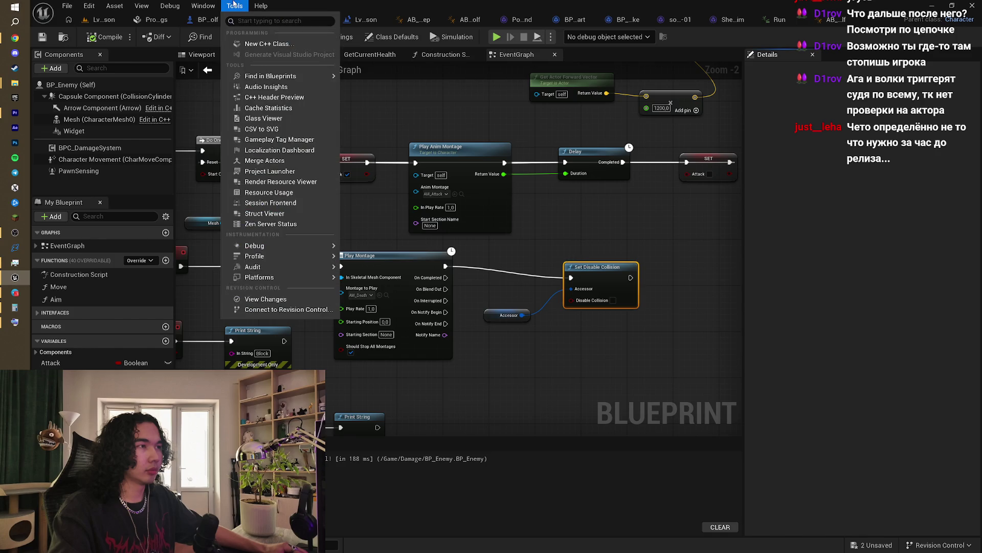
left_click(234, 6)
left_click(210, 5)
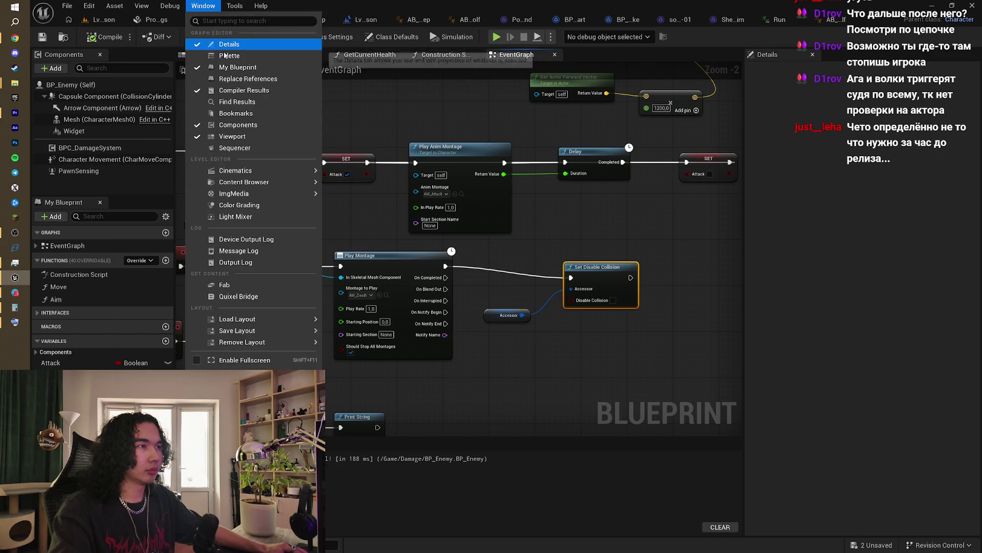
left_click(223, 47)
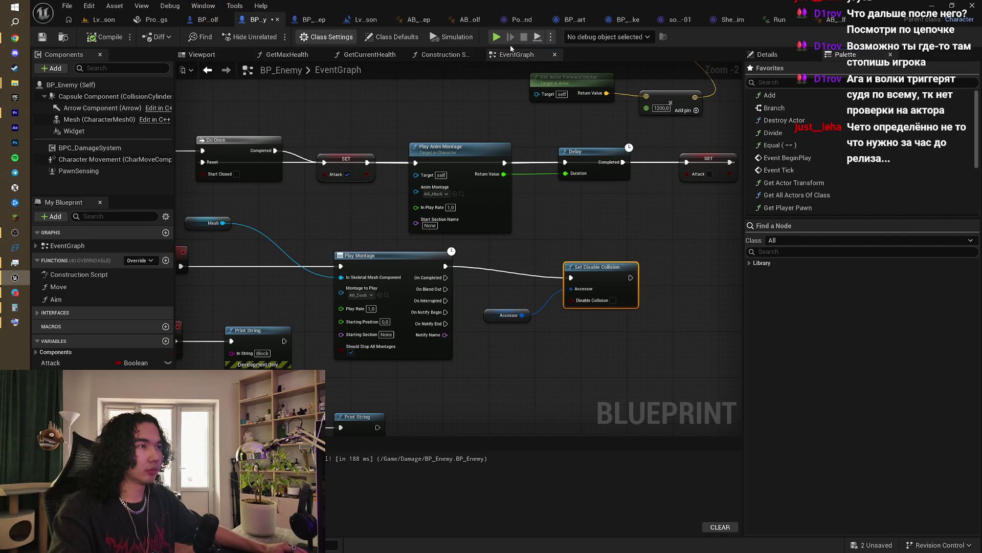
left_click(790, 55)
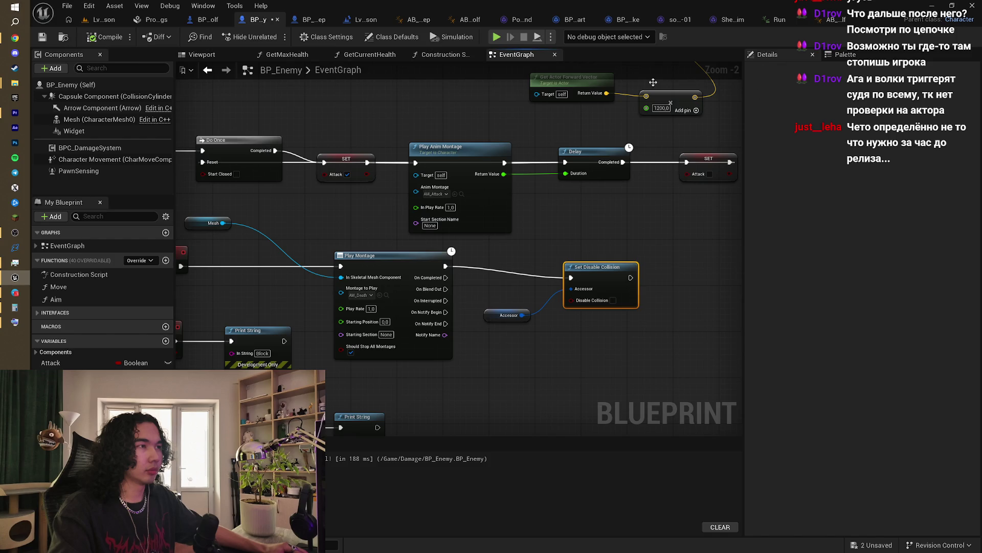
left_click(203, 6)
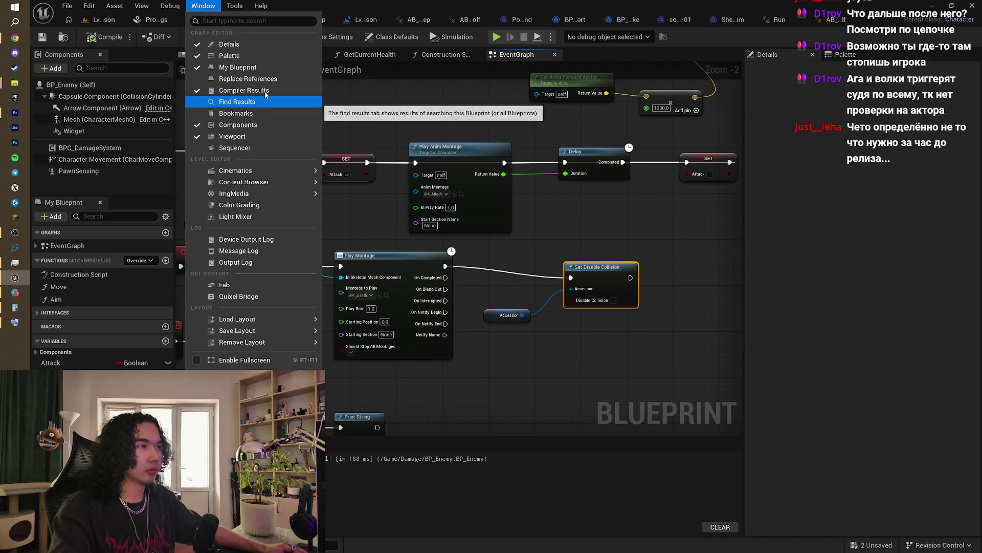
mouse_move(277, 172)
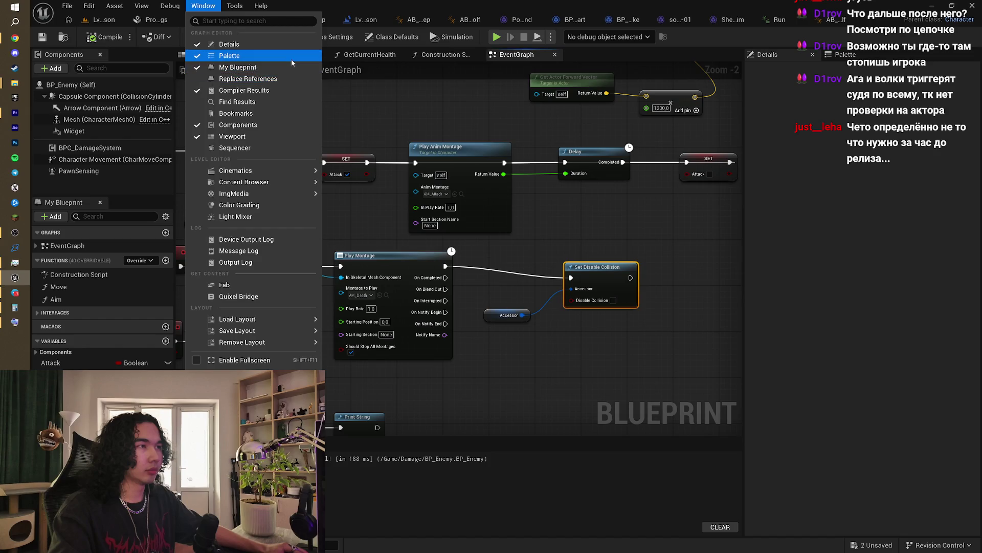
left_click(288, 42)
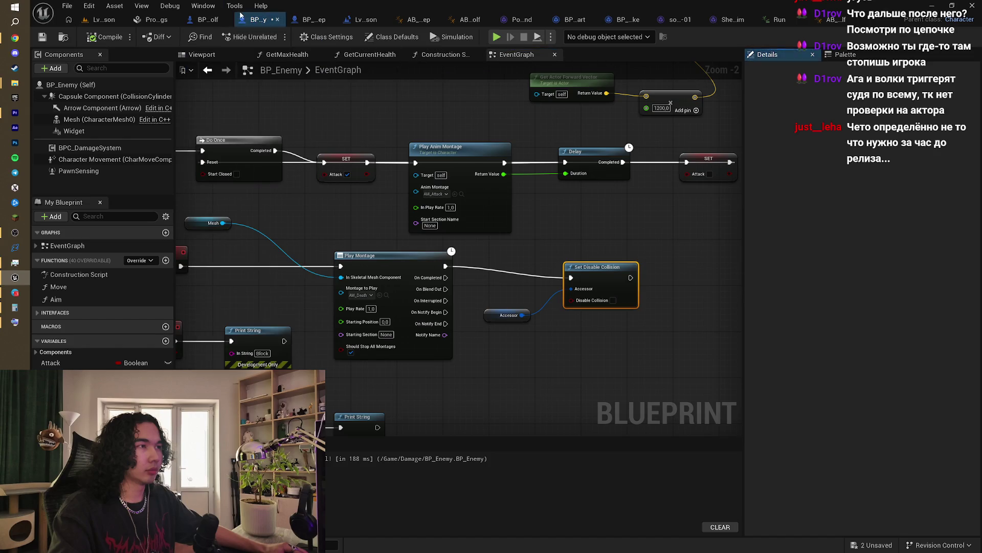
left_click(849, 55)
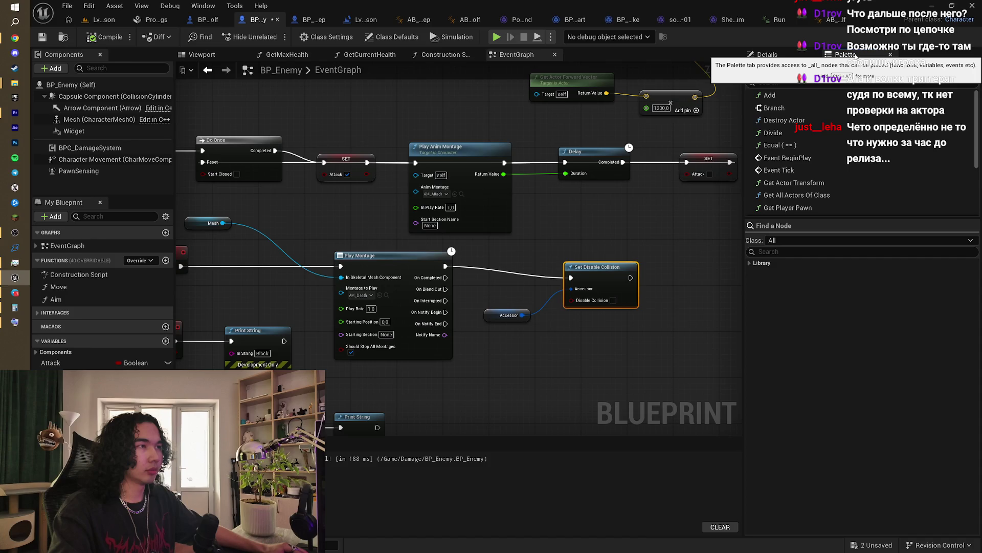
middle_click(856, 57)
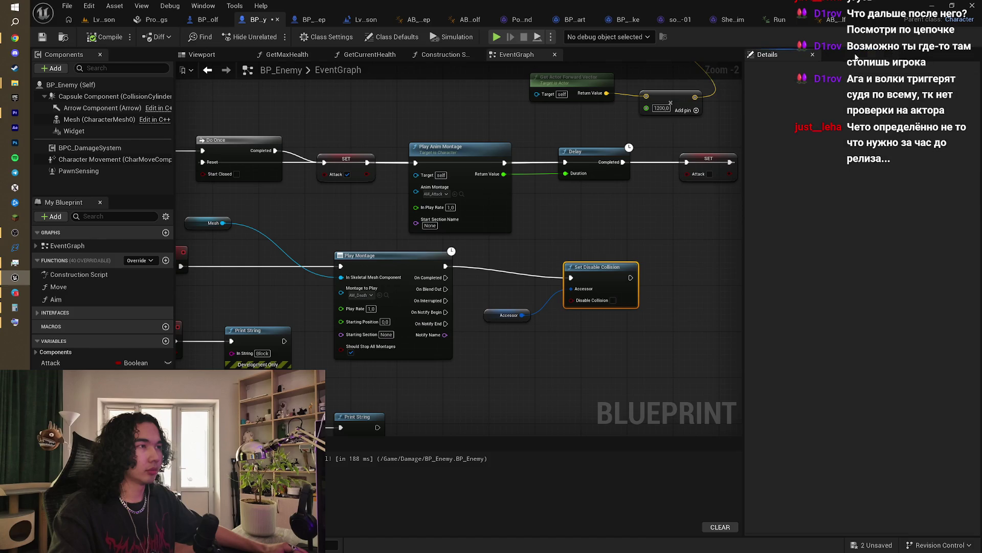
left_click(592, 152)
mouse_move(630, 139)
left_mouse_down()
mouse_move(539, 152)
mouse_move(586, 151)
mouse_move(633, 122)
left_mouse_up()
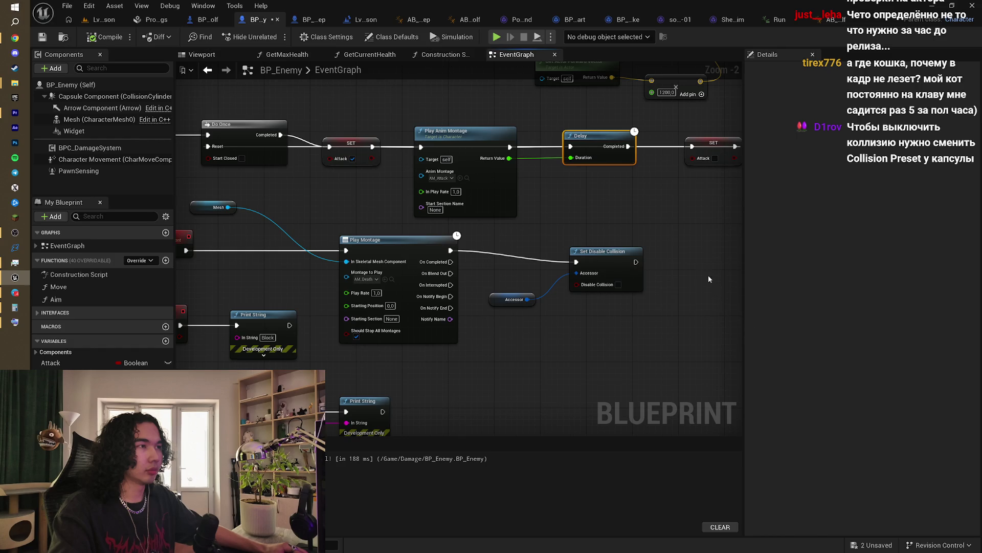
Step: Delete the Set Disable Collision node and its Accessor getter from the death chain
left_click_drag(672, 261, 617, 285)
left_click(529, 280)
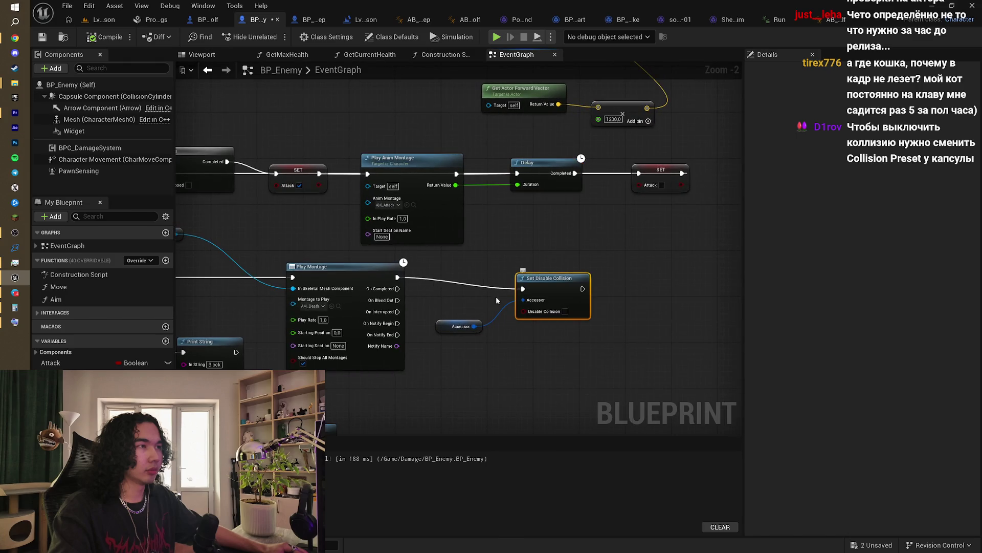
key("Delete")
left_click(460, 326)
key("Delete")
Step: Add a Capsule Component getter and attach a Set Collision Enabled node to it
mouse_move(65, 98)
left_mouse_down()
mouse_move(422, 321)
mouse_move(440, 348)
mouse_move(523, 309)
left_mouse_up()
type("collision")
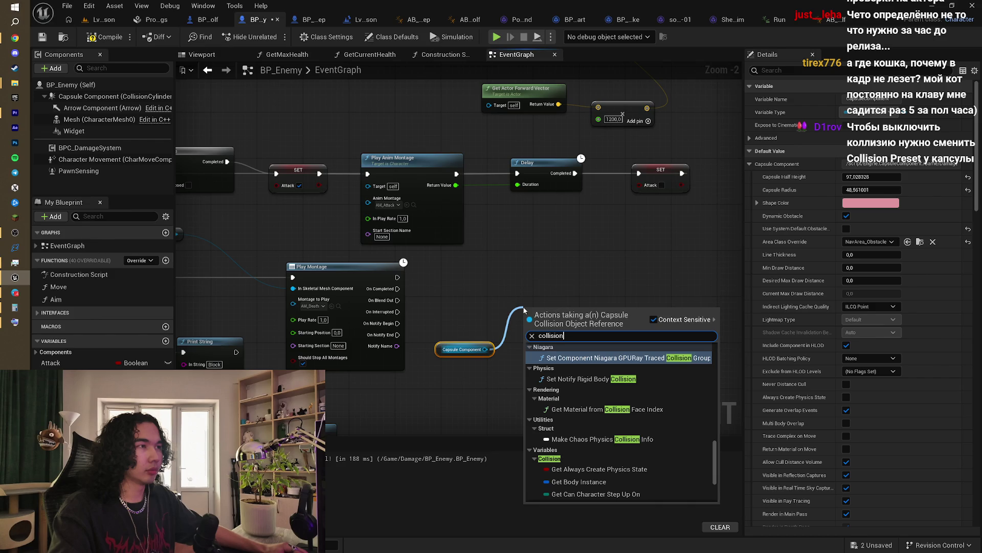
scroll(640, 422, "up", 2)
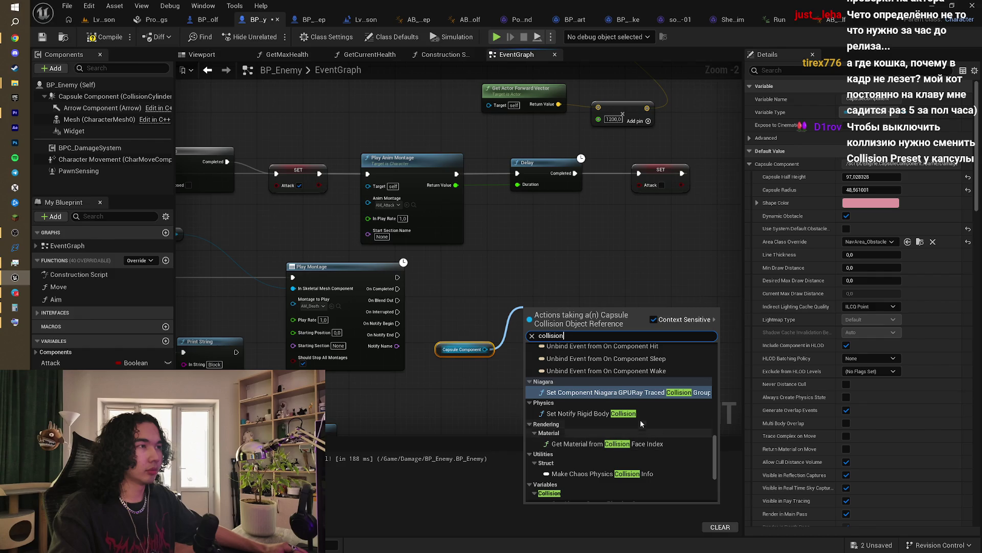
scroll(640, 418, "down", 3)
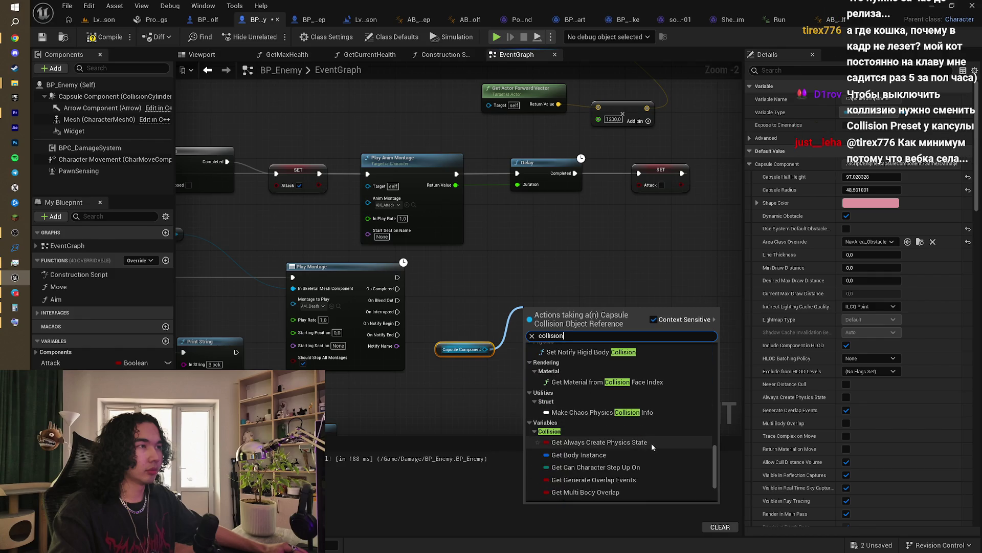
scroll(653, 447, "down", 3)
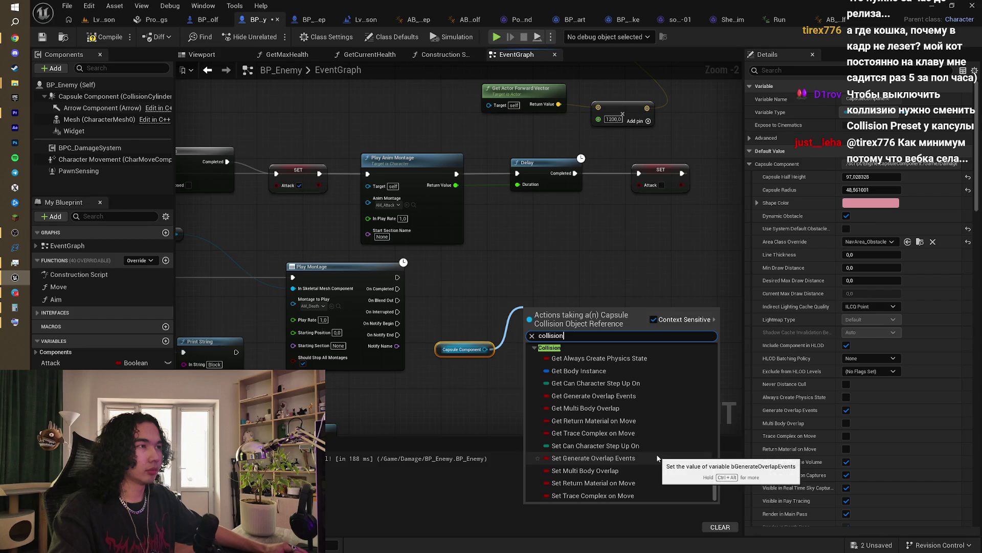
scroll(700, 446, "up", 3)
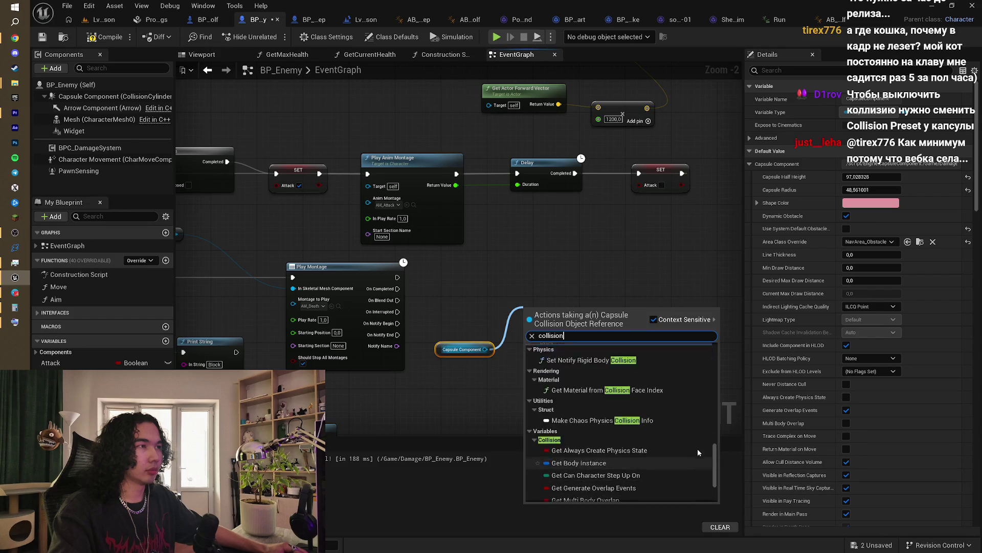
scroll(698, 448, "down", 5)
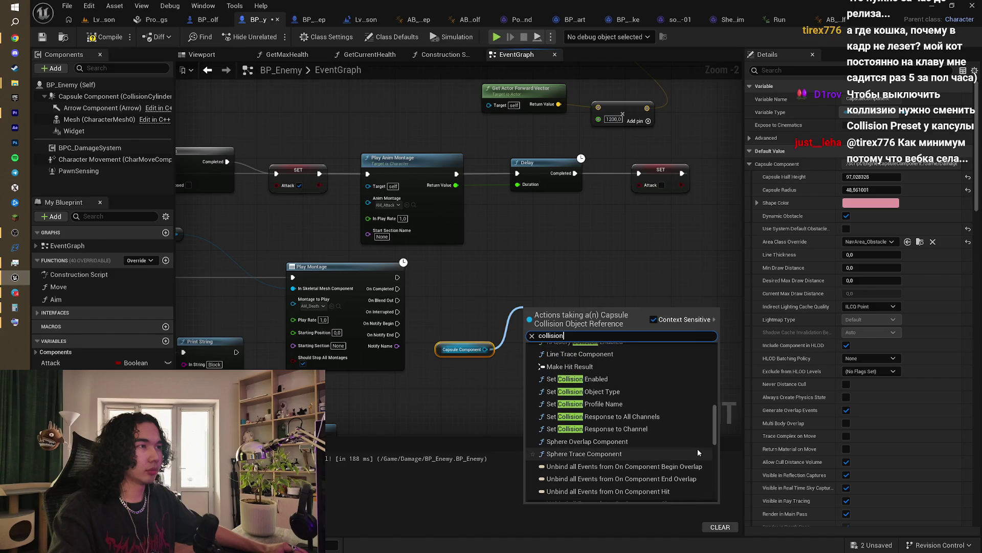
left_click(633, 381)
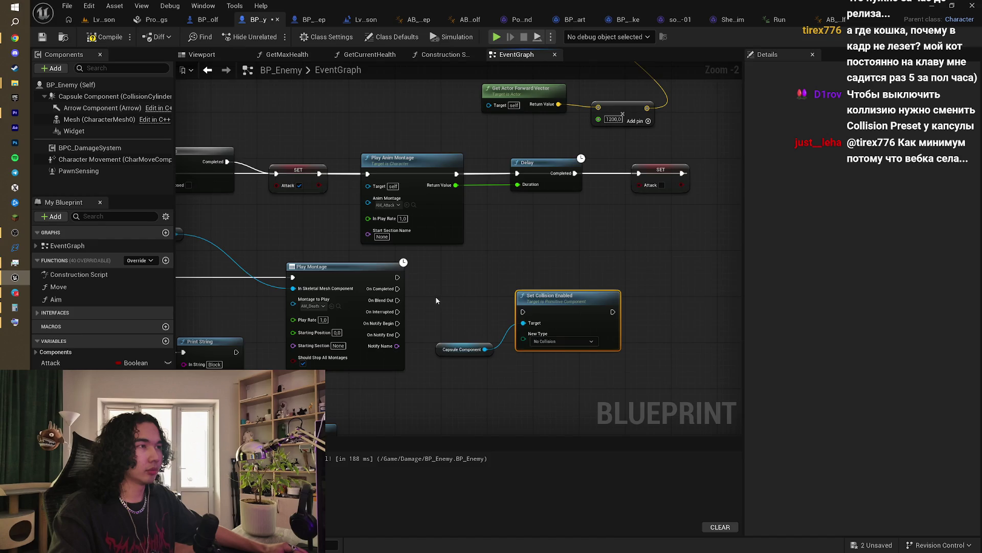
Step: Set the Set Collision Enabled node's New Type to No Collision
mouse_move(437, 300)
left_mouse_down()
mouse_move(476, 265)
mouse_move(594, 296)
mouse_move(619, 270)
mouse_move(614, 259)
left_mouse_up()
left_click(627, 303)
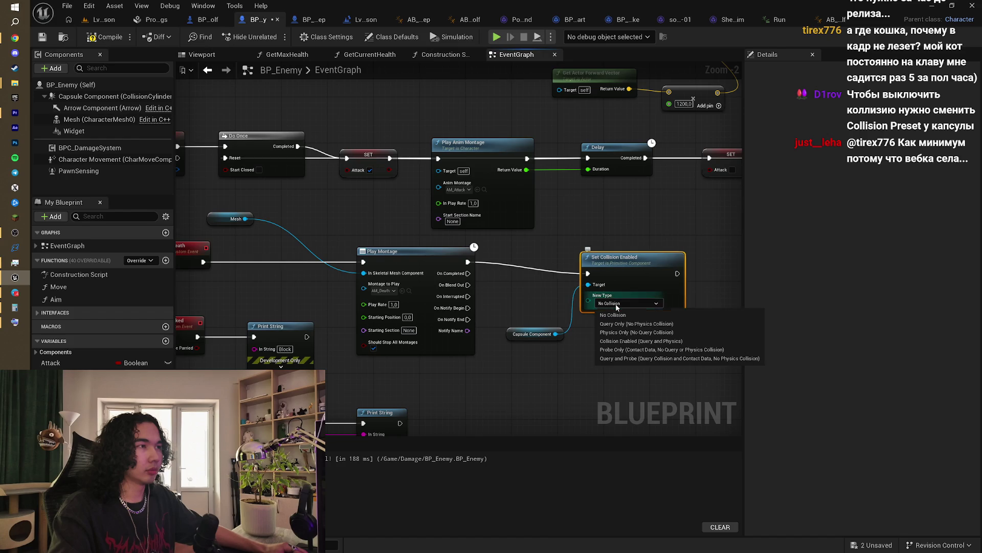
left_click(653, 247)
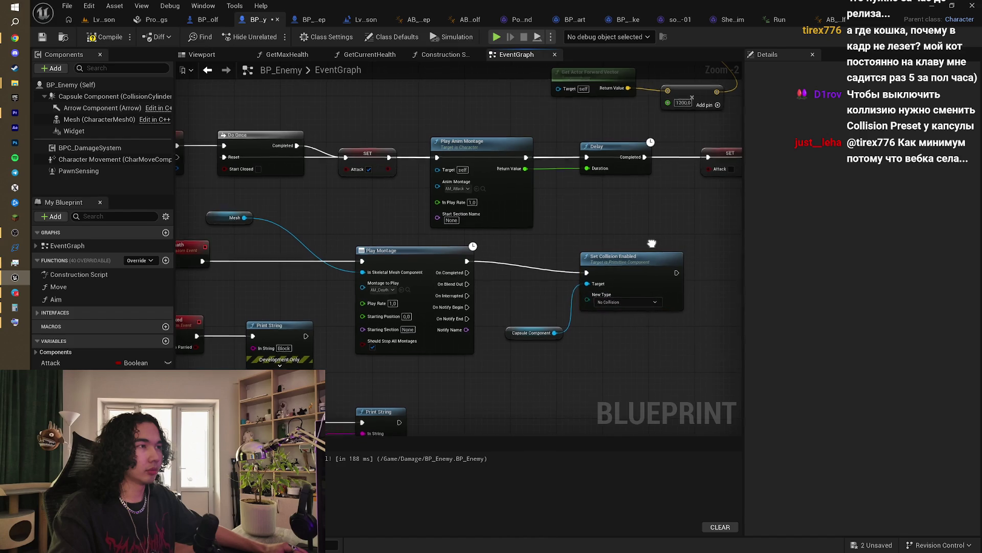
left_click_drag(542, 253, 526, 231)
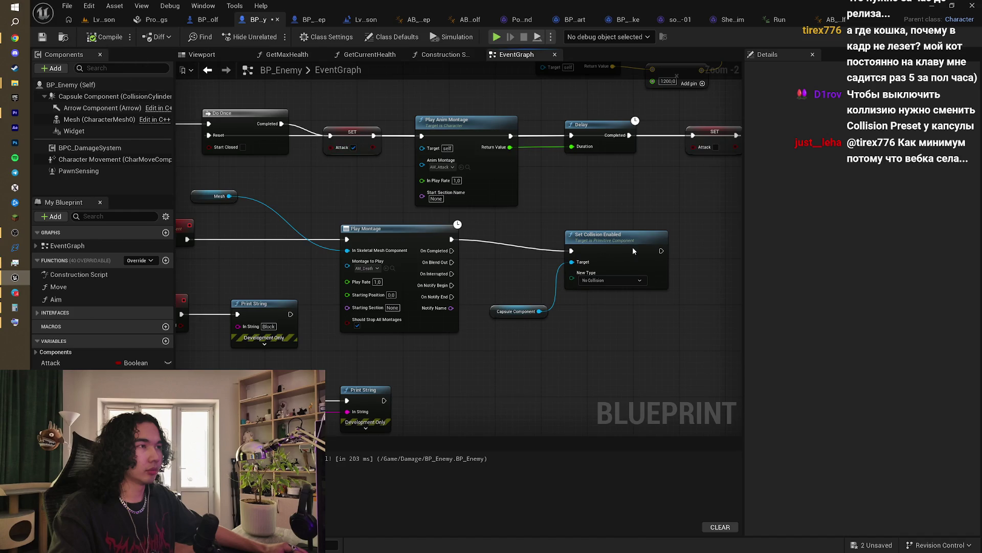
left_click_drag(633, 251, 605, 244)
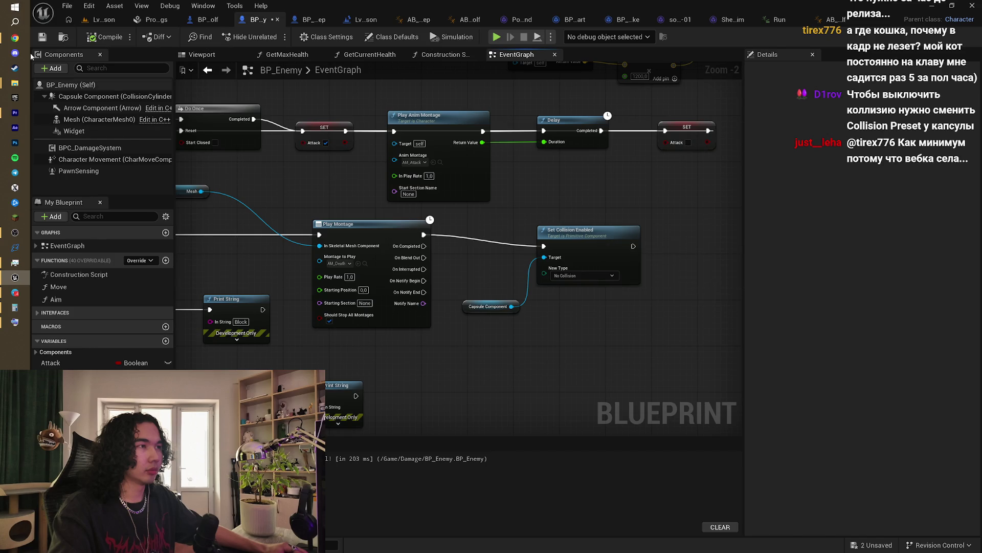
Step: Check the YouTube music video tab in Chrome, then minimize Chrome back to Unreal
left_click(15, 38)
left_click(360, 9)
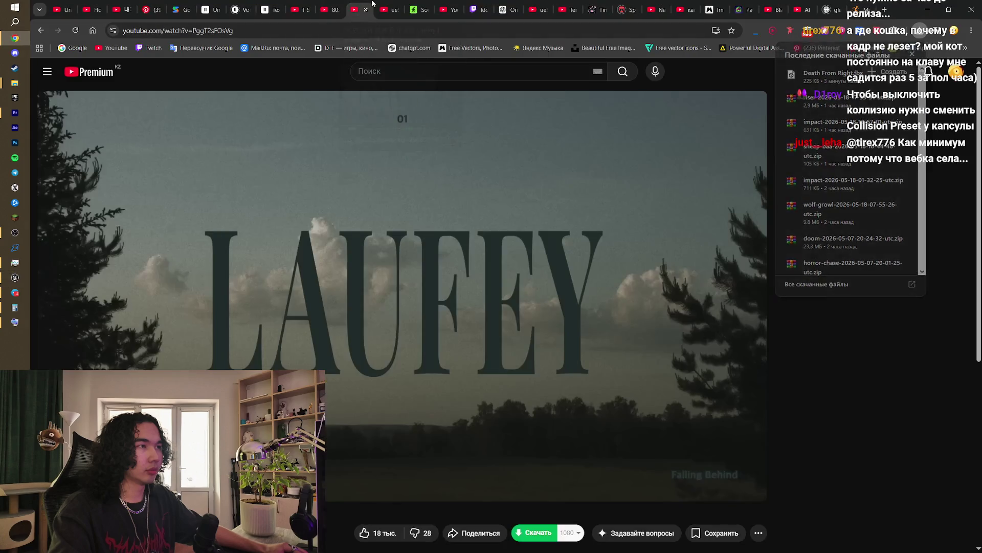
left_click(927, 7)
scroll(579, 206, "up", 1)
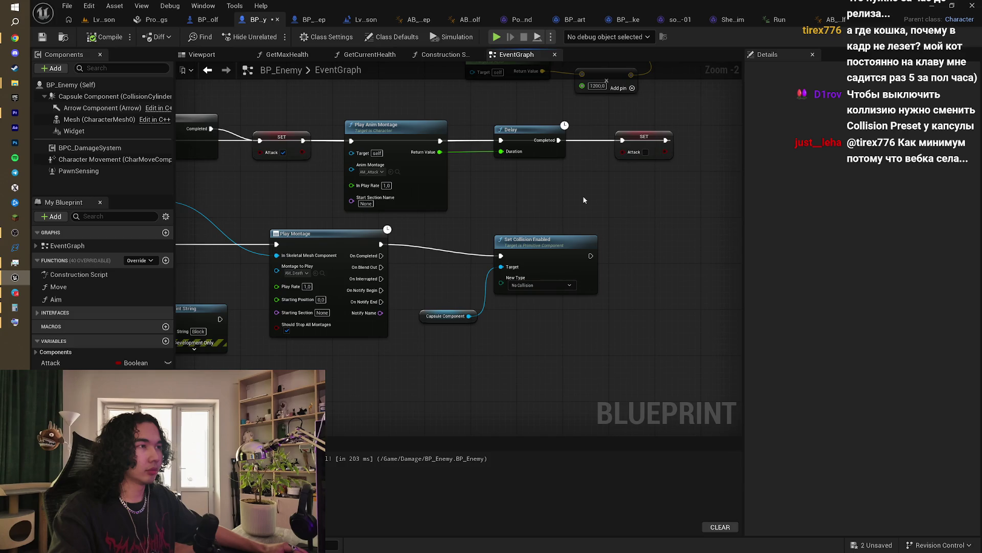
Step: Glance at BP_BadBadWolf, then review BP_Enemy's attack and death chains
mouse_move(537, 208)
left_mouse_down()
mouse_move(545, 191)
mouse_move(591, 201)
left_mouse_up()
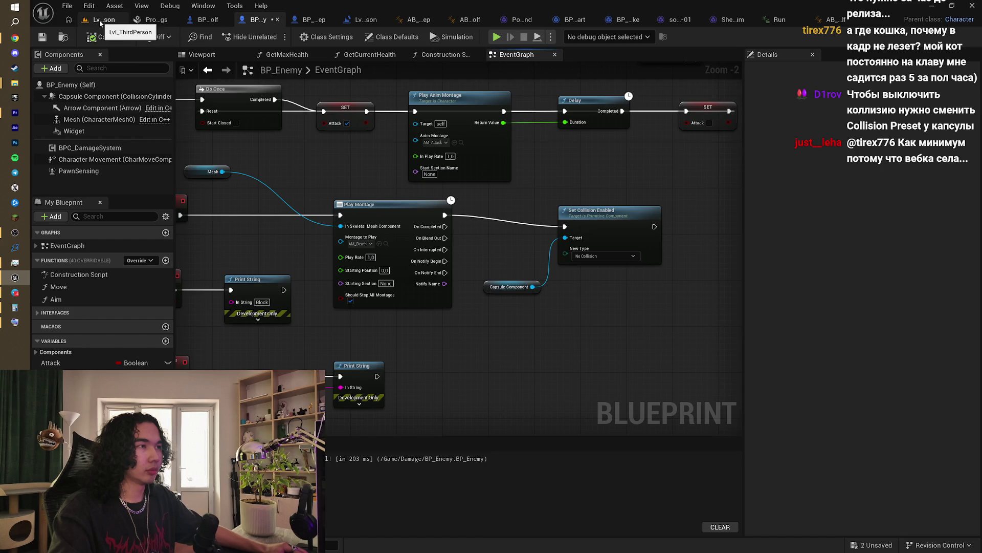
left_click(206, 20)
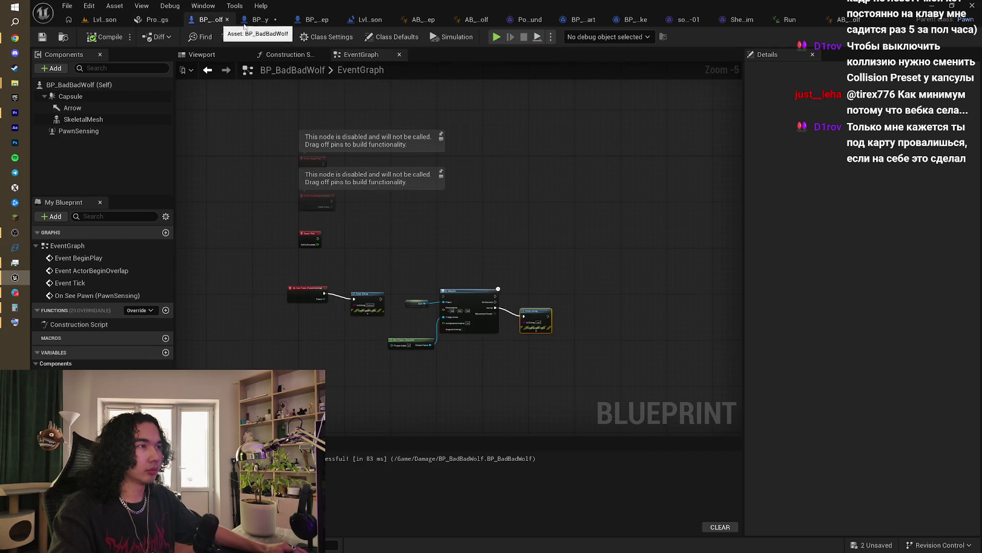
left_click(267, 24)
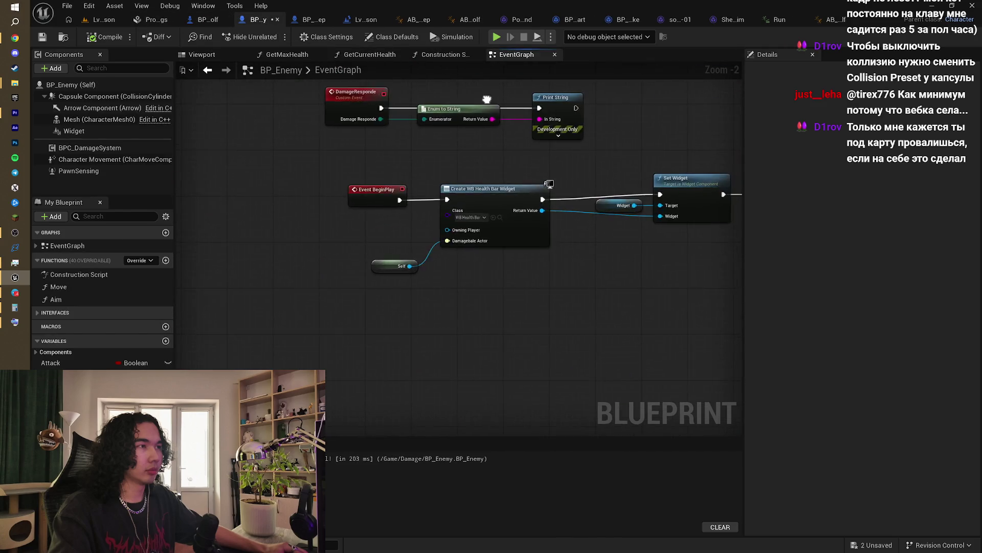
left_click_drag(405, 207, 408, 302)
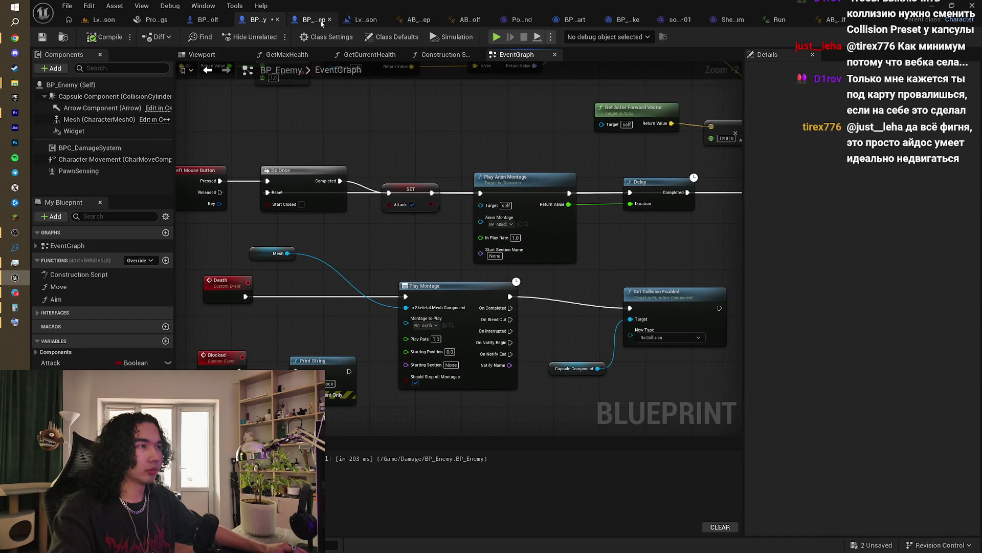
left_click_drag(395, 165, 434, 140)
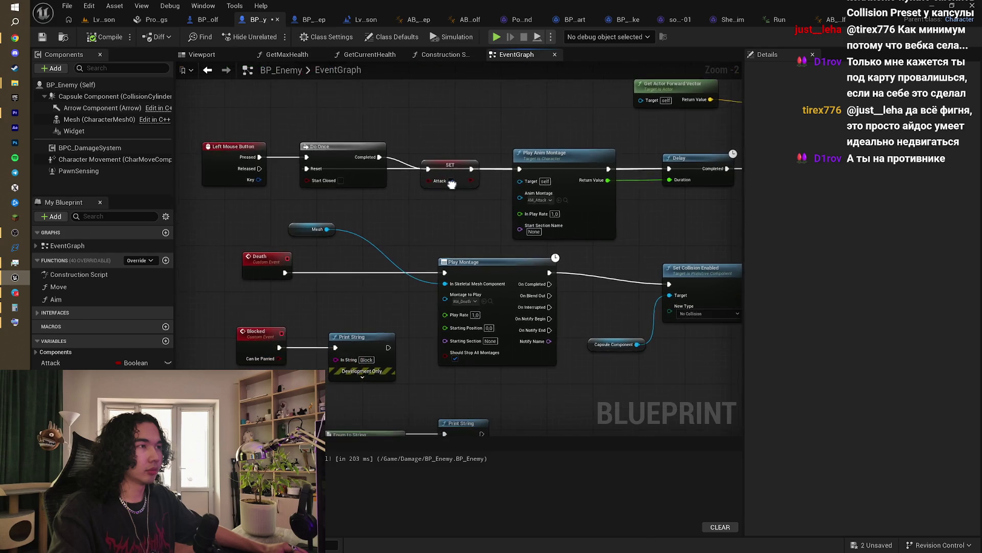
left_click_drag(537, 207, 471, 209)
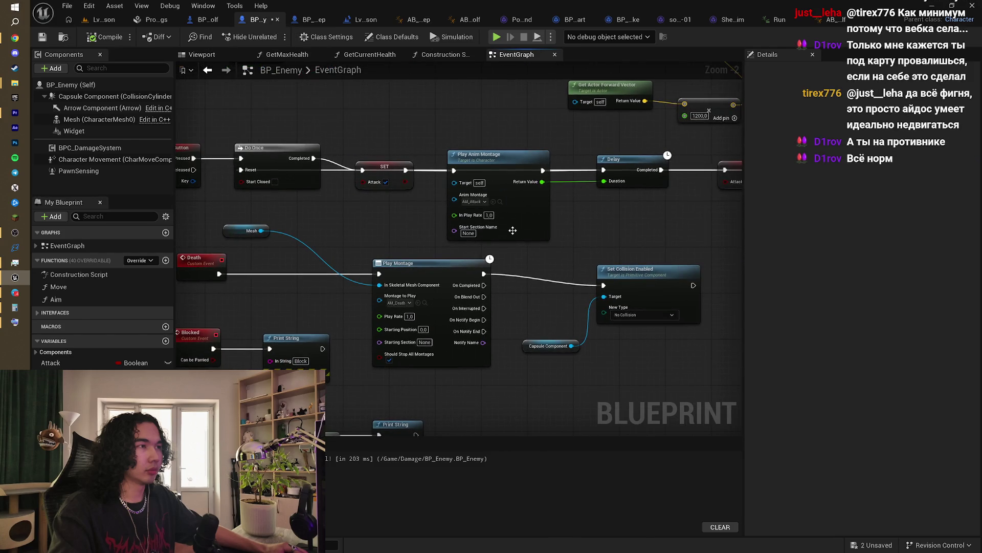
left_click_drag(545, 242, 580, 208)
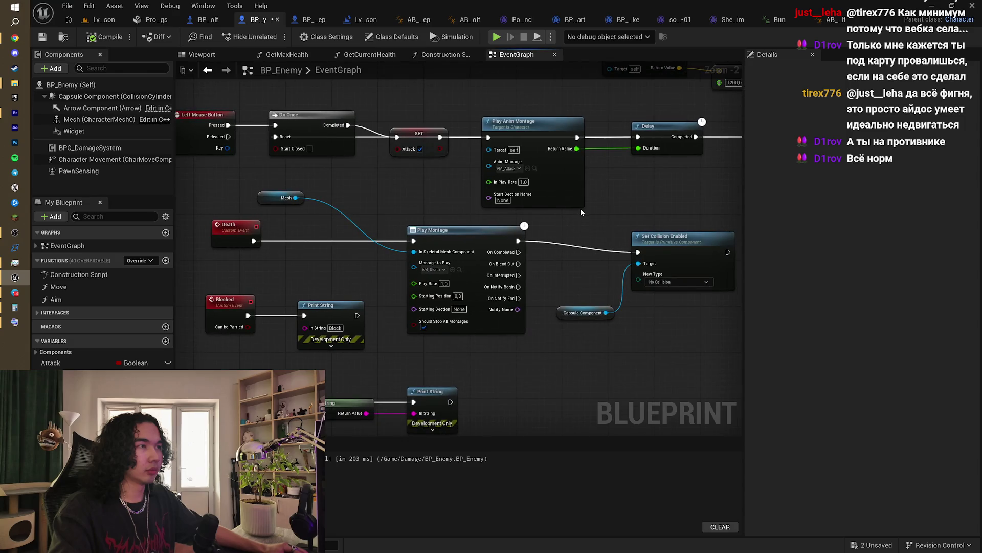
Step: Look over the Left Ctrl branch, BeginPlay widget setup and AI MoveTo events, then return to the level viewport
scroll(580, 208, "down", 3)
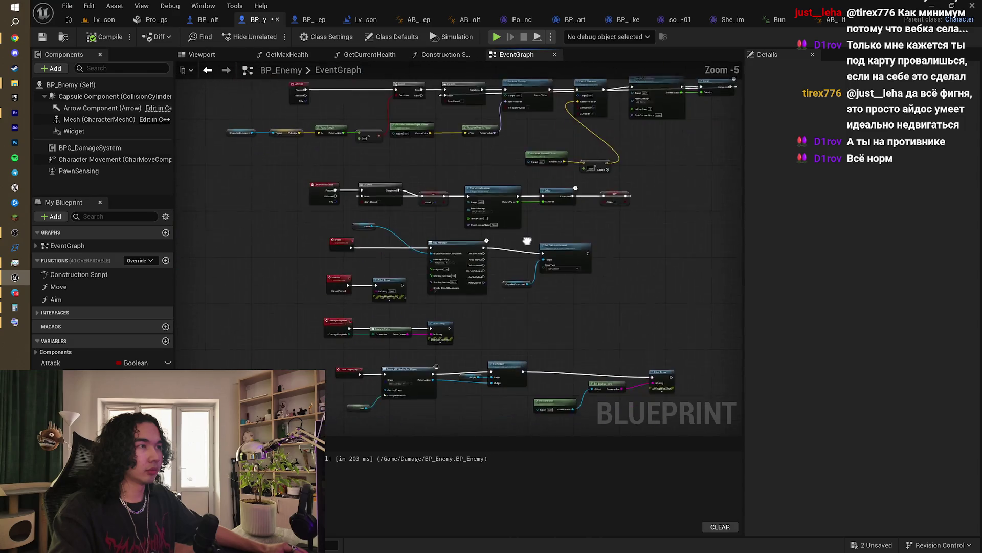
scroll(536, 218, "up", 2)
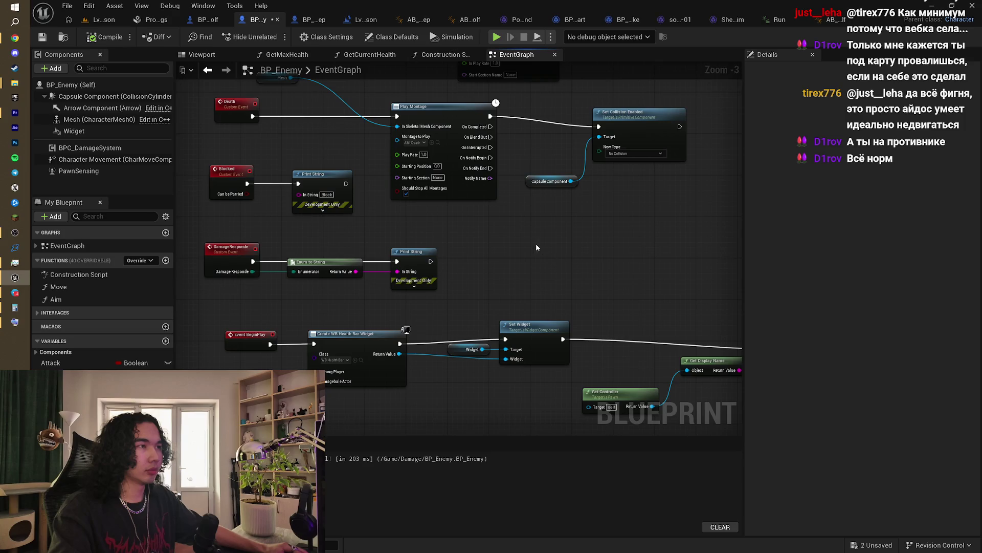
left_click_drag(536, 248, 553, 348)
mouse_move(435, 199)
left_mouse_down()
mouse_move(478, 371)
mouse_move(456, 263)
left_mouse_up()
scroll(491, 289, "down", 1)
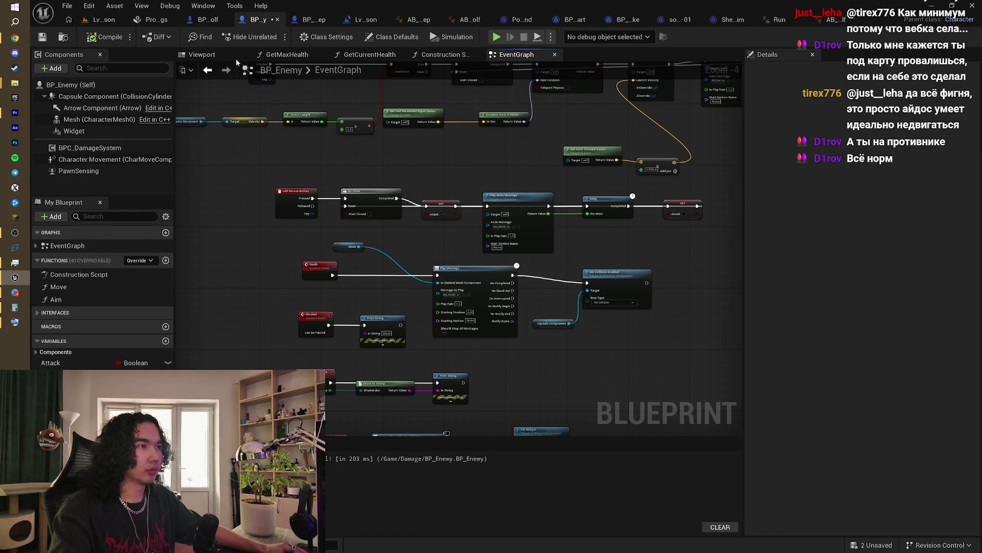
mouse_move(559, 340)
left_mouse_down()
mouse_move(517, 264)
mouse_move(518, 204)
left_mouse_up()
scroll(424, 253, "up", 3)
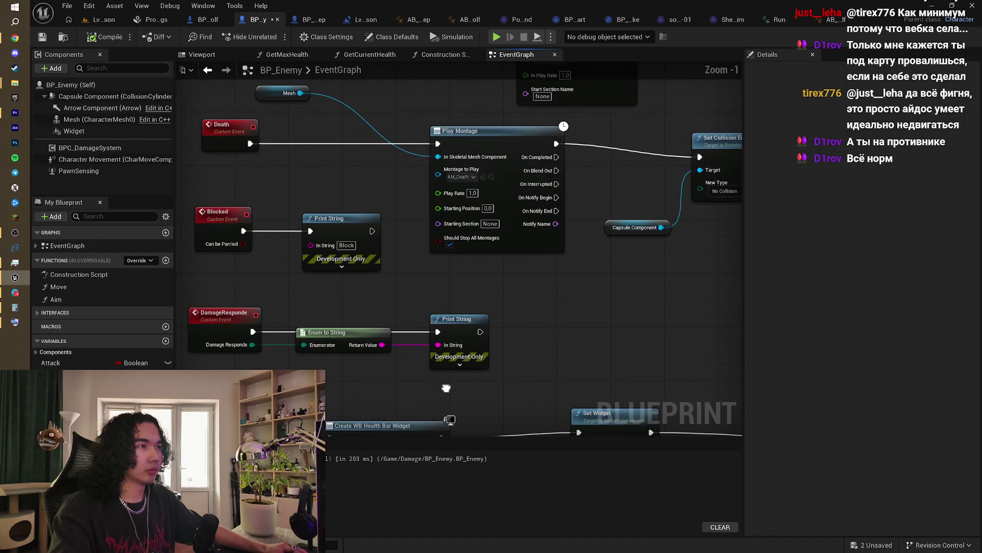
scroll(478, 196, "down", 4)
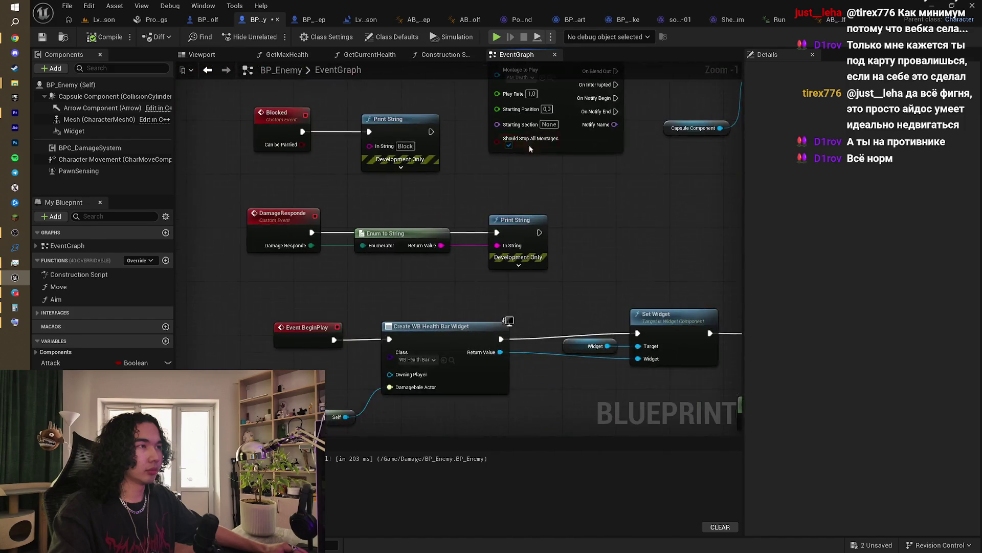
scroll(477, 278, "up", 4)
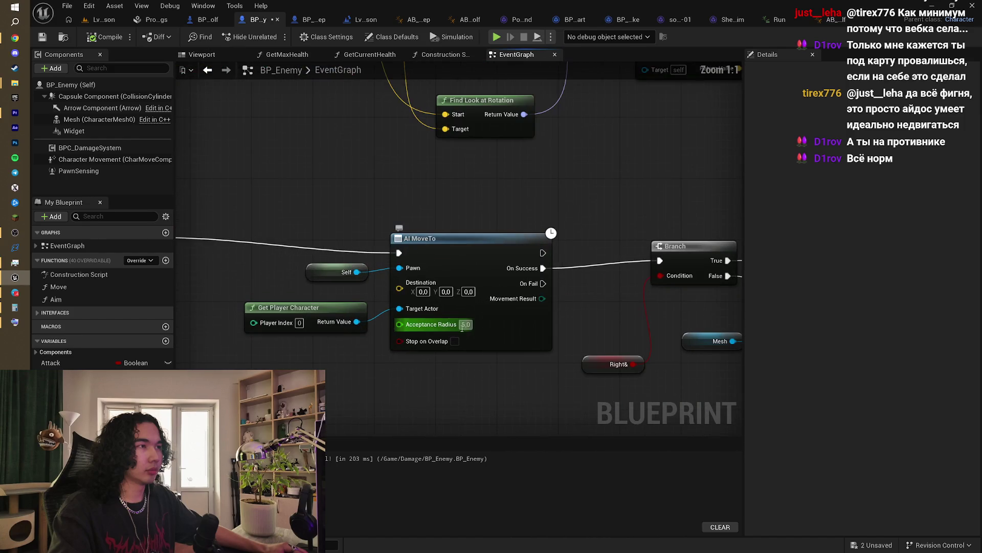
scroll(557, 170, "down", 2)
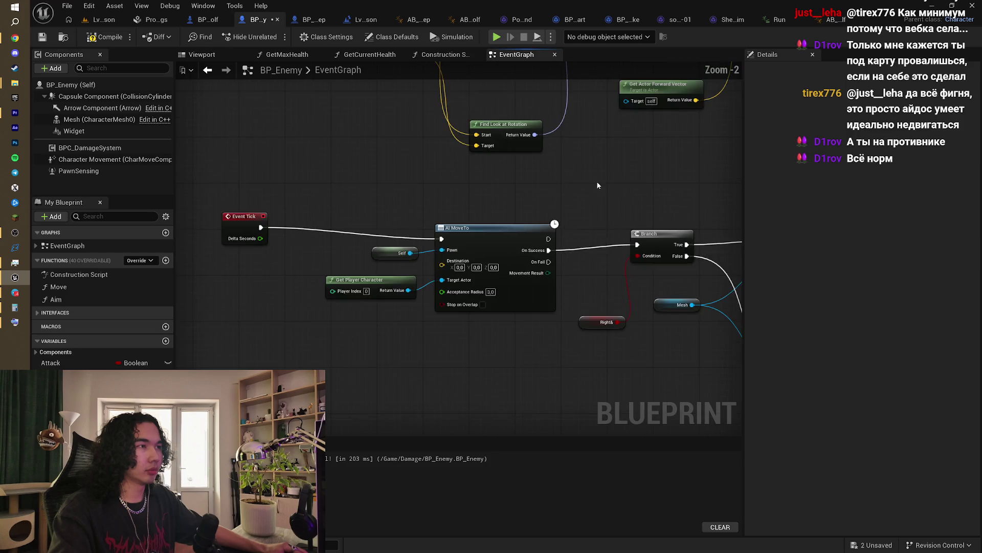
mouse_move(558, 170)
left_mouse_down()
mouse_move(508, 214)
mouse_move(480, 215)
mouse_move(545, 217)
mouse_move(509, 313)
left_mouse_up()
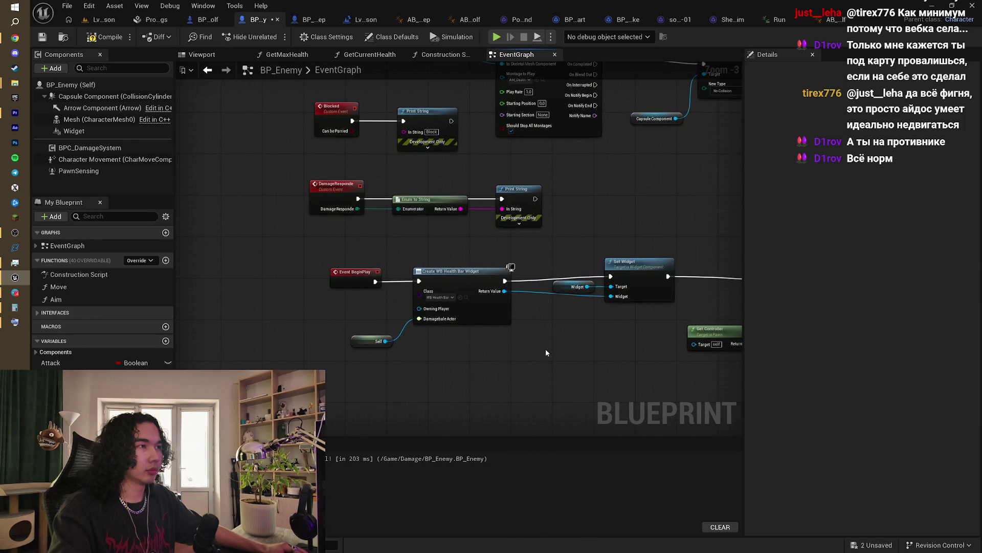
left_click(117, 21)
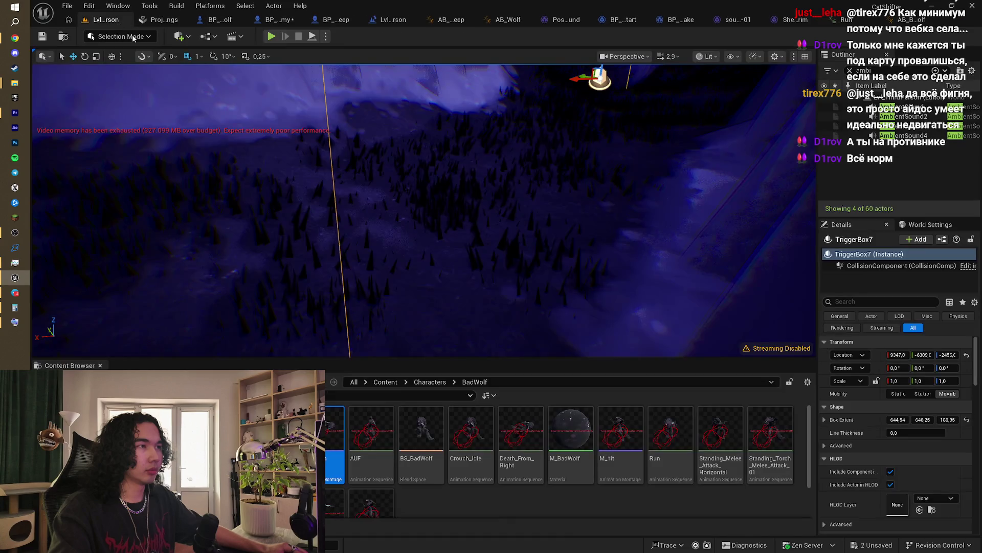
key("f")
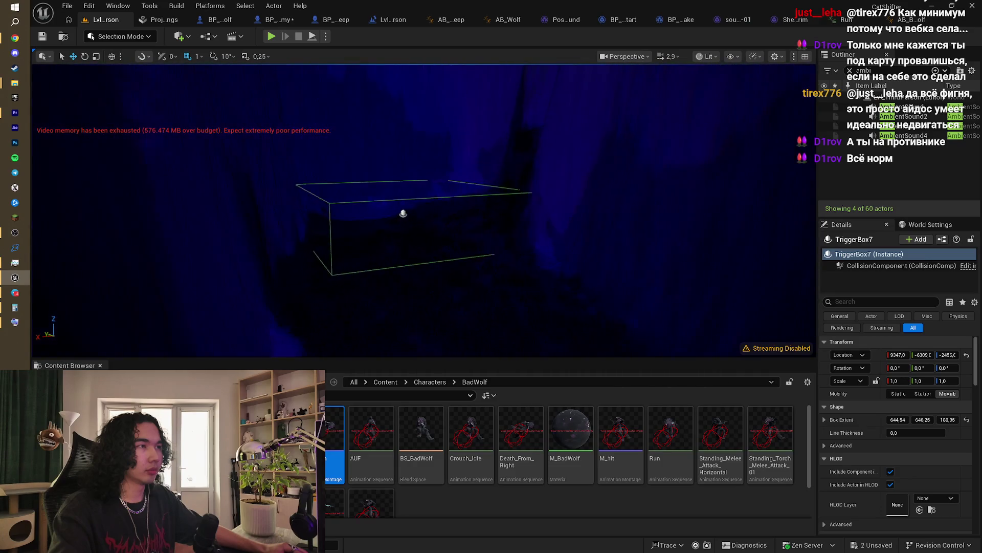
left_click_drag(307, 93, 307, 92)
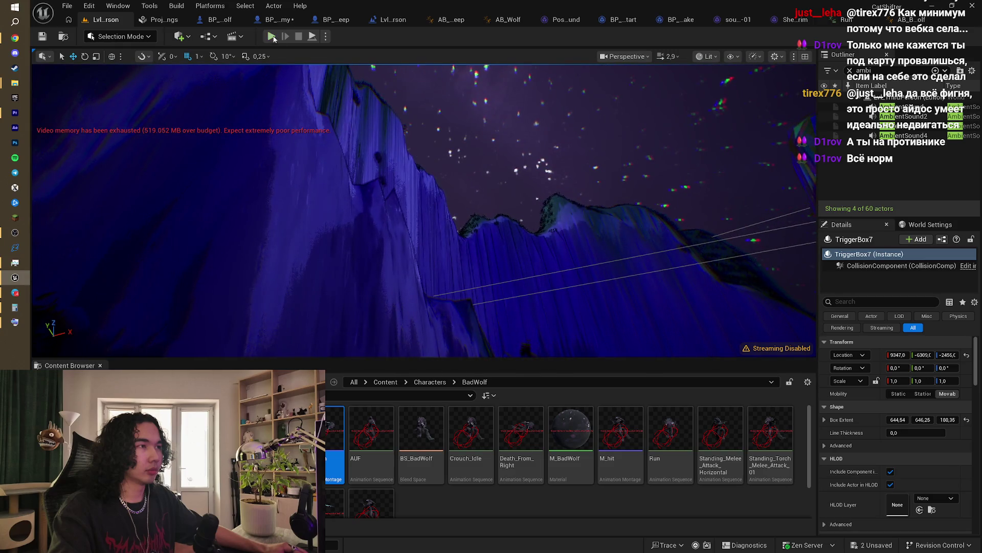
key("alt+p")
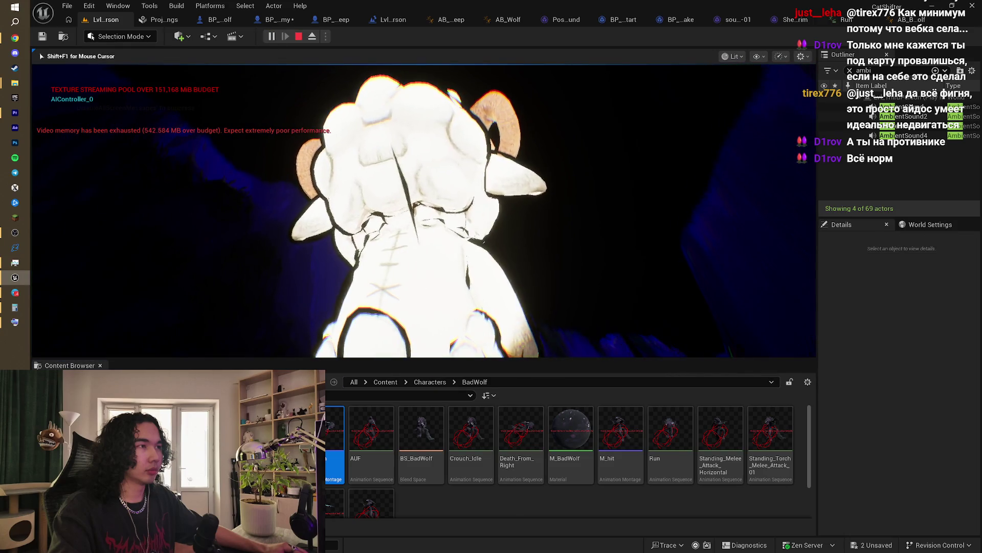
key("a")
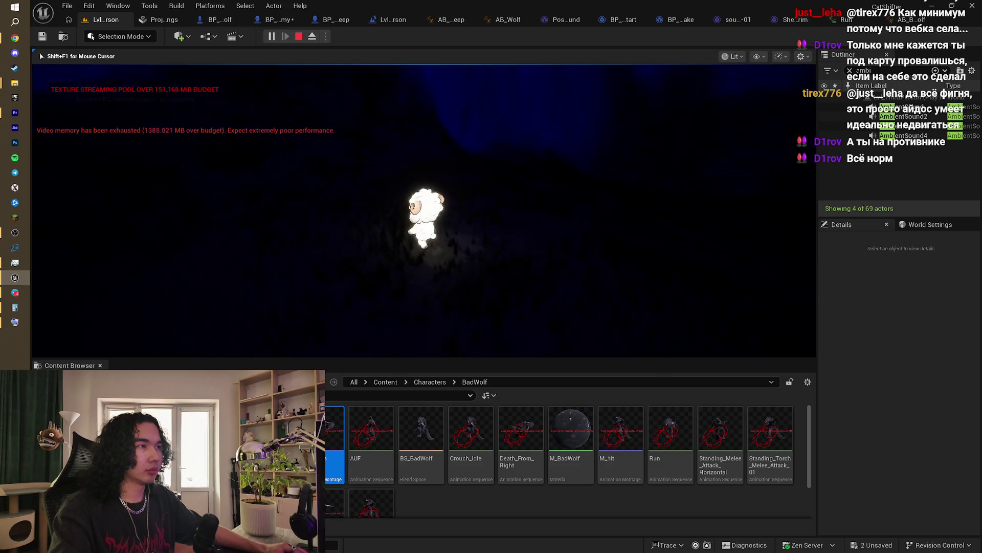
key("w")
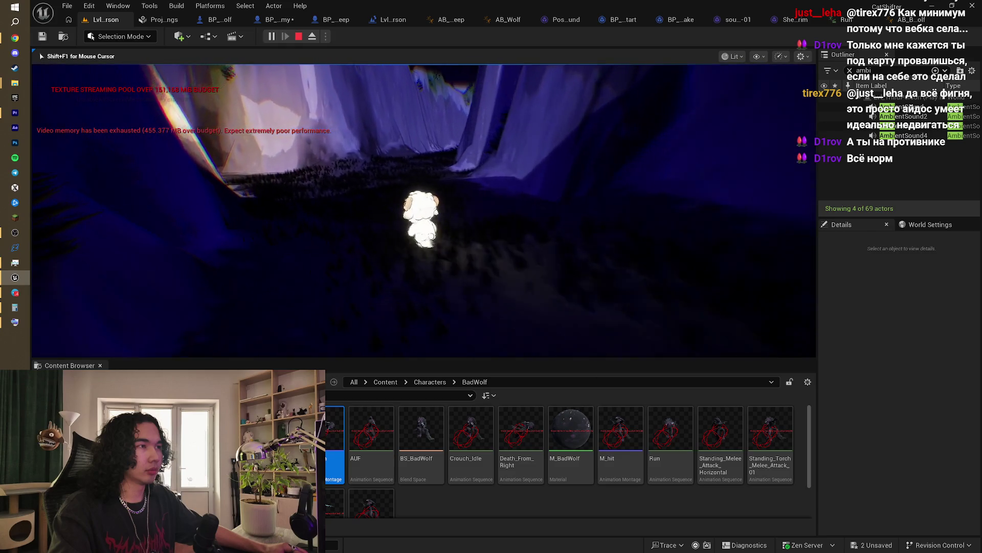
key("super")
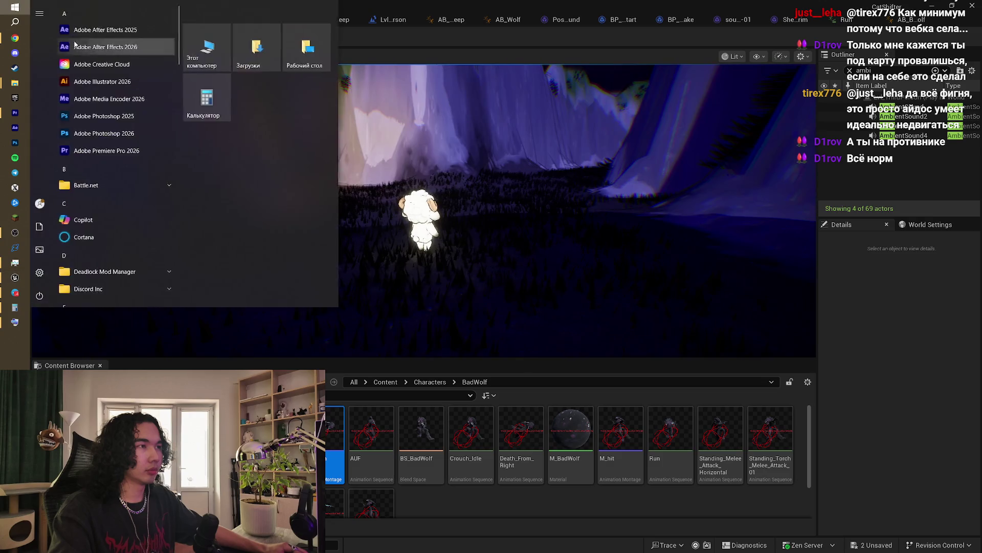
key("alt+Tab")
left_click(925, 4)
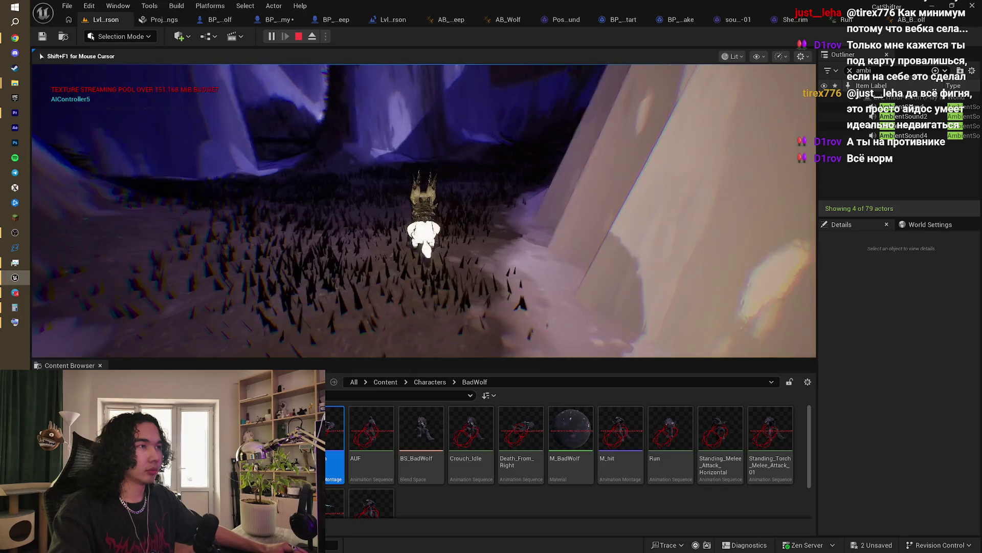
key("Escape")
scroll(290, 88, "up", 5)
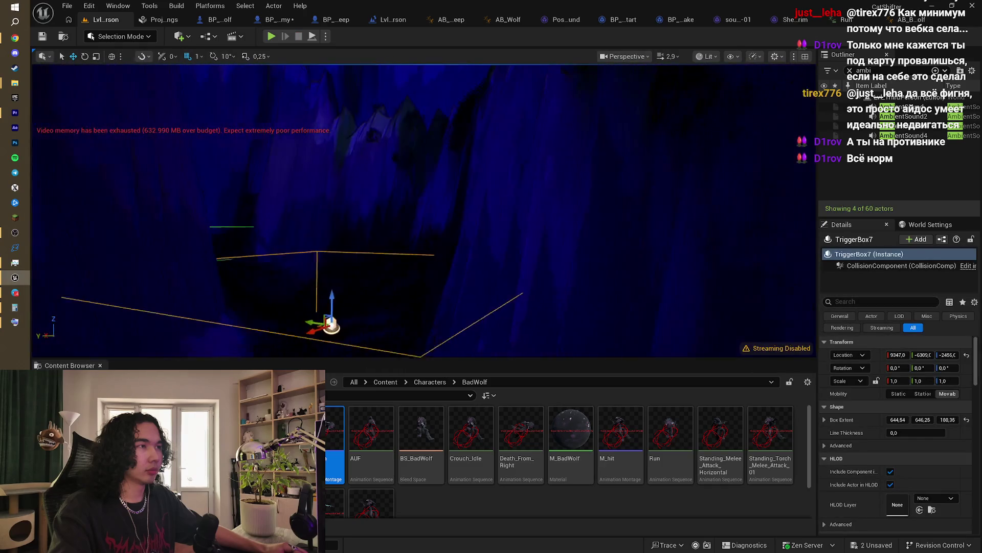
Step: In the Level Blueprint, compare an overlap's Other Actor to Get Player Pawn and branch on the result
left_click(388, 20)
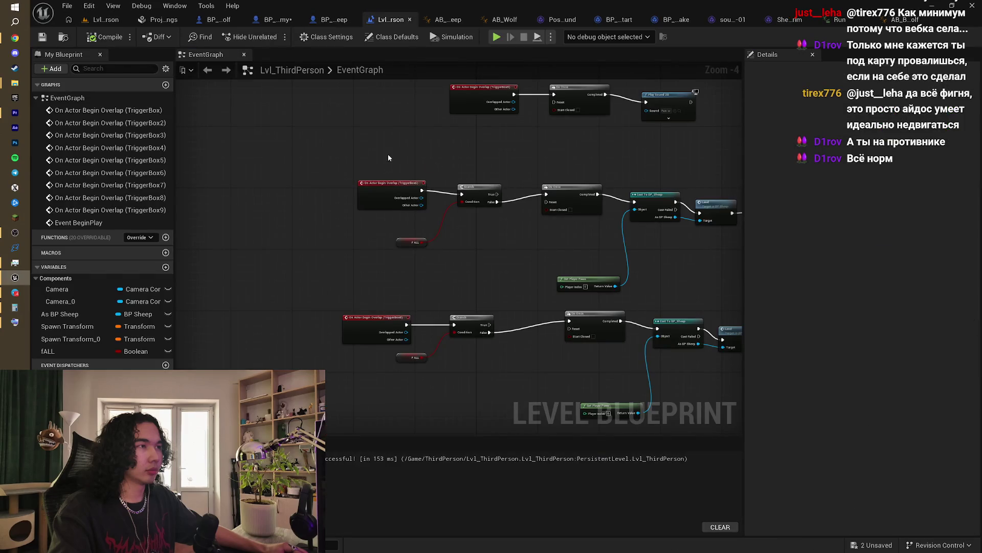
mouse_move(388, 158)
left_mouse_down()
mouse_move(391, 171)
mouse_move(537, 206)
mouse_move(383, 206)
left_mouse_up()
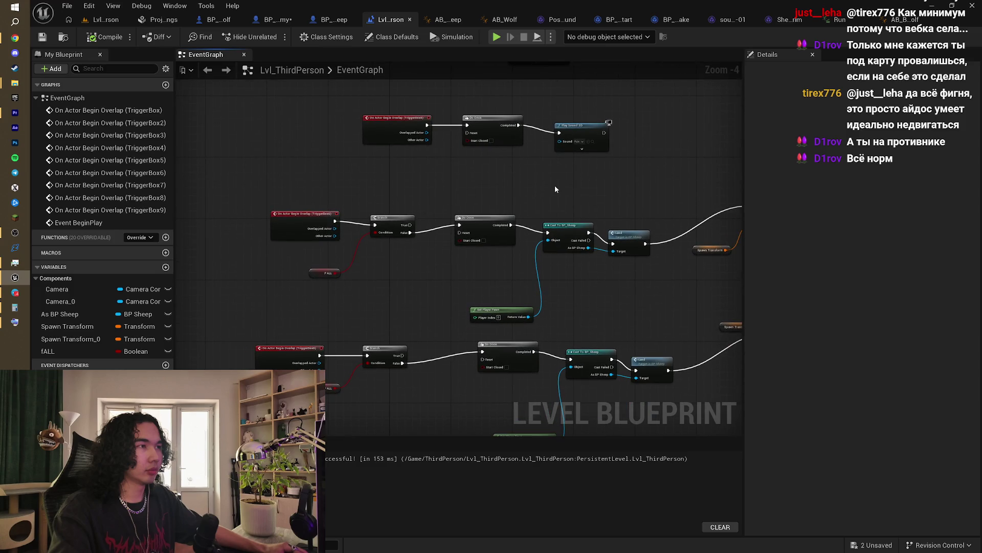
left_click_drag(555, 188, 515, 240)
scroll(516, 240, "down", 1)
scroll(446, 275, "up", 2)
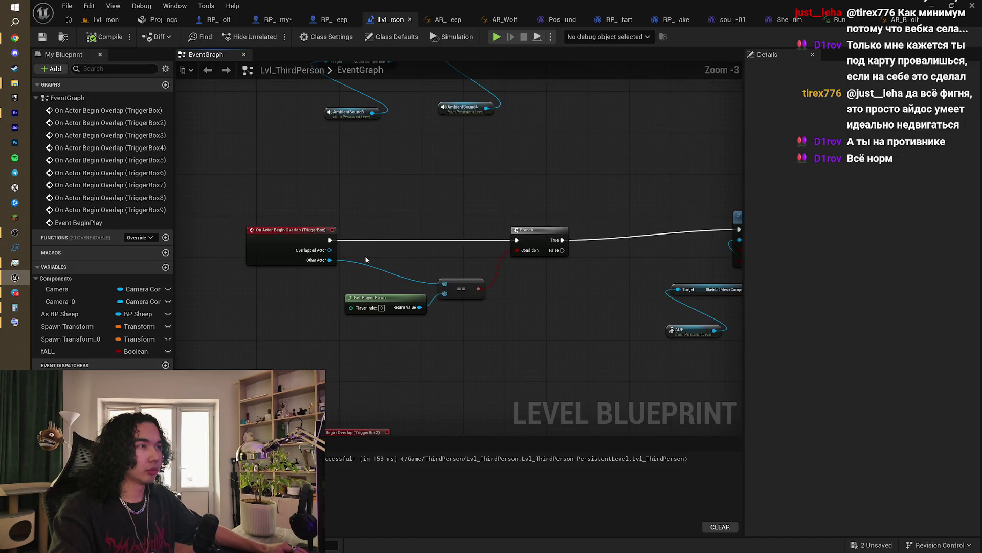
scroll(469, 348, "down", 3)
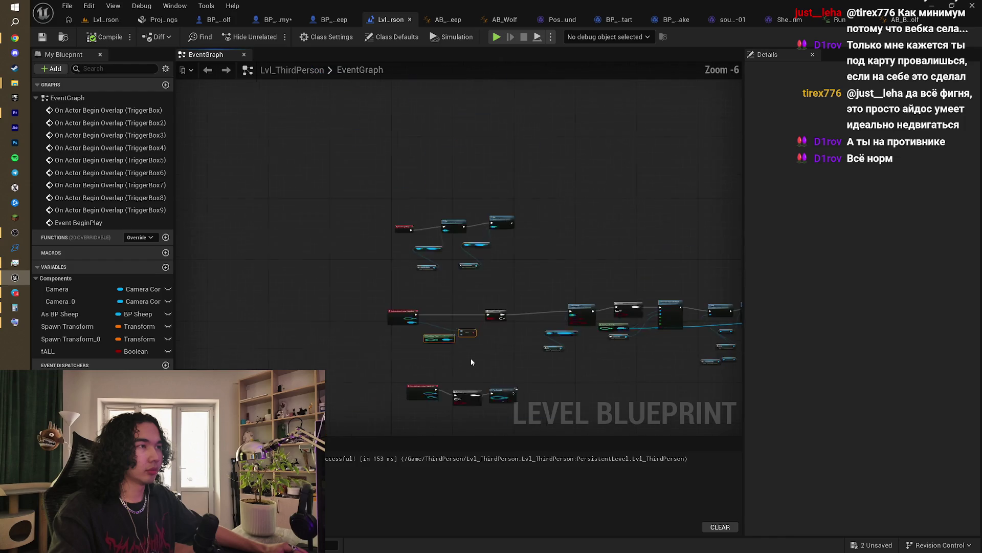
mouse_move(470, 358)
left_mouse_down()
mouse_move(423, 178)
mouse_move(323, 190)
left_mouse_up()
scroll(423, 178, "up", 3)
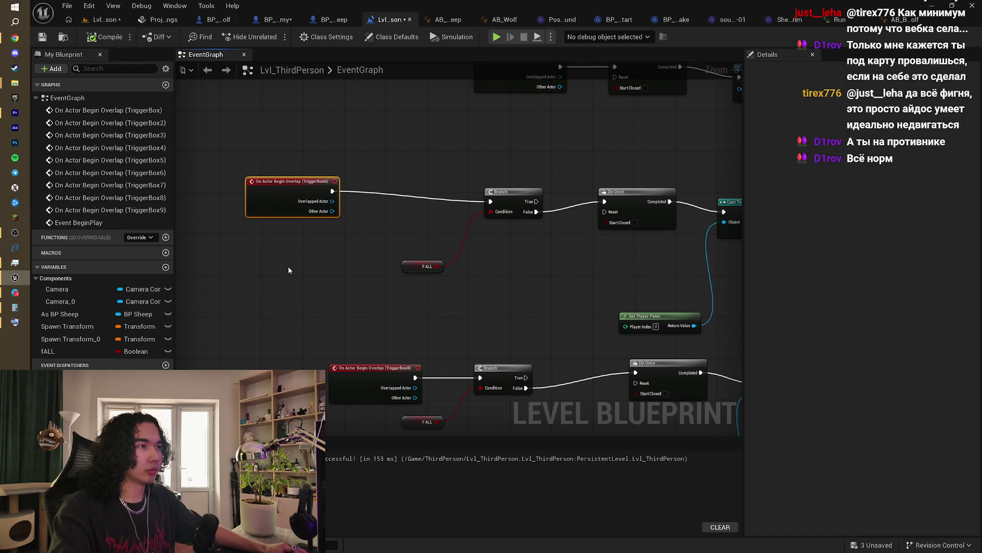
key("ctrl+v")
left_click(391, 217)
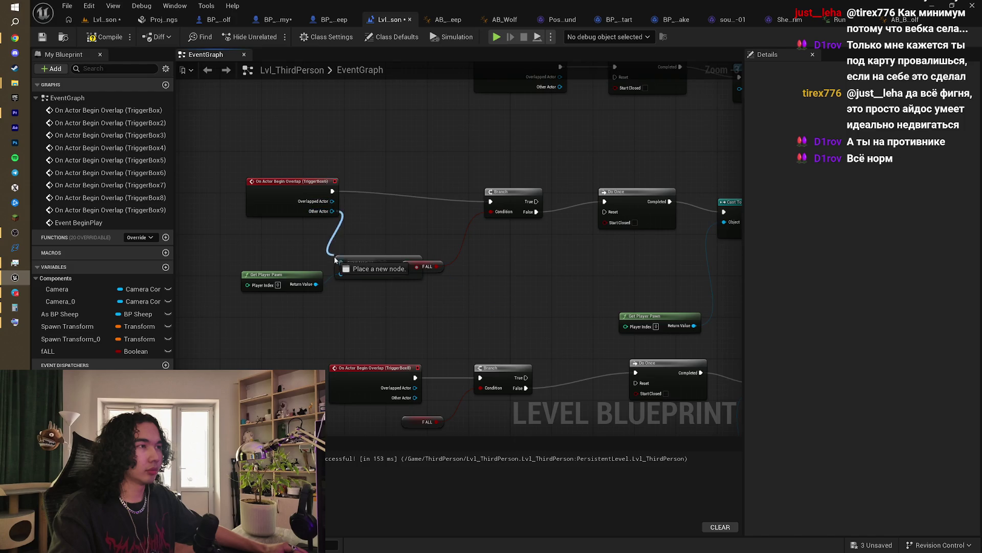
left_click_drag(335, 259, 341, 262)
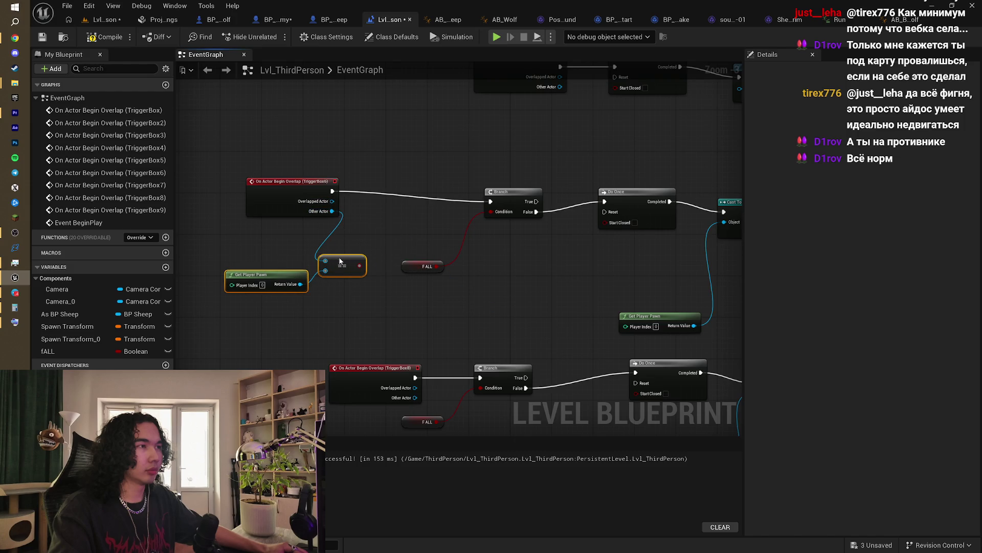
mouse_move(359, 264)
left_mouse_down()
mouse_move(383, 127)
mouse_move(381, 183)
mouse_move(408, 192)
mouse_move(387, 202)
left_mouse_up()
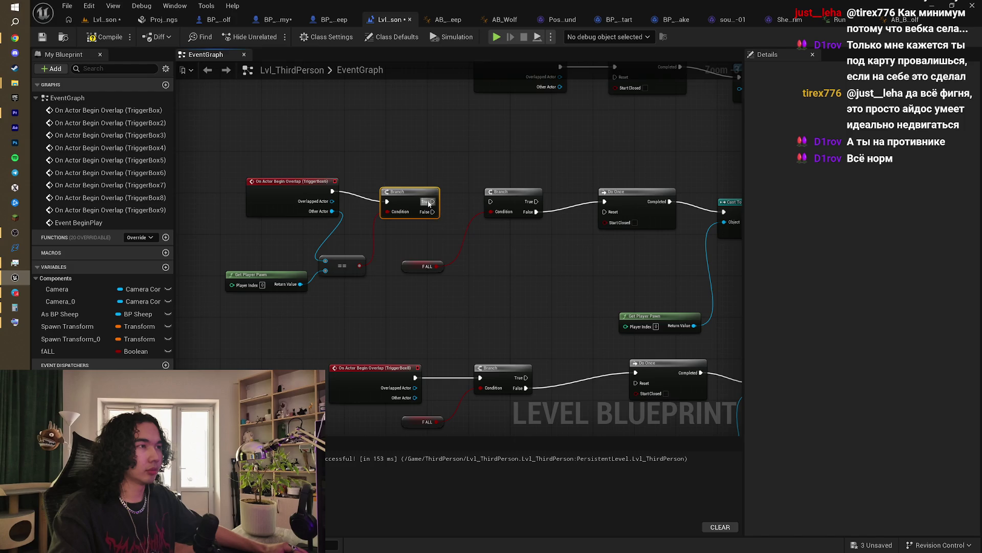
Step: Duplicate the player-pawn check for the TriggerBox8 overlap event, wire Other Actor, and start a playtest
scroll(435, 259, "down", 2)
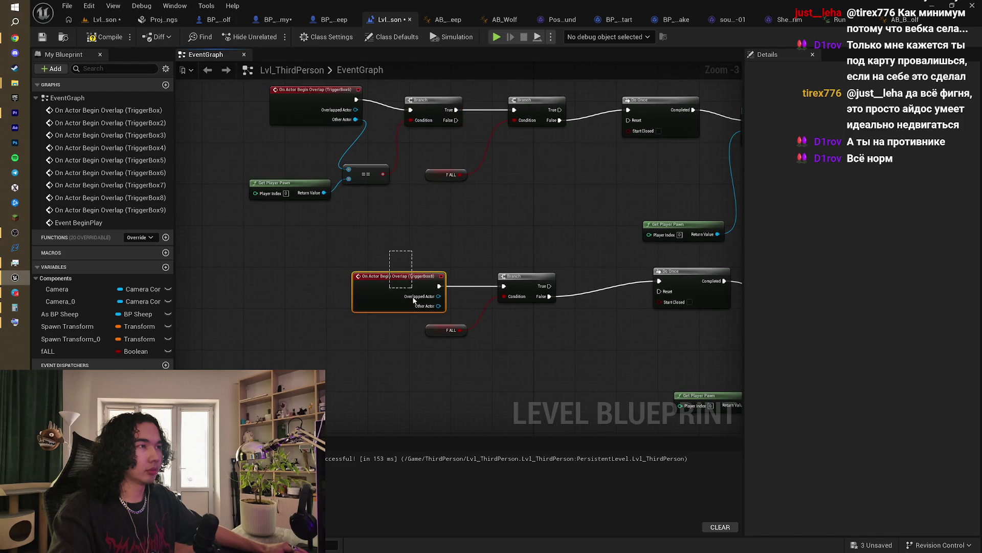
left_click_drag(399, 277, 291, 271)
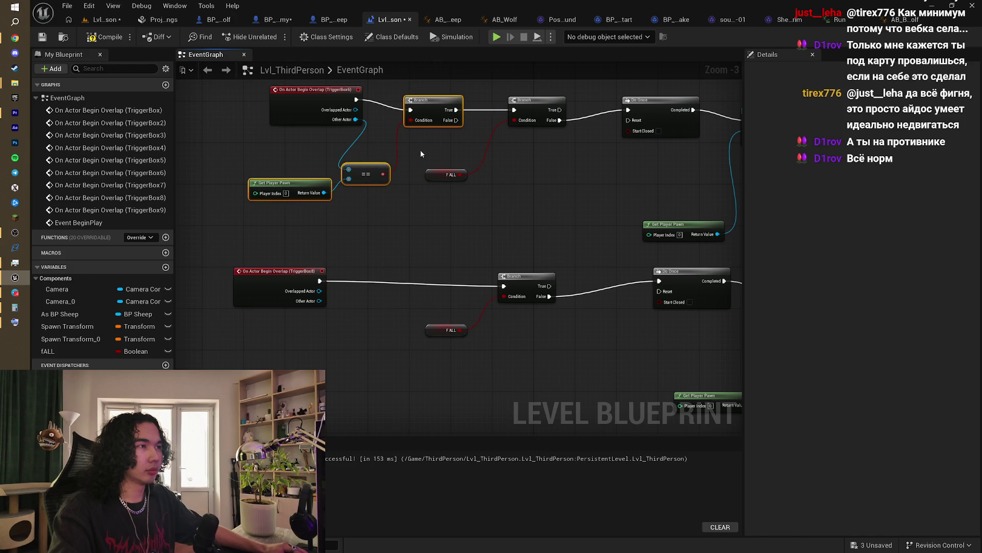
key("ctrl+c")
key("ctrl+v")
mouse_move(507, 146)
left_mouse_down()
mouse_move(448, 230)
mouse_move(386, 277)
left_mouse_up()
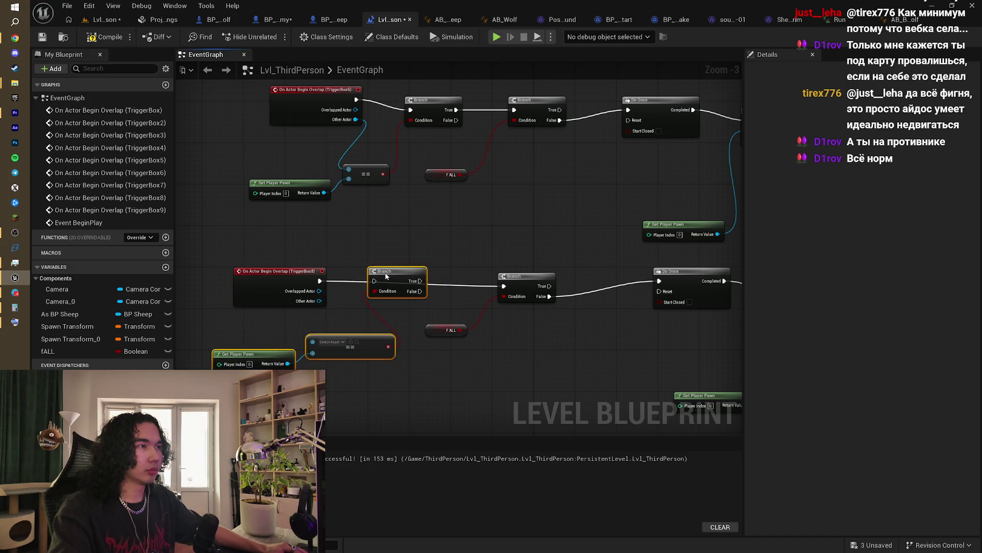
left_click_drag(313, 343, 313, 342)
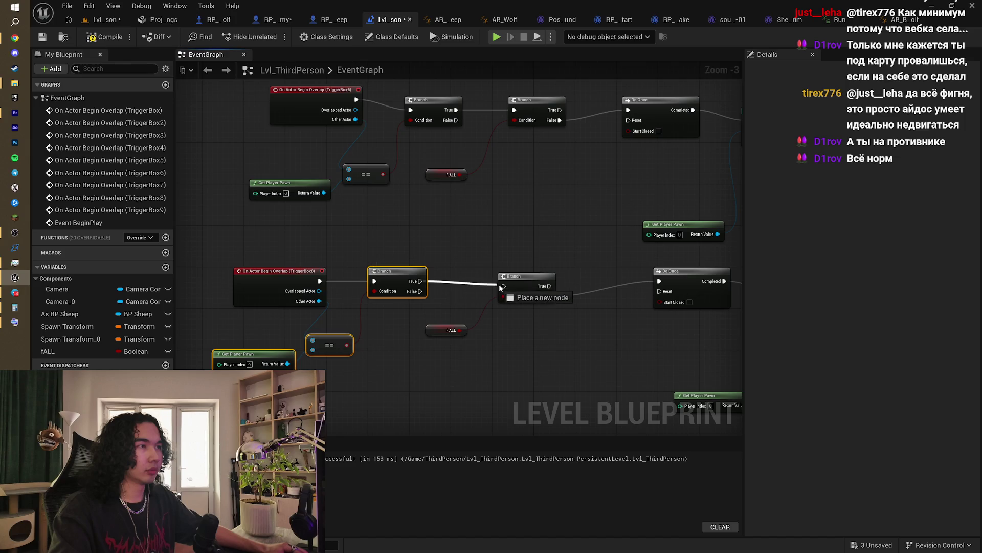
left_click(106, 20)
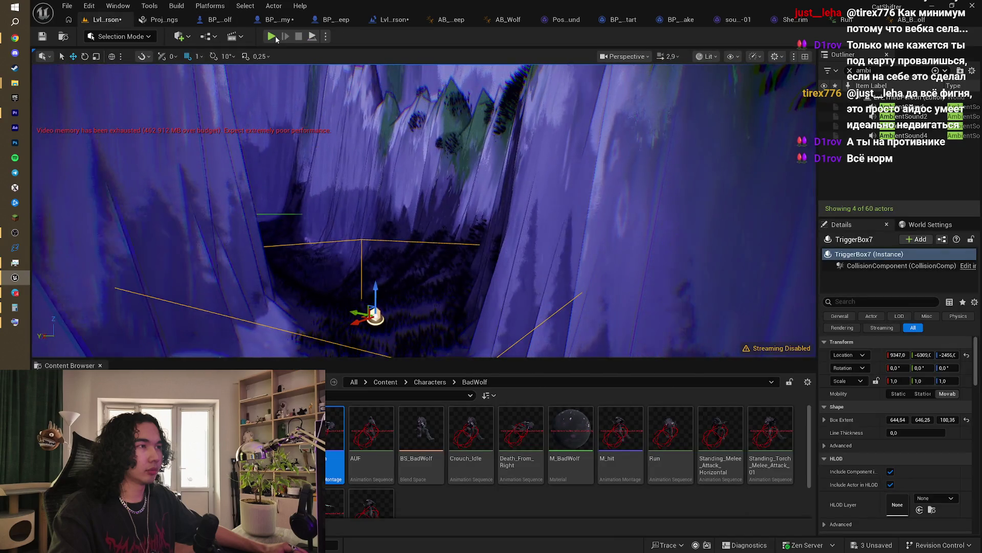
left_click(272, 37)
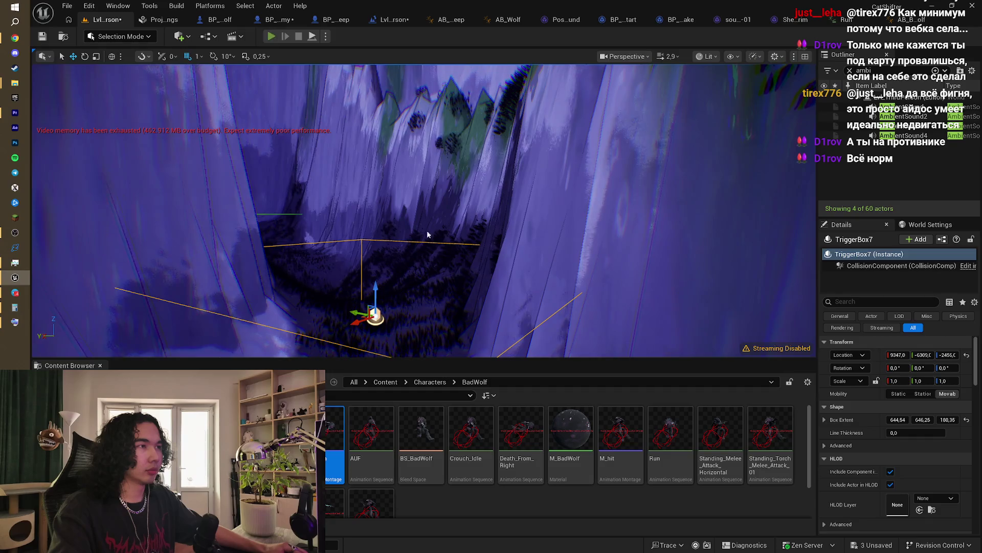
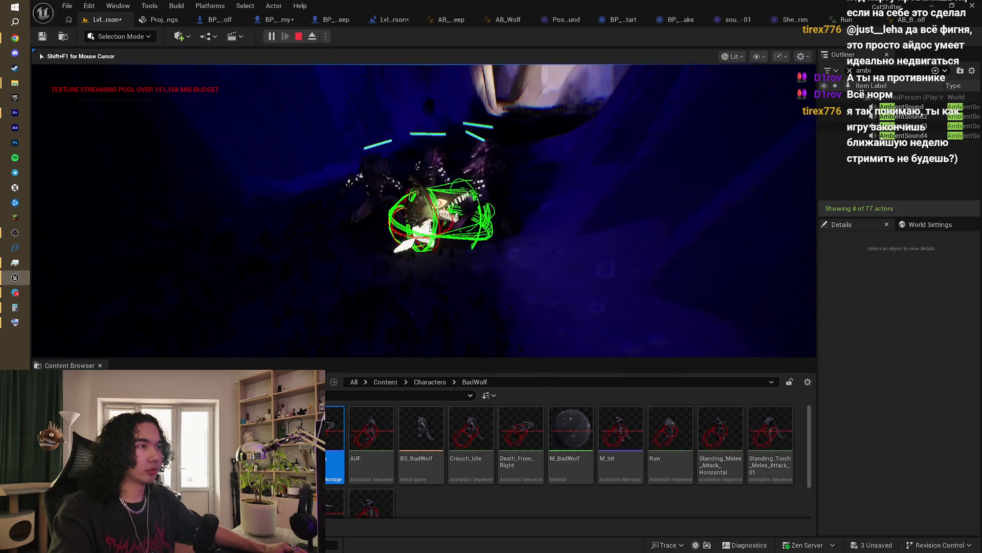
Step: Stop the running play session and switch over to the BP_Enemy blueprint
key("Escape")
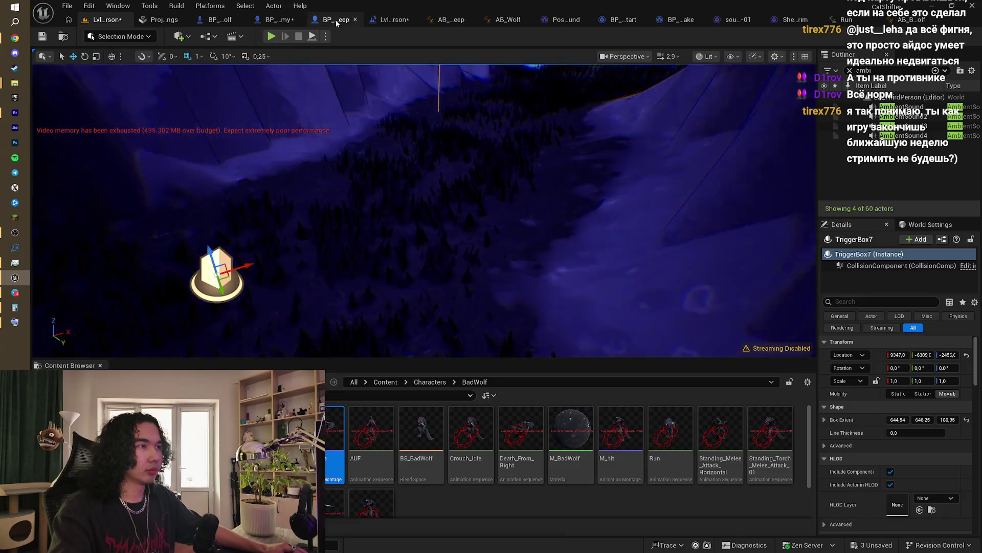
left_click(336, 20)
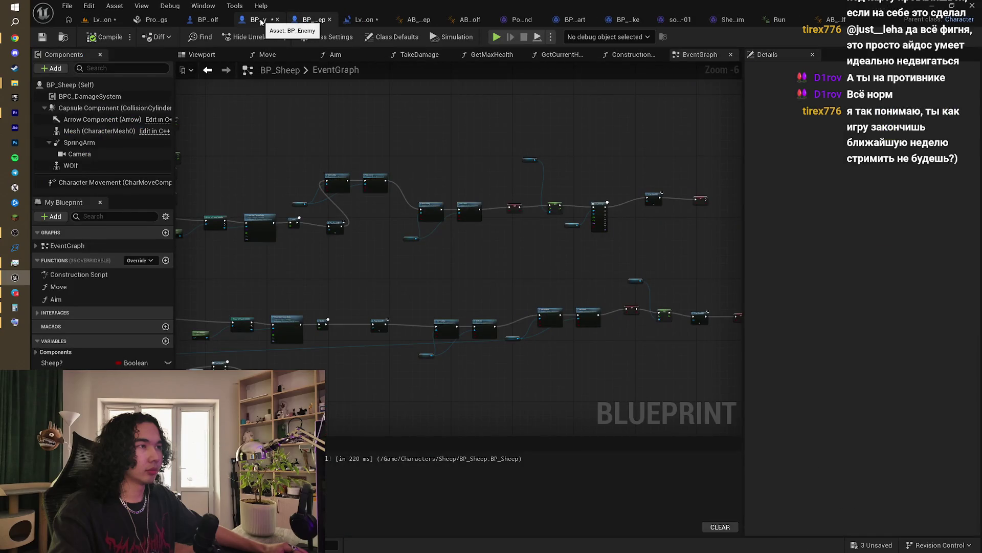
left_click(258, 20)
Step: Select the enemy's Capsule Component in the viewport, then return to BP_Sheep's event graph
left_click(212, 53)
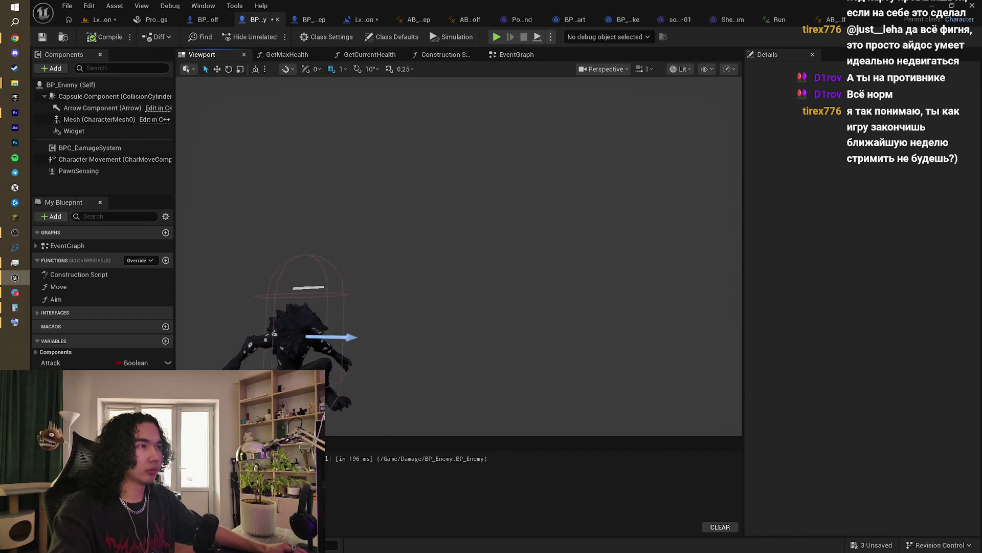
left_click_drag(441, 180, 379, 180)
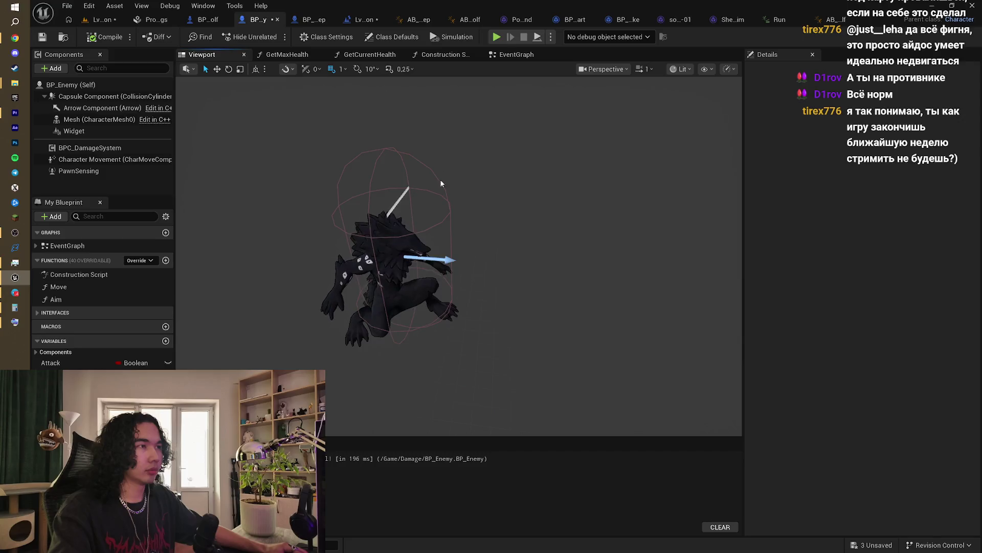
left_click(449, 209)
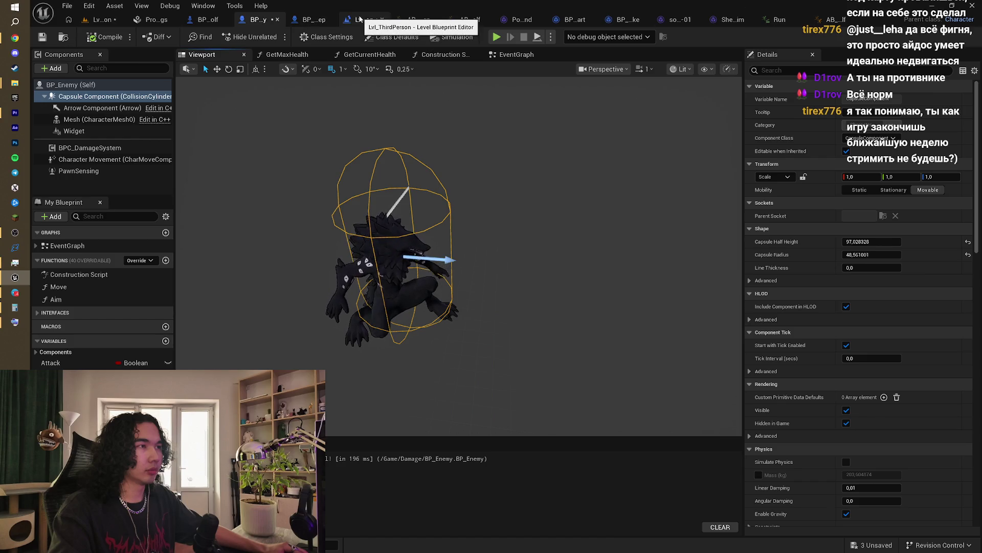
left_click(311, 20)
scroll(401, 215, "down", 3)
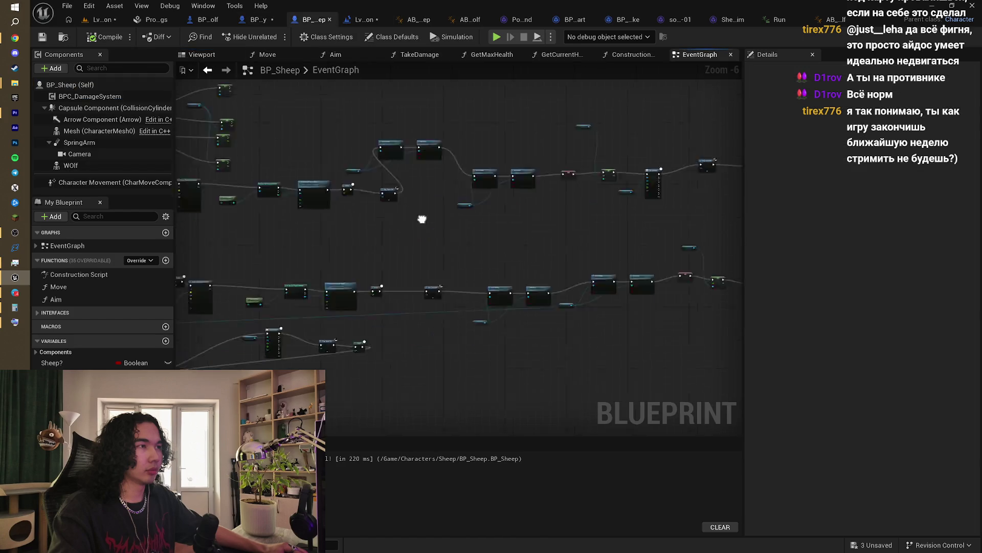
Step: Leave BP_Sheep's Transform logic for the Lvl_ThirdPerson level and start a new playtest
scroll(414, 222, "up", 4)
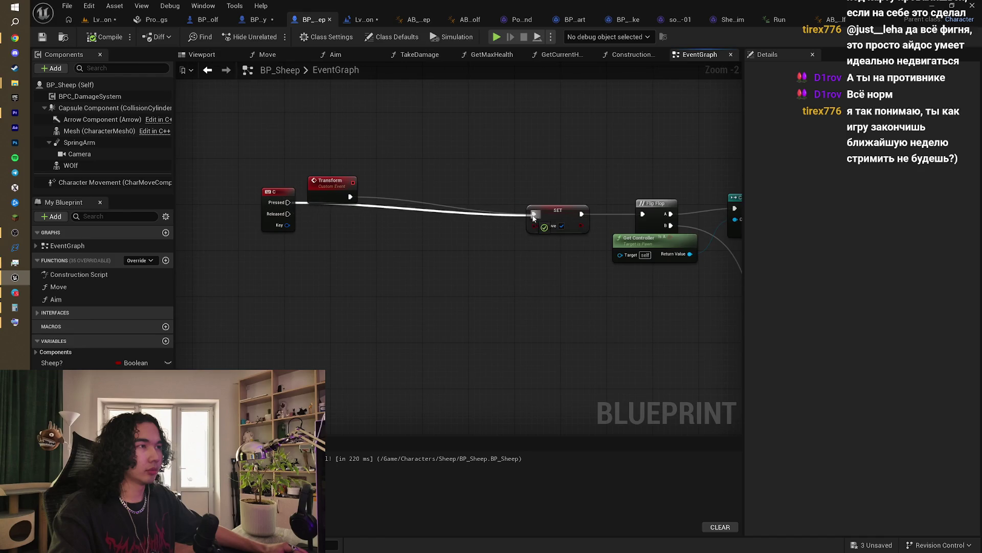
left_click(97, 20)
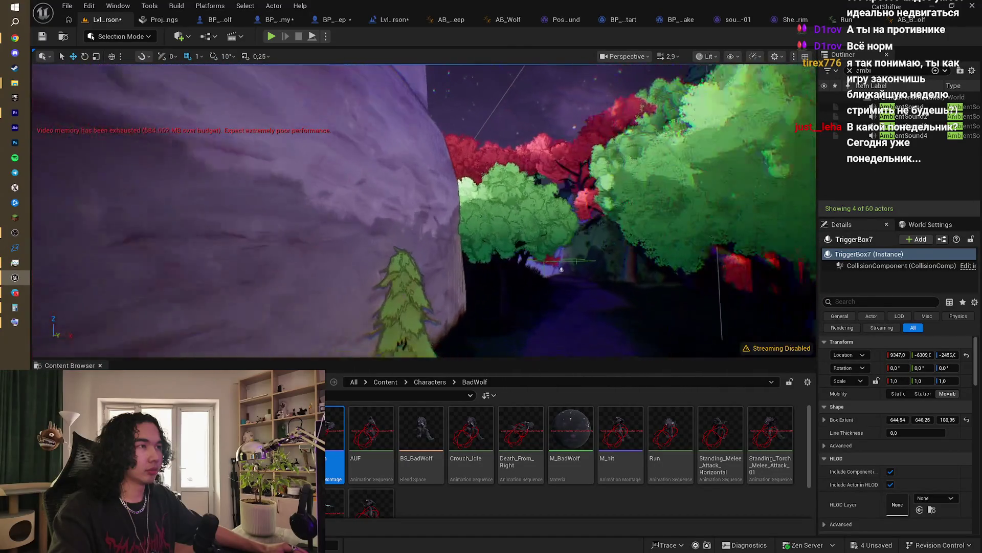
left_click(272, 36)
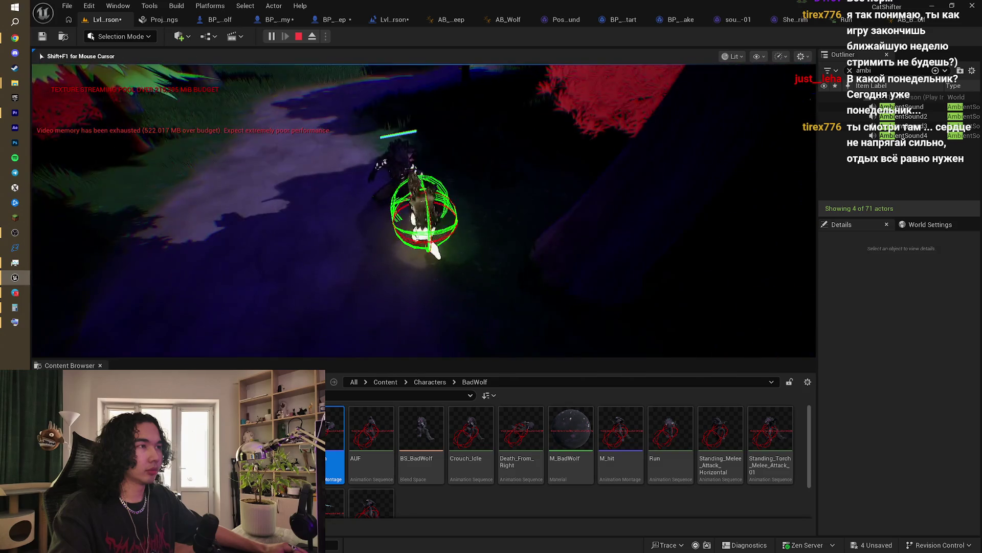
key("Escape")
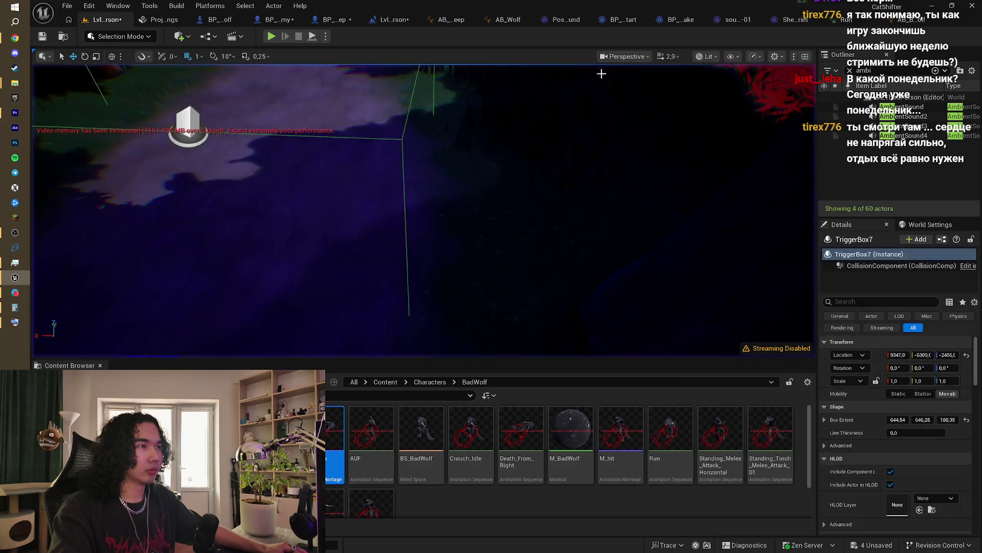
Step: Pan BP_Sheep's EventGraph across its cast, sound, Jump Input, Death and Land event nodes
left_click(348, 19)
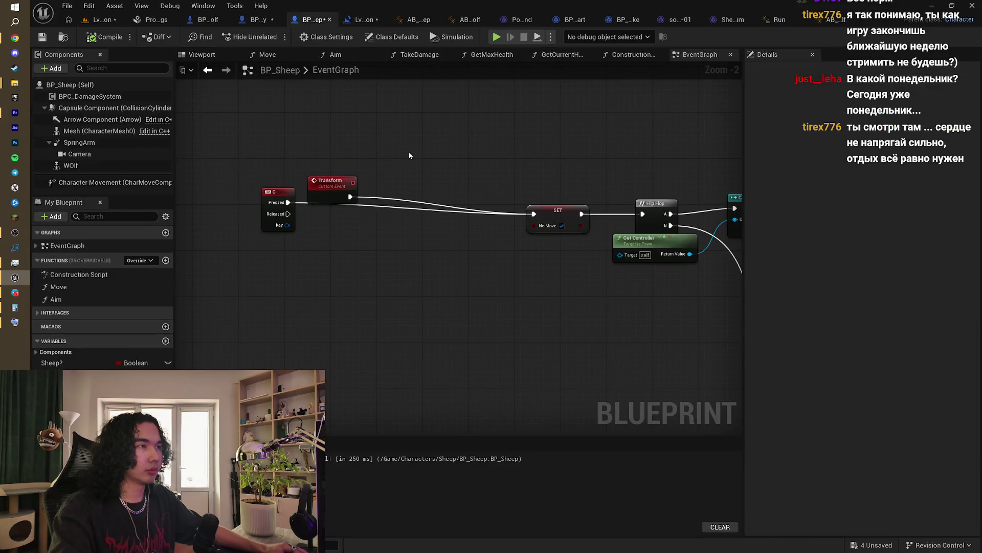
right_click(395, 171)
scroll(418, 164, "down", 2)
left_click_drag(485, 144, 339, 132)
scroll(339, 132, "down", 2)
scroll(389, 209, "up", 2)
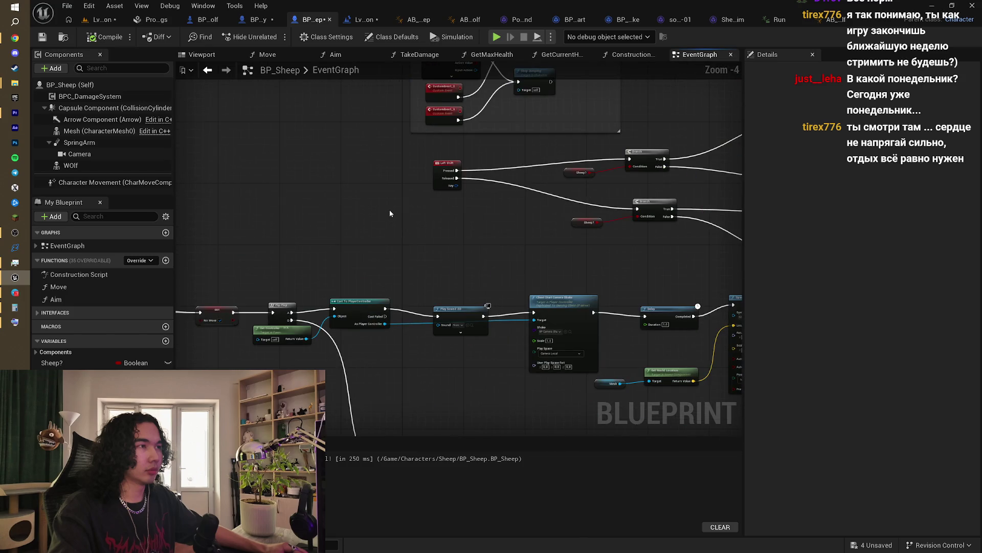
left_click_drag(389, 210, 378, 326)
scroll(386, 310, "down", 3)
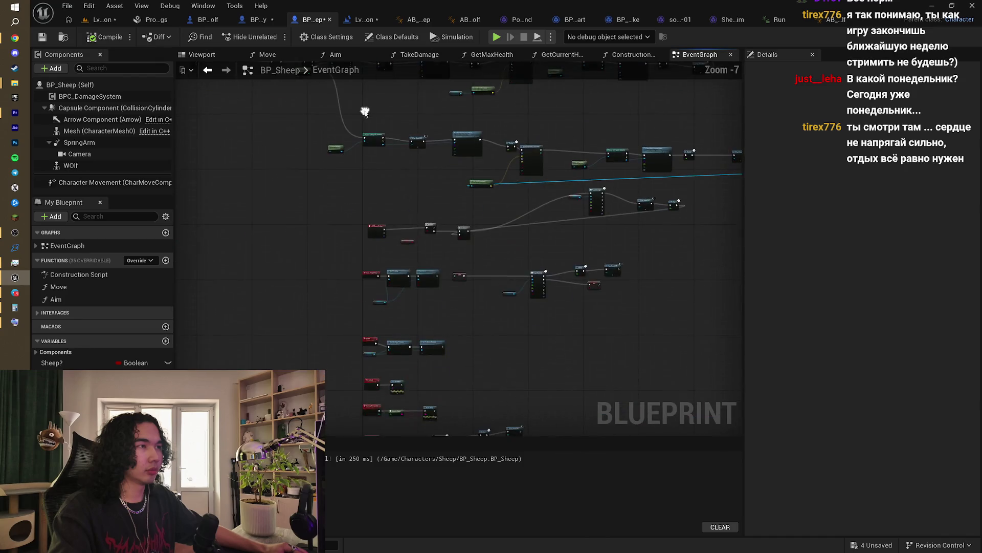
scroll(380, 251, "up", 3)
left_click_drag(374, 152, 373, 114)
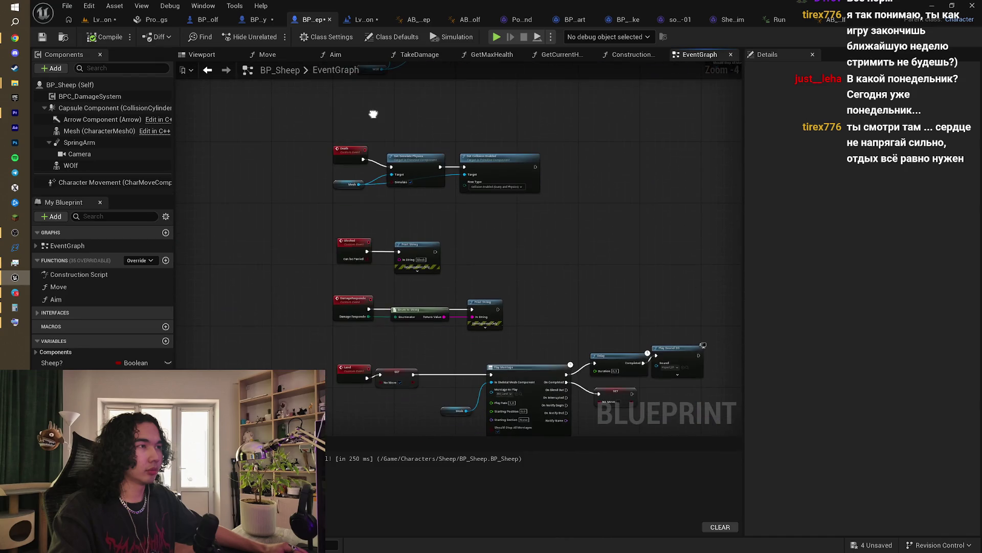
mouse_move(387, 156)
left_mouse_down()
mouse_move(438, 147)
mouse_move(414, 161)
left_mouse_up()
Step: Expand Interfaces in My Blueprint and open the TakeDamage function graph
right_click(414, 161)
left_click(281, 174)
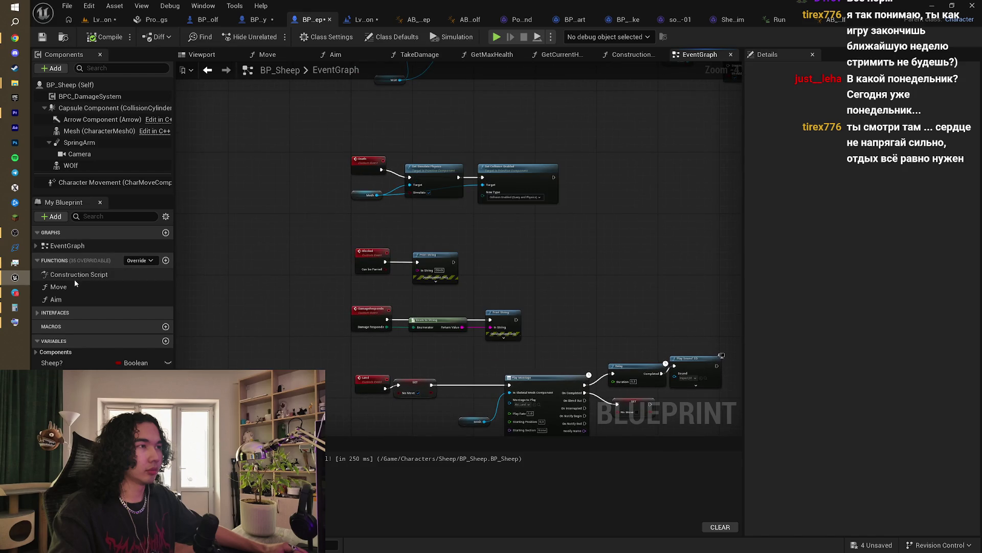
left_click(51, 313)
double_click(67, 325)
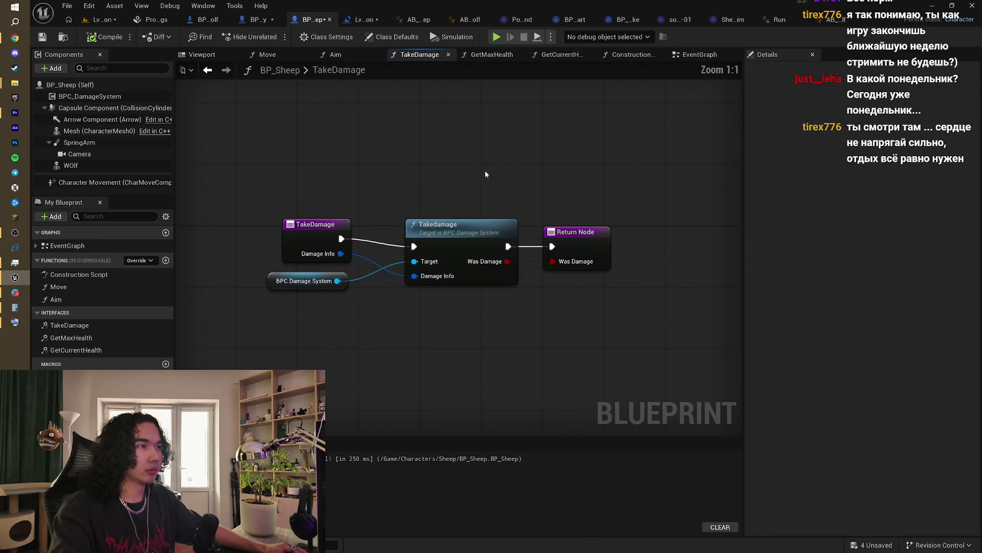
Step: Nudge the Takedamage call left, then review the Level Blueprint, BP_Enemy and BP_BadBadWolf graphs
left_click_drag(462, 227, 446, 226)
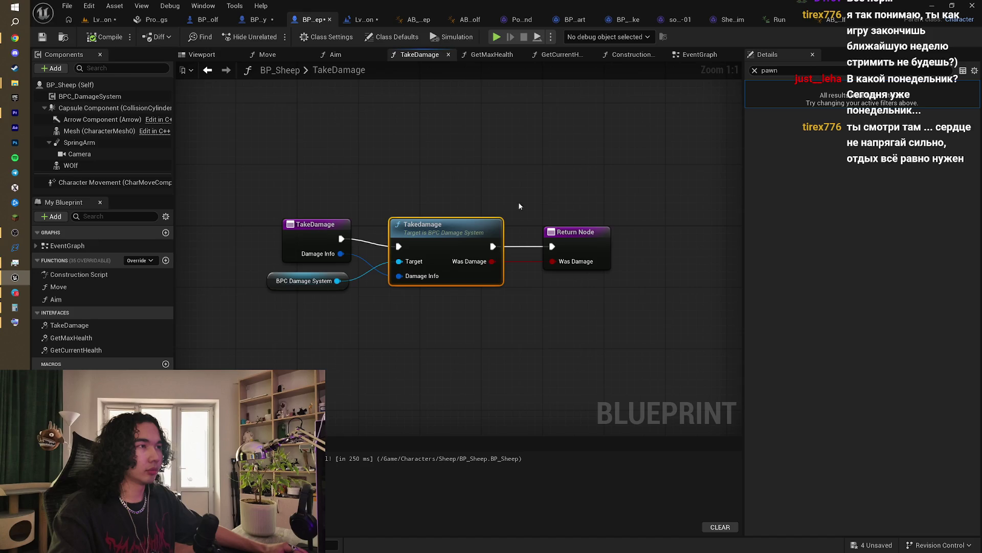
left_click(519, 175)
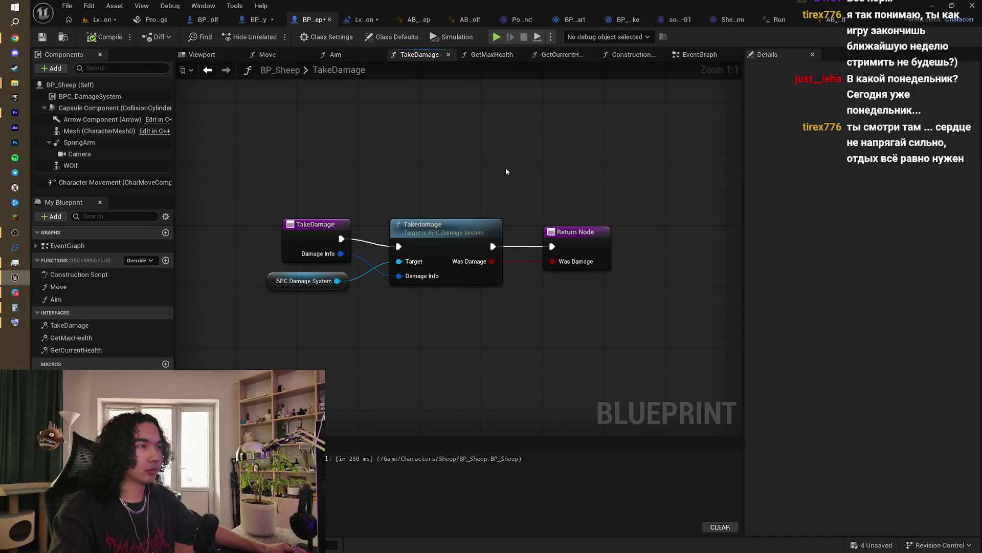
left_click(361, 20)
left_click(281, 21)
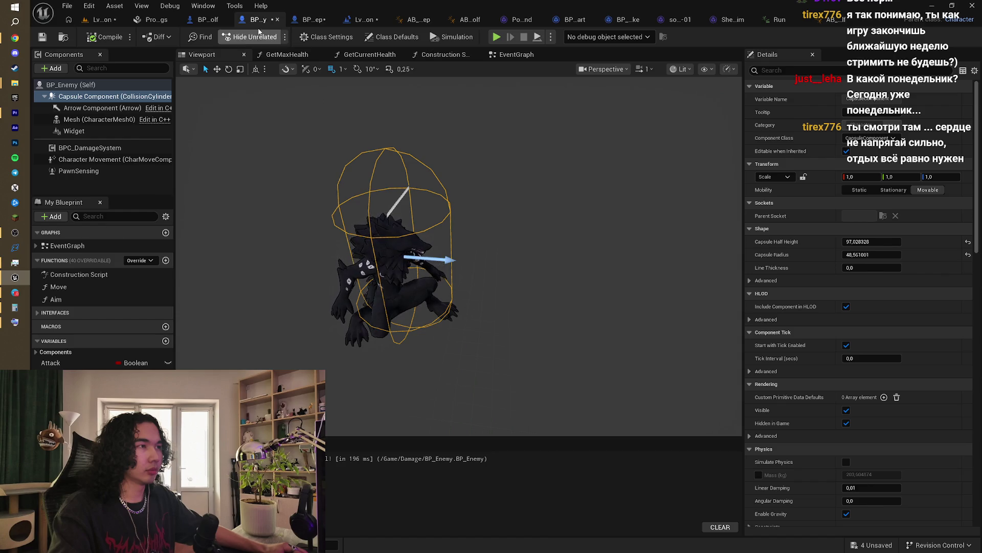
left_click(299, 19)
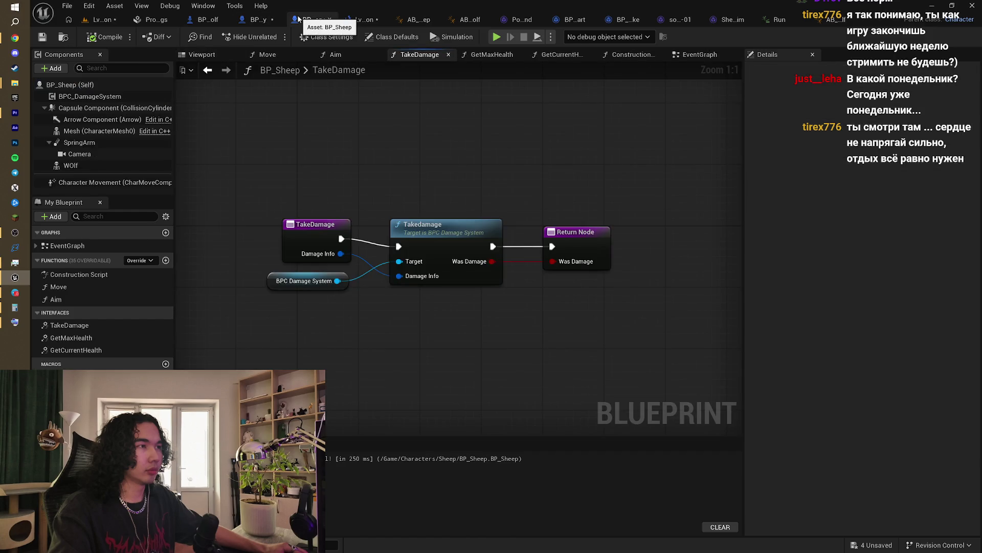
left_click_drag(371, 161, 392, 192)
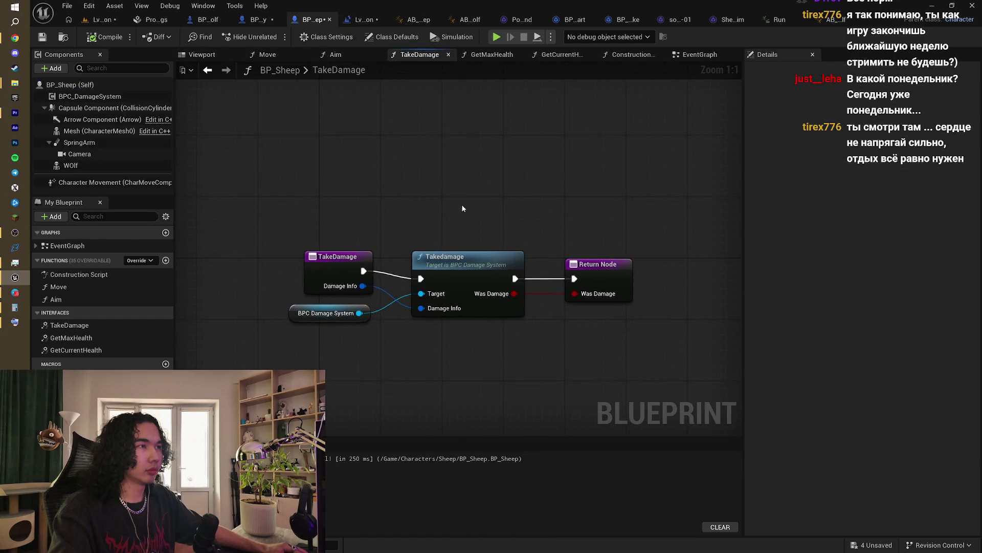
left_click(210, 19)
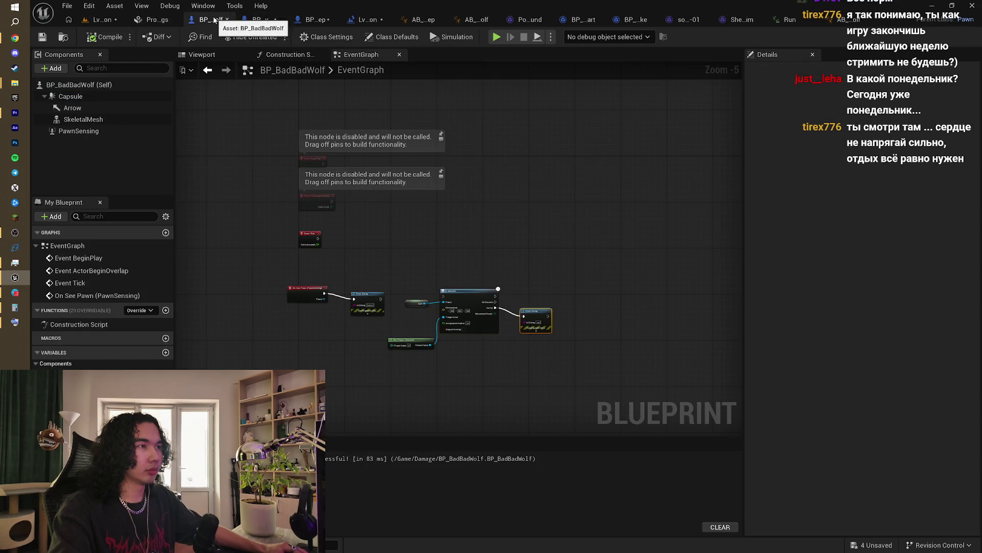
Step: Look over the wolf's AI MoveTo chain and On See Pawn event, then switch to BP_Enemy
scroll(424, 326, "up", 4)
left_click_drag(416, 312, 381, 295)
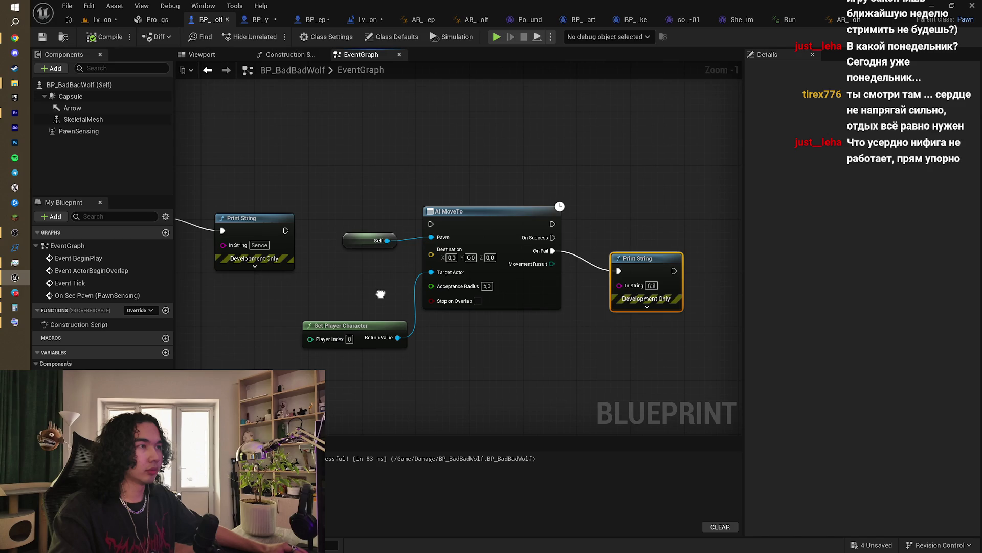
left_click_drag(381, 294, 486, 260)
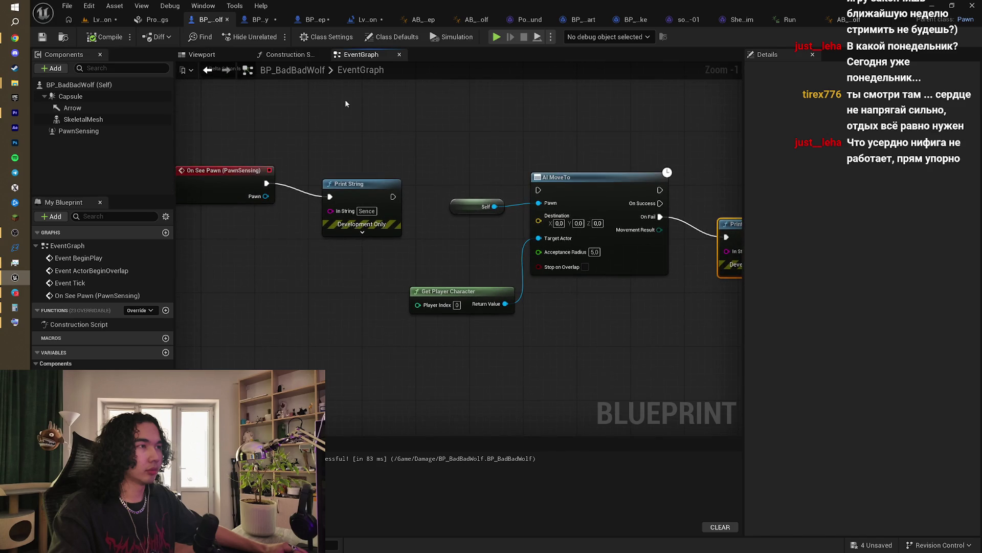
left_click(258, 19)
left_click(313, 20)
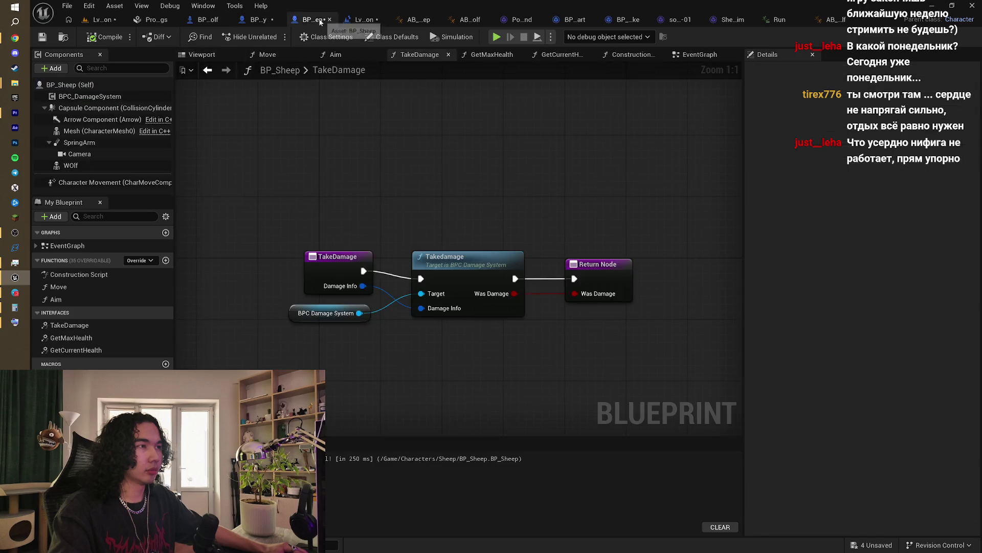
left_click(263, 21)
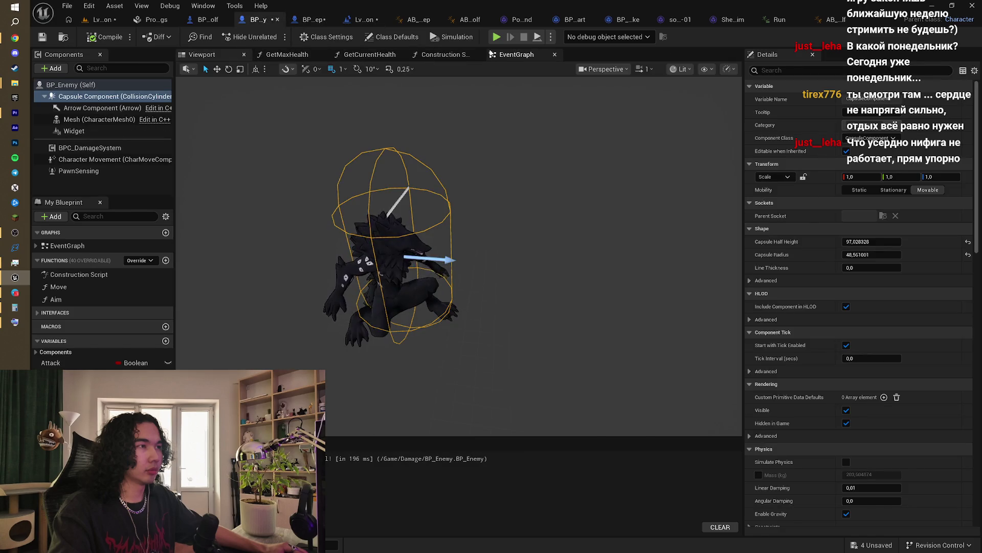
Step: Set the Acceptance Radius of BP_Enemy's AI MoveTo node to 10, then return to the level
left_click(515, 54)
mouse_move(496, 106)
left_mouse_down()
mouse_move(490, 71)
mouse_move(460, 153)
left_mouse_up()
scroll(386, 246, "down", 2)
scroll(385, 246, "up", 3)
scroll(387, 247, "up", 2)
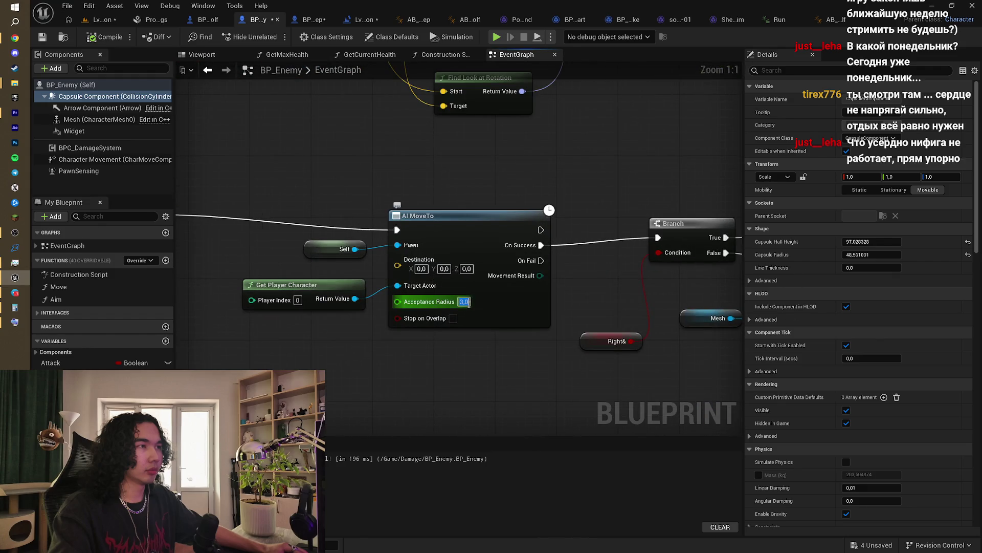
type("1")
key("Return")
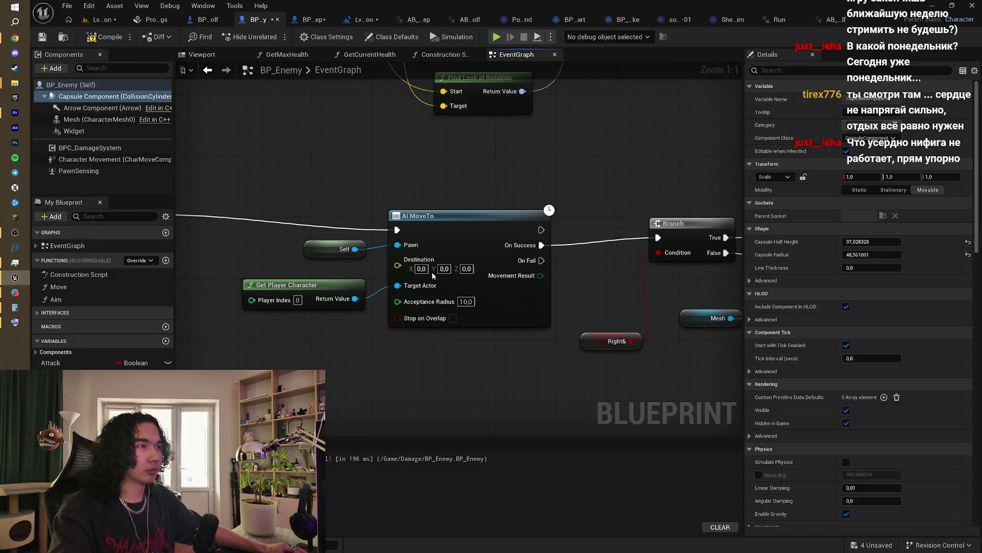
left_click(104, 21)
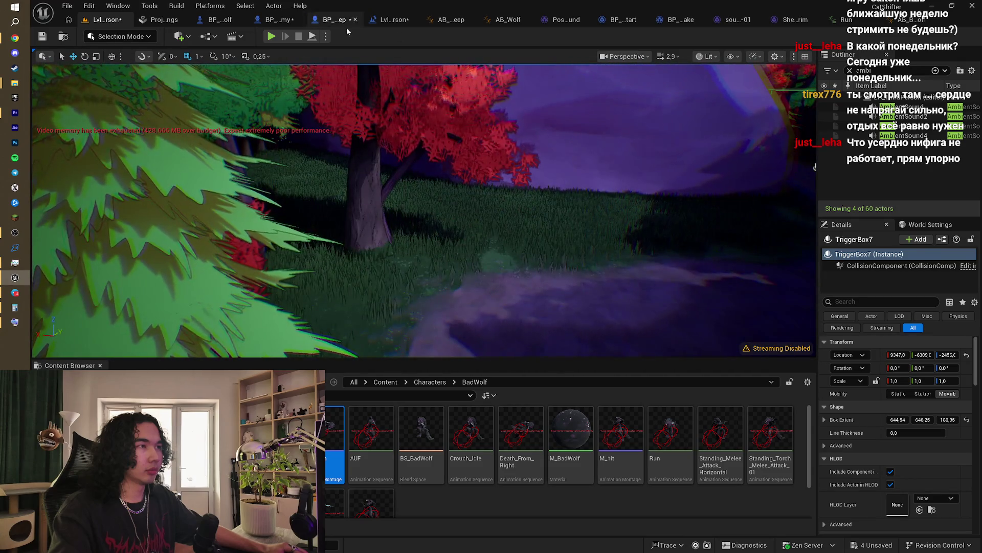
left_click(335, 20)
left_click(366, 22)
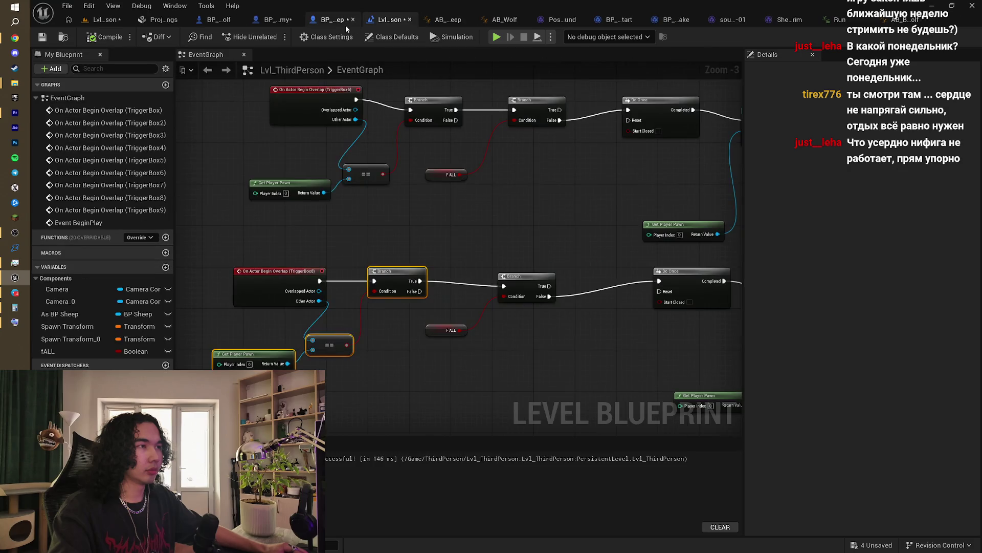
scroll(436, 160, "down", 4)
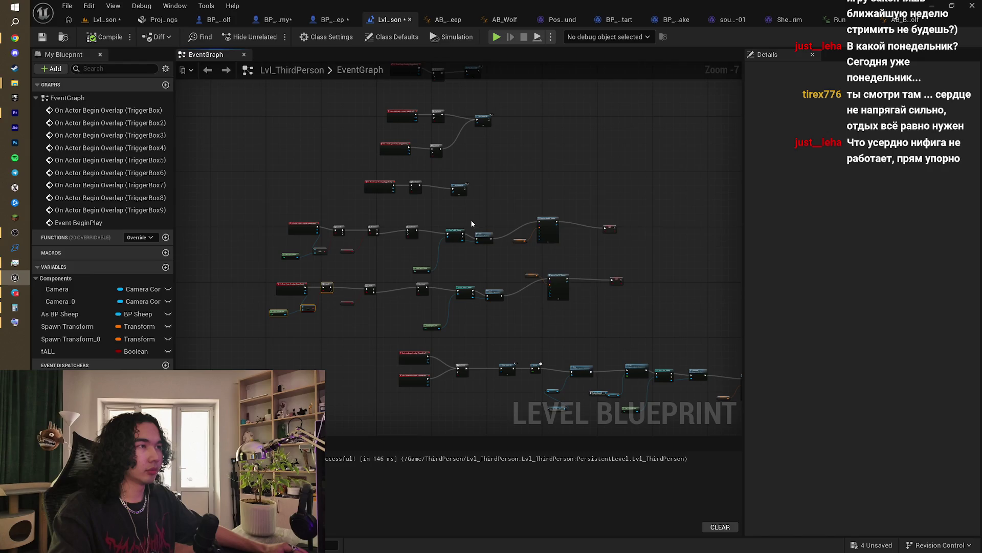
scroll(471, 223, "up", 2)
scroll(398, 211, "down", 2)
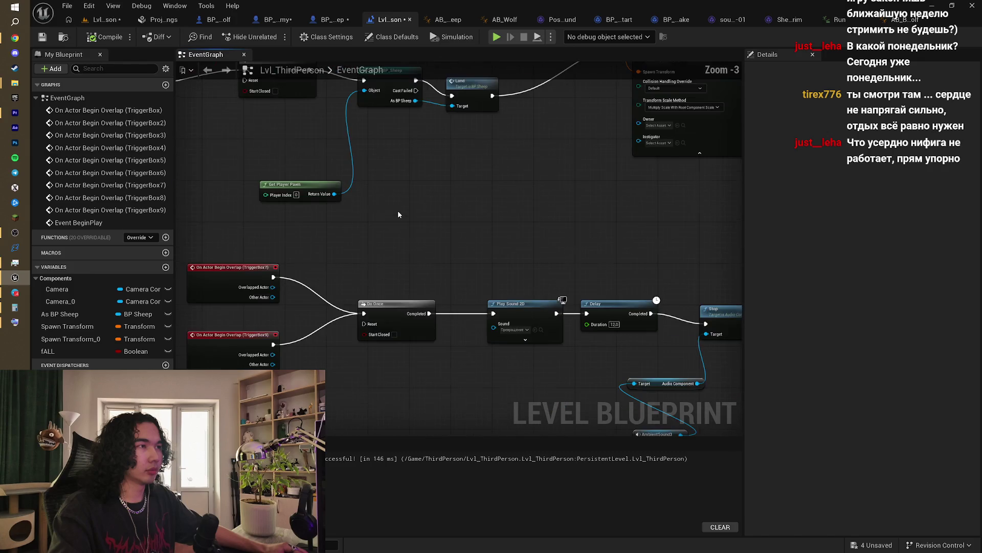
left_click(343, 22)
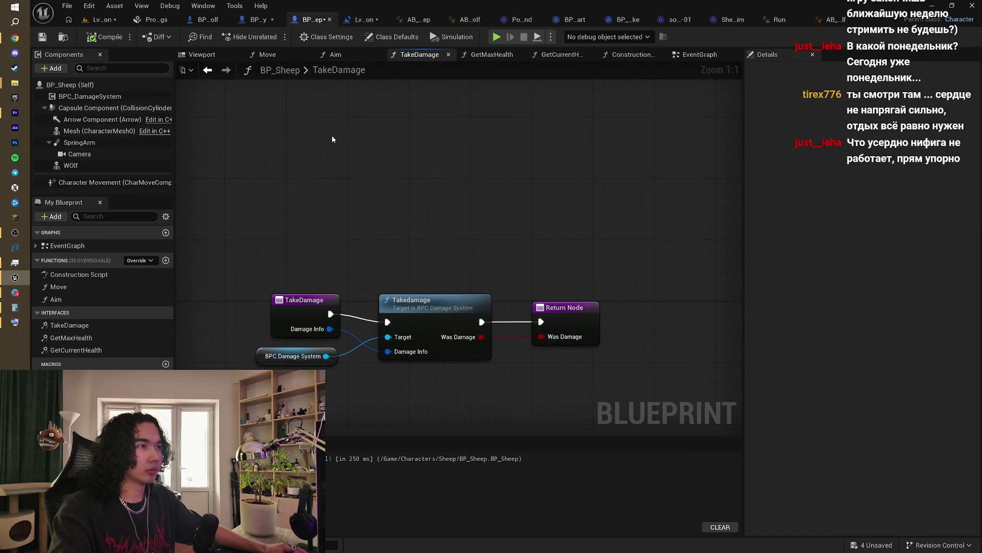
Step: Find BP_Sheep's Max Walk Speed SET nodes and set one to 500
left_click(699, 54)
mouse_move(611, 191)
left_mouse_down()
mouse_move(546, 193)
mouse_move(550, 180)
left_mouse_up()
scroll(483, 254, "down", 2)
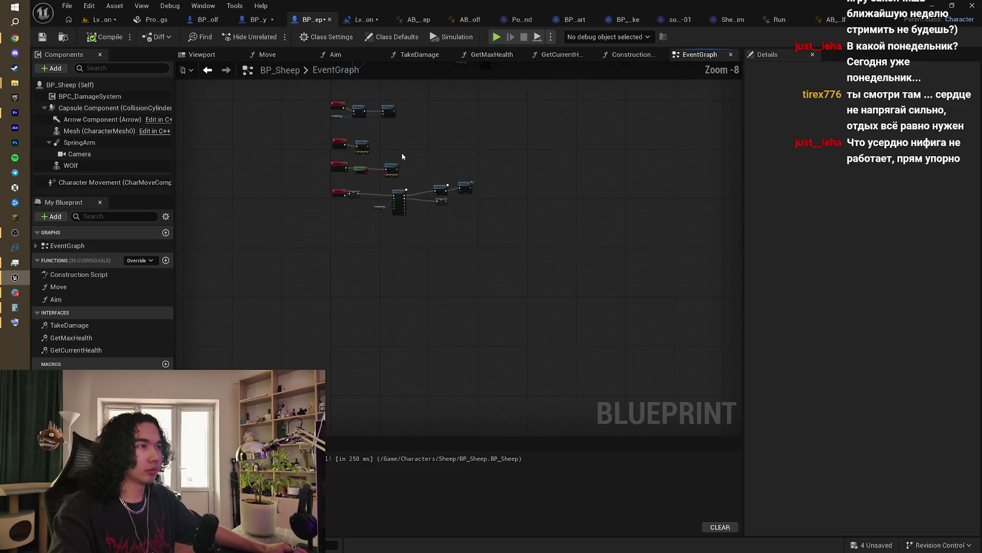
mouse_move(394, 196)
left_mouse_down()
mouse_move(421, 292)
mouse_move(373, 285)
mouse_move(382, 295)
mouse_move(315, 312)
left_mouse_up()
scroll(438, 287, "up", 2)
scroll(306, 311, "up", 3)
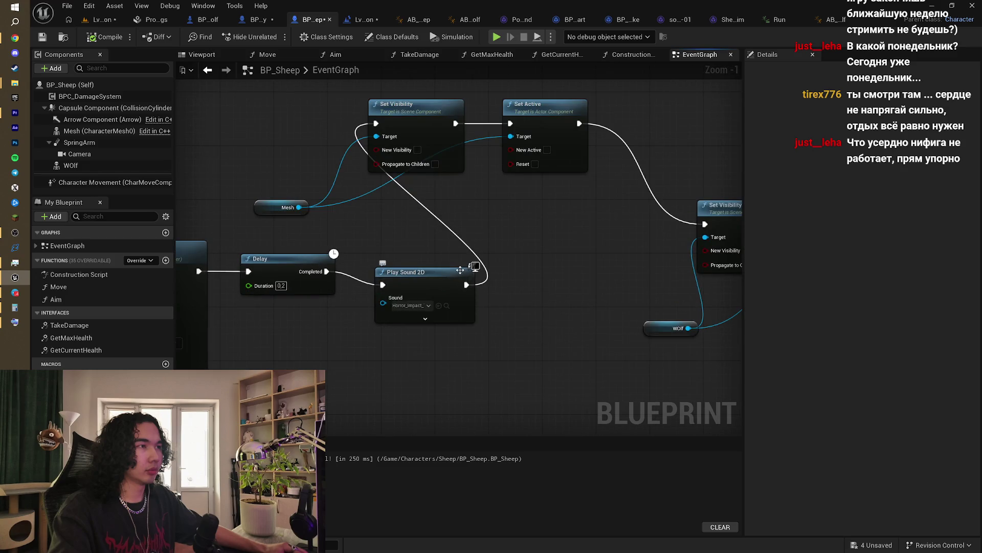
scroll(500, 281, "down", 2)
mouse_move(500, 281)
left_mouse_down()
mouse_move(362, 256)
mouse_move(531, 254)
mouse_move(377, 253)
mouse_move(409, 230)
left_mouse_up()
scroll(408, 230, "down", 3)
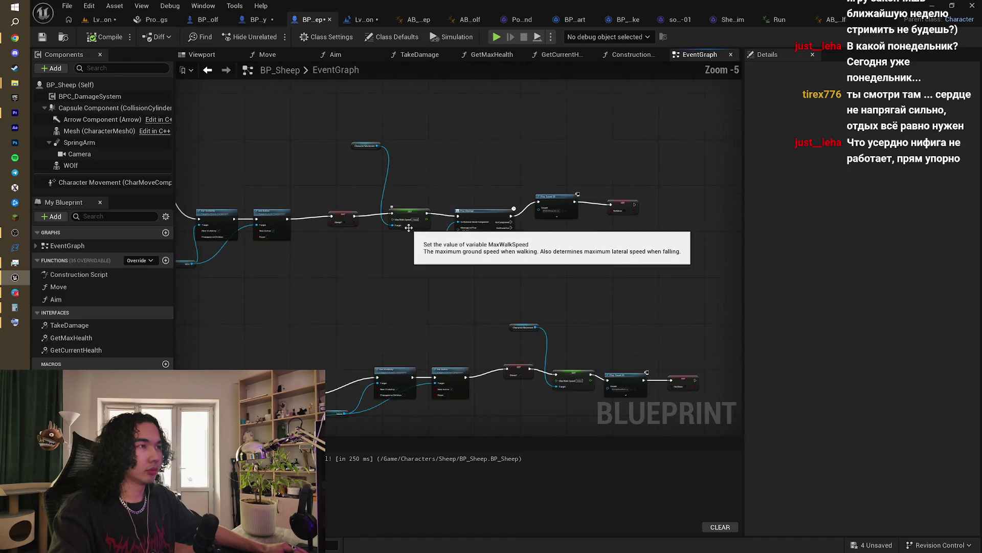
scroll(452, 269, "up", 3)
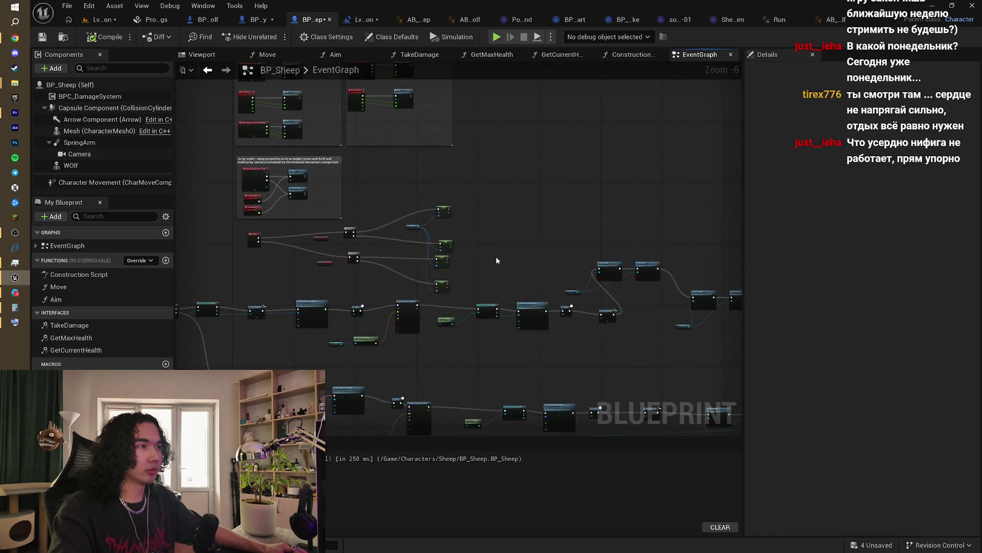
mouse_move(408, 247)
left_mouse_down()
mouse_move(387, 214)
mouse_move(532, 229)
mouse_move(467, 225)
mouse_move(399, 266)
left_mouse_up()
scroll(391, 217, "up", 1)
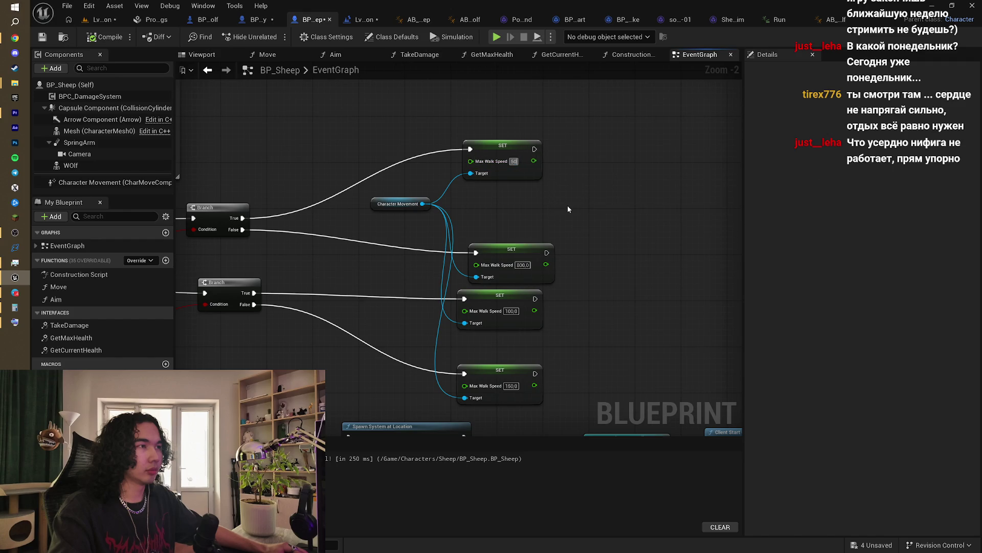
type("500")
key("Return")
Step: Filter the sheep's class default properties by 'speed'
left_click(69, 84)
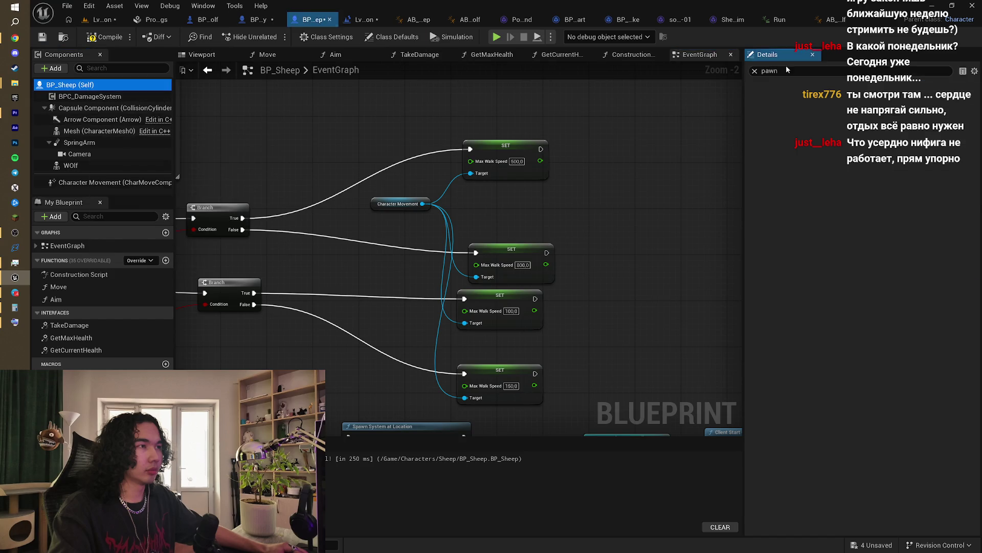
double_click(783, 72)
type("speed")
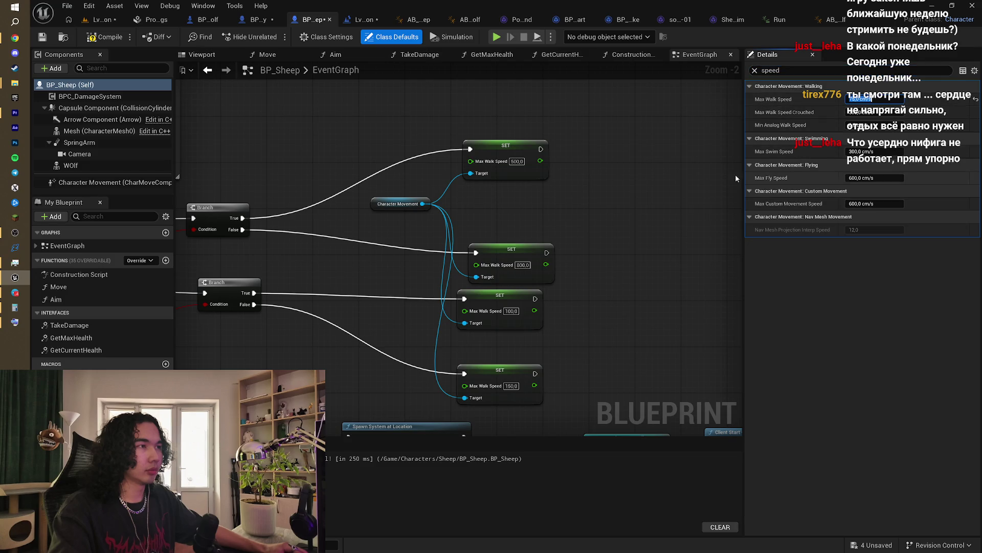
left_click(600, 198)
Step: Enter 450 on the top walk speed node, compile BP_Sheep, and start a fresh playtest
left_click_drag(572, 206, 569, 168)
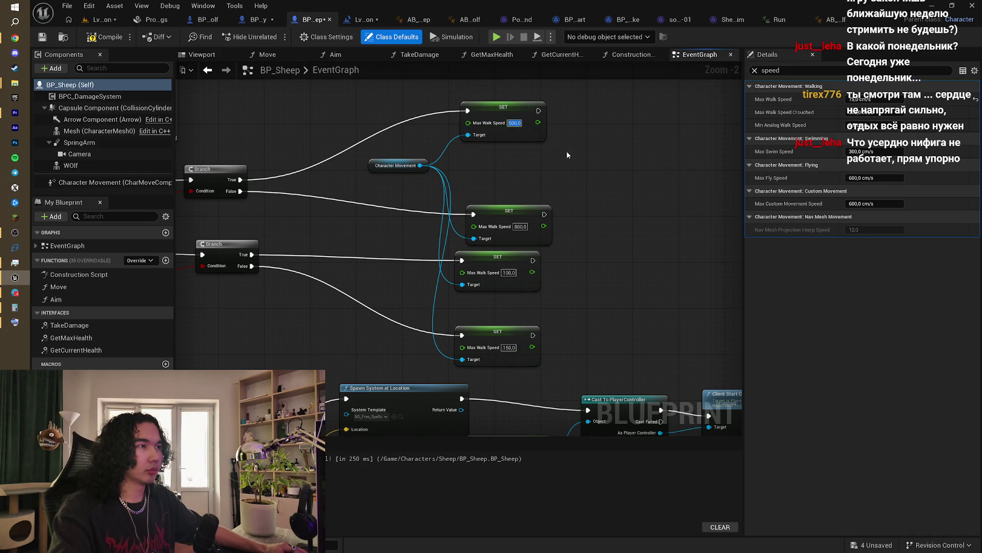
type("450")
key("Return")
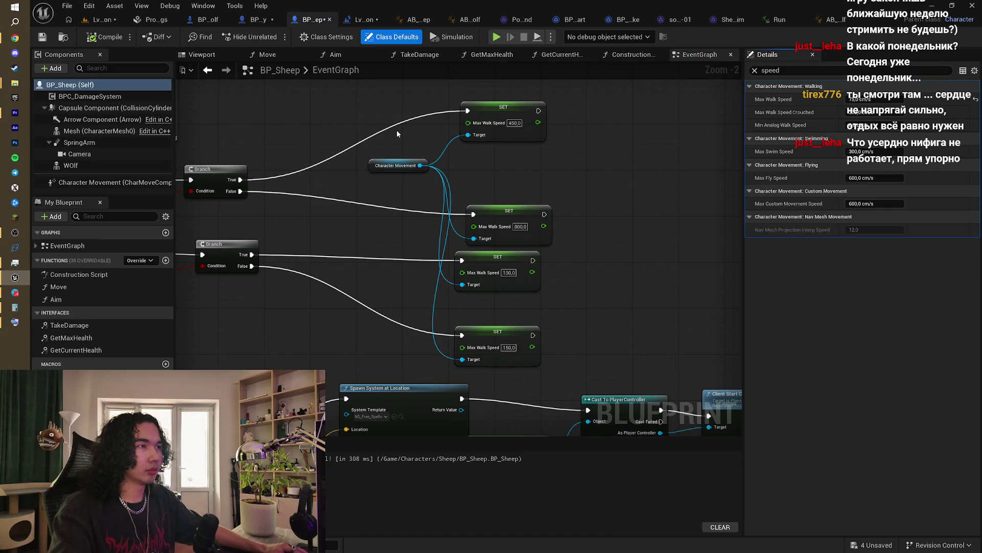
left_click(516, 123)
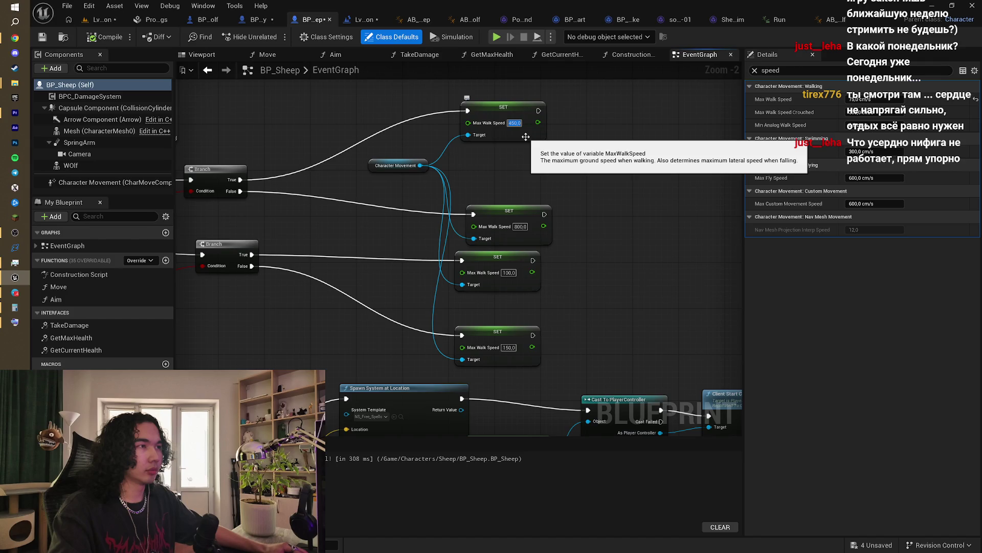
type("00")
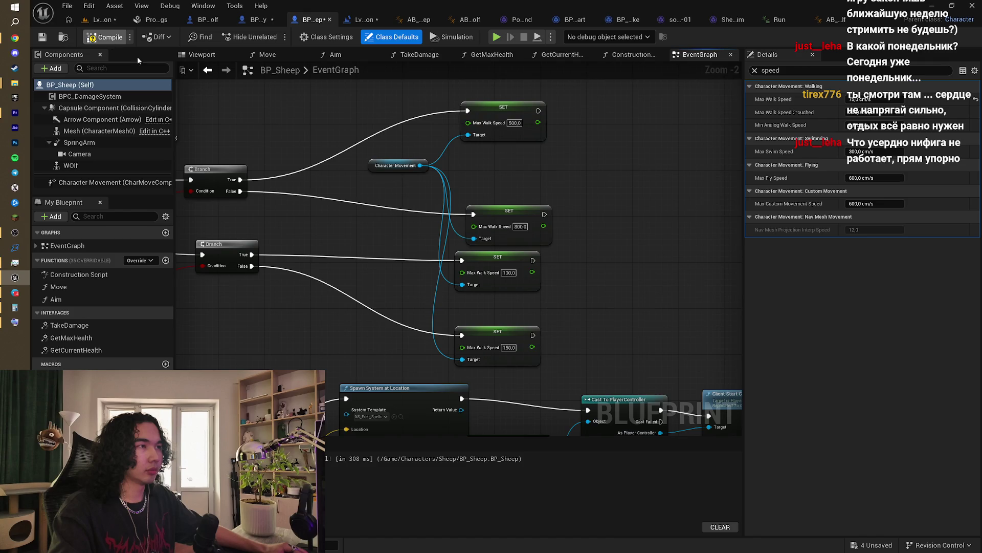
left_click_drag(315, 127, 351, 139)
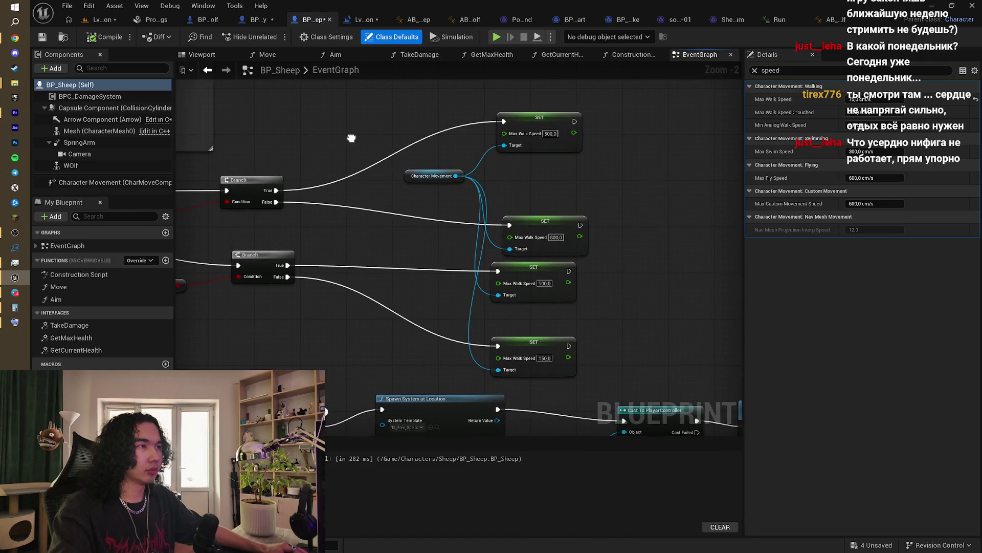
left_click(124, 21)
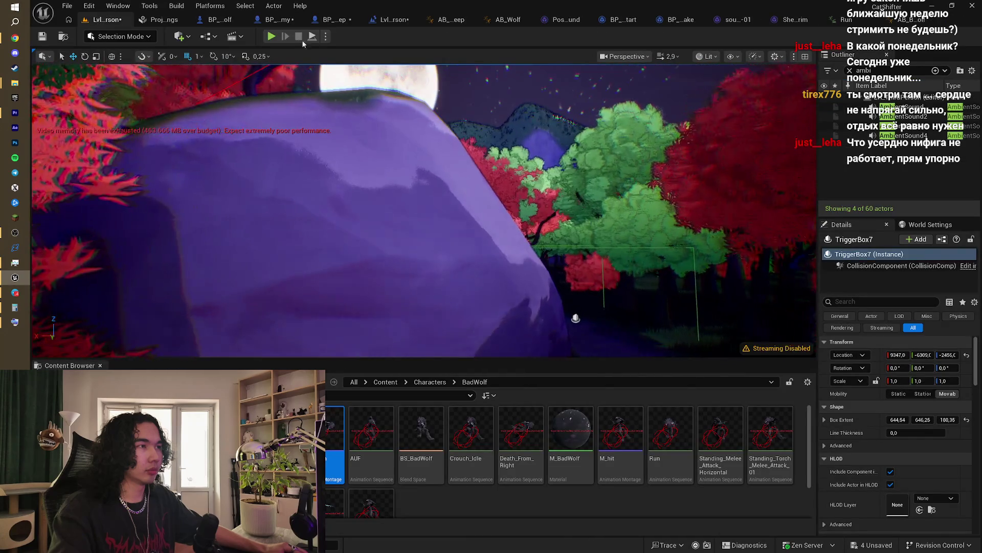
left_click(271, 36)
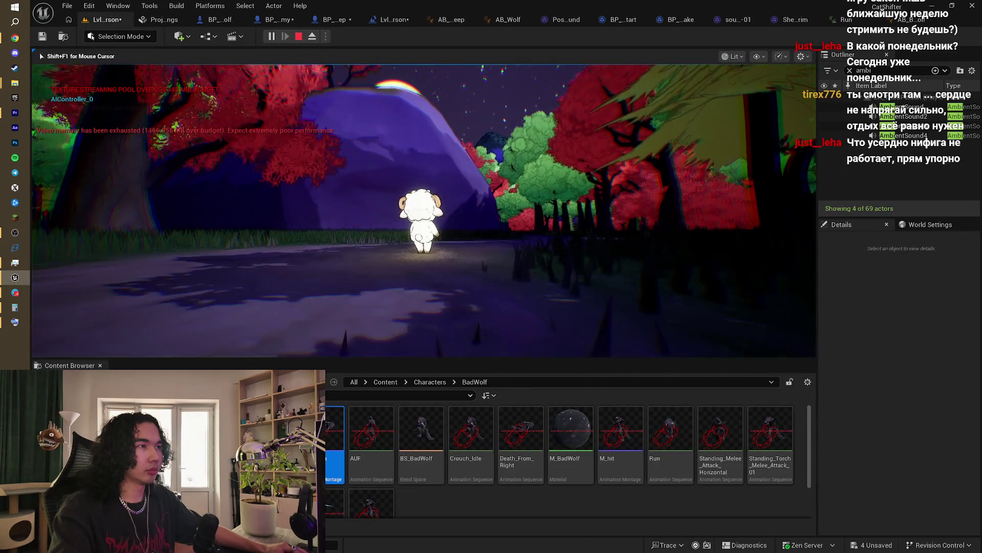
key("w")
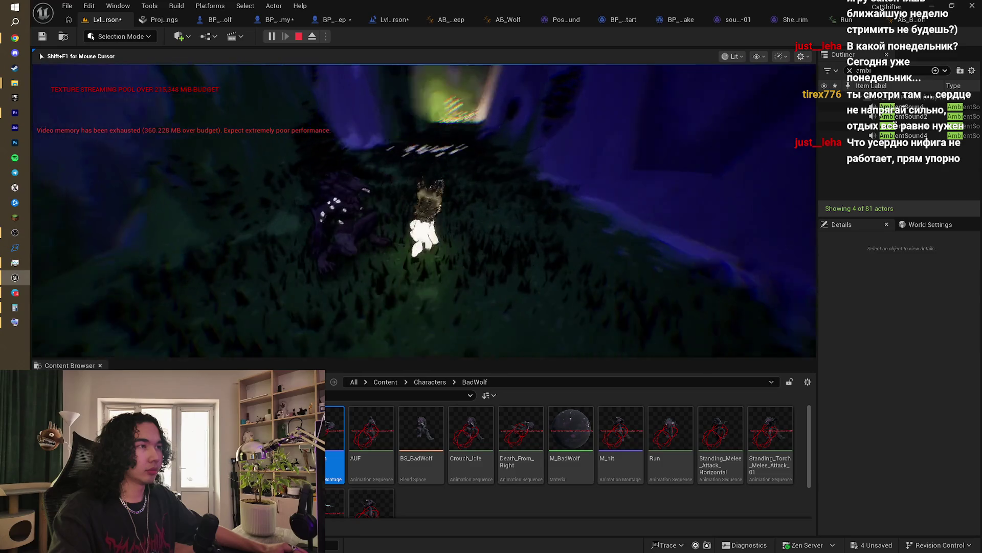
key("Escape")
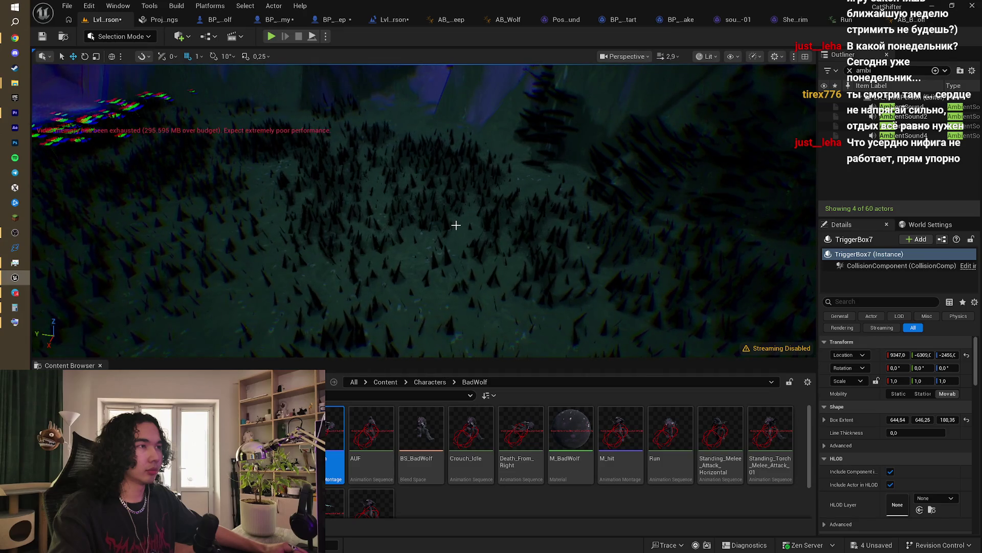
Step: Check the AB_BadWolf and AB_Wolf graphs, then centre BP_Enemy's AI MoveTo and Branch nodes
left_click(899, 20)
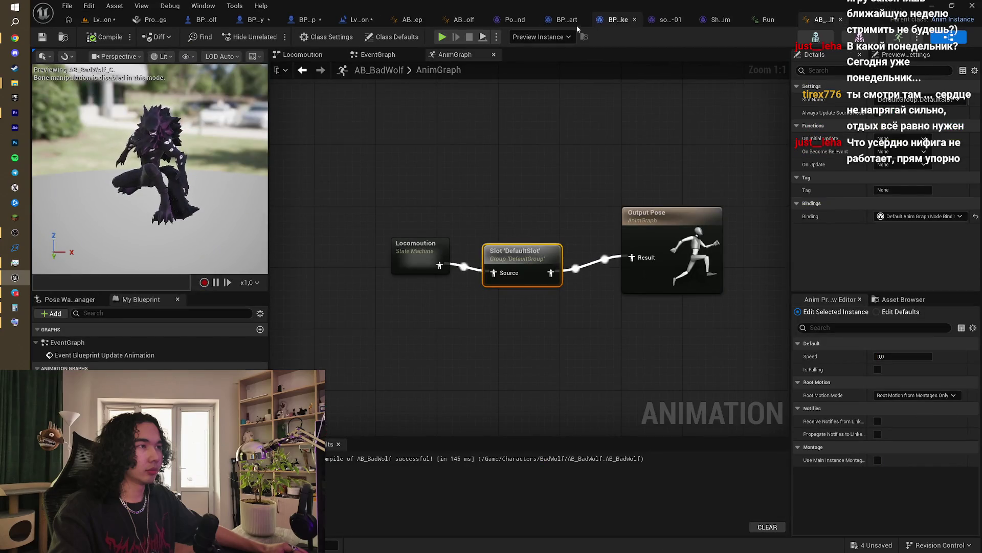
left_click(462, 21)
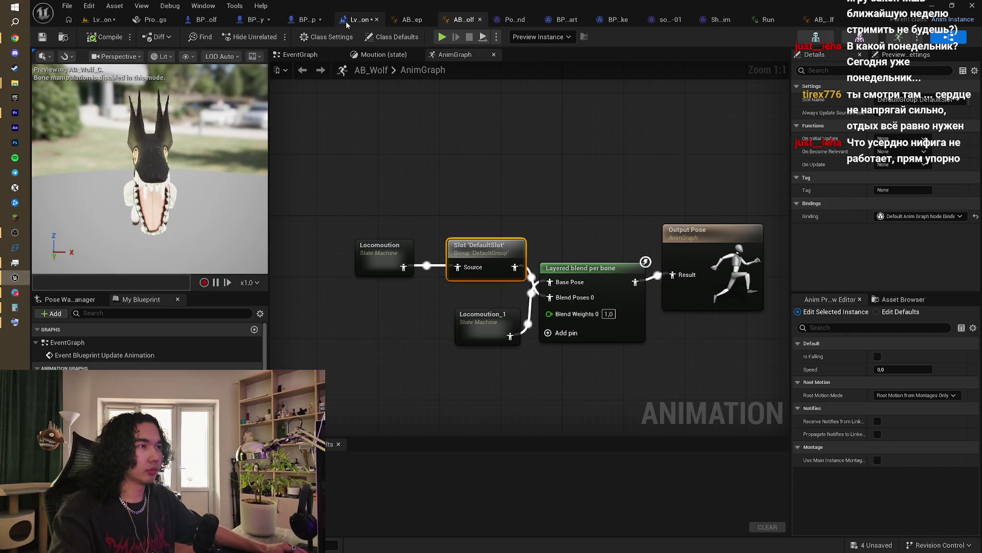
left_click(259, 21)
scroll(544, 171, "down", 3)
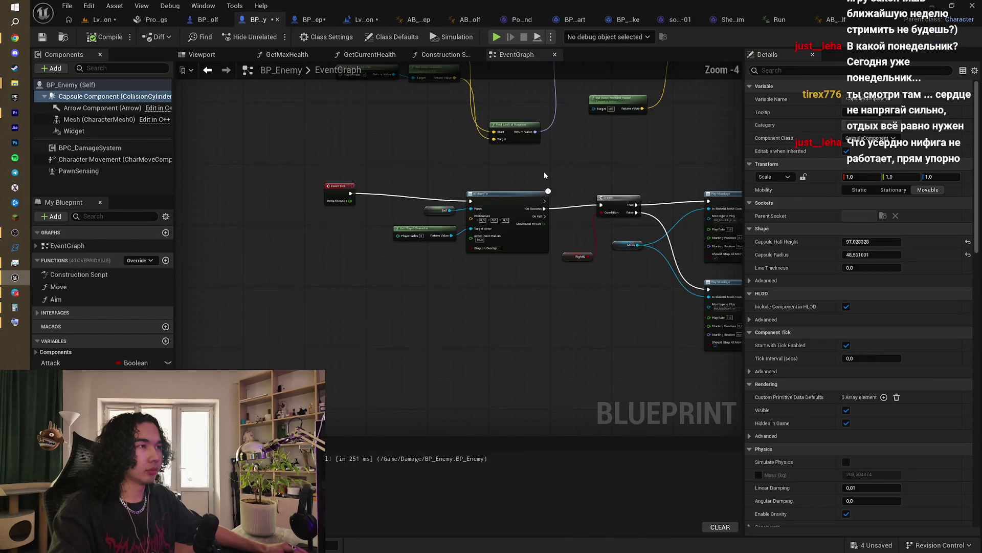
left_click_drag(544, 175, 420, 208)
mouse_move(695, 200)
left_mouse_down()
mouse_move(494, 213)
mouse_move(511, 189)
mouse_move(576, 188)
left_mouse_up()
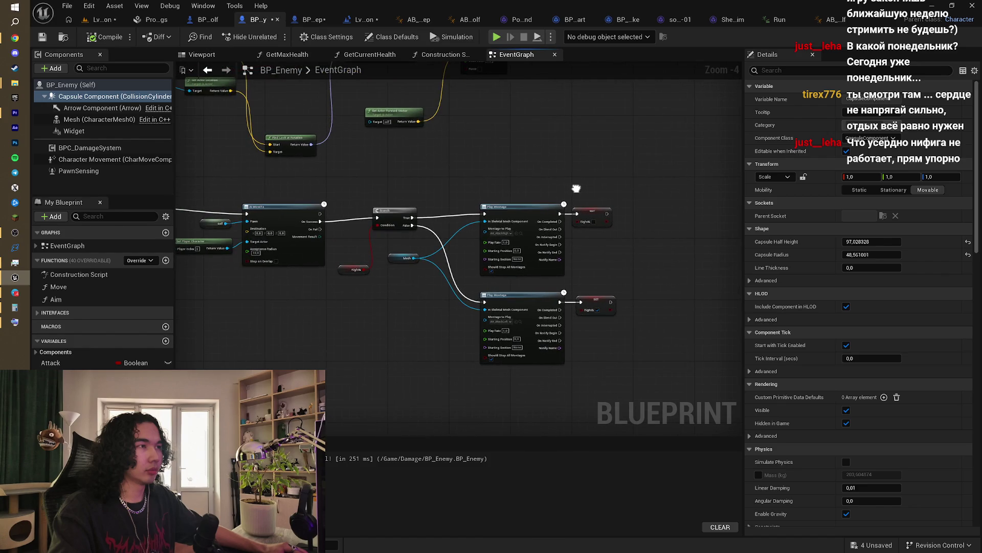
mouse_move(328, 163)
left_mouse_down()
mouse_move(309, 189)
mouse_move(411, 167)
mouse_move(566, 164)
mouse_move(499, 173)
mouse_move(527, 193)
mouse_move(389, 134)
mouse_move(626, 169)
left_mouse_up()
scroll(403, 170, "up", 2)
scroll(541, 194, "up", 1)
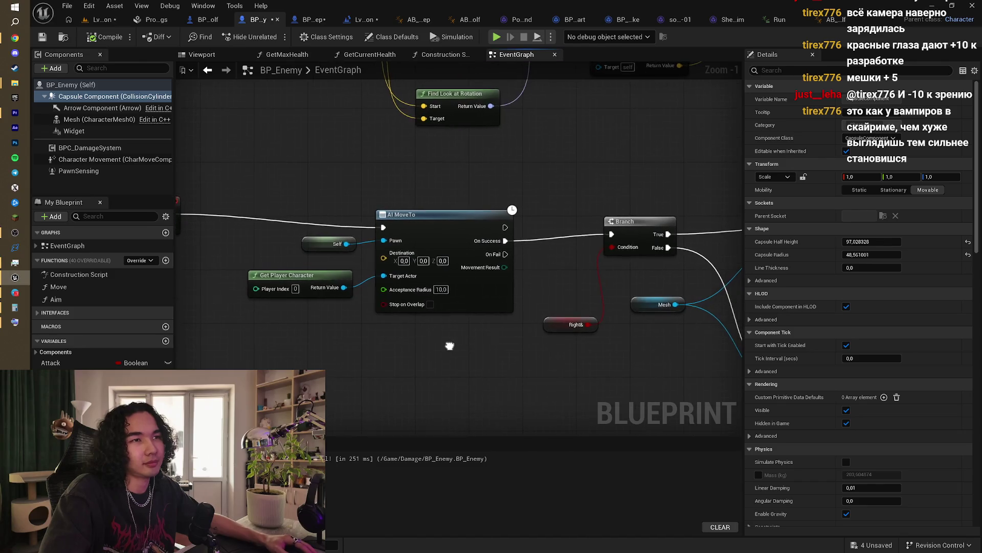
scroll(449, 345, "down", 1)
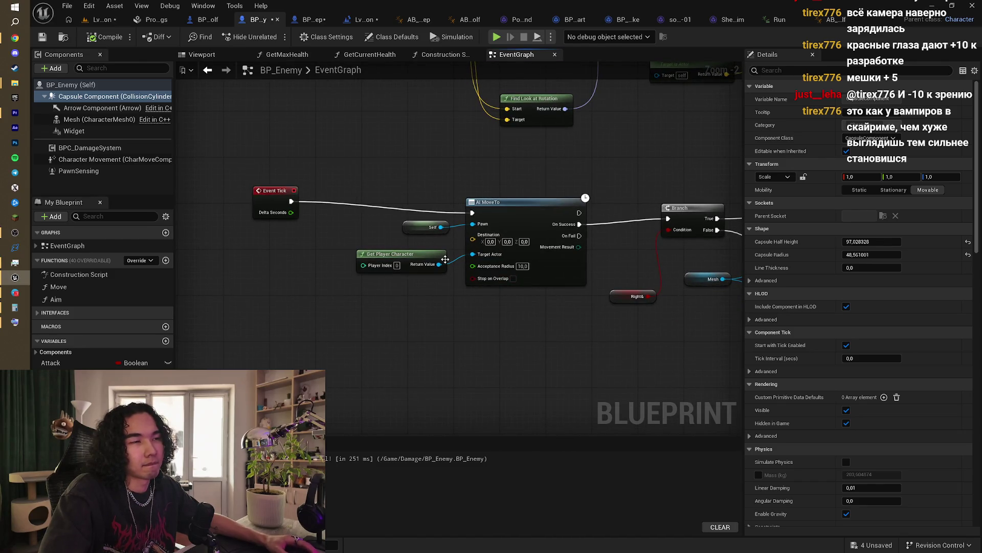
scroll(456, 250, "up", 1)
scroll(520, 262, "up", 1)
left_click_drag(508, 269, 451, 271)
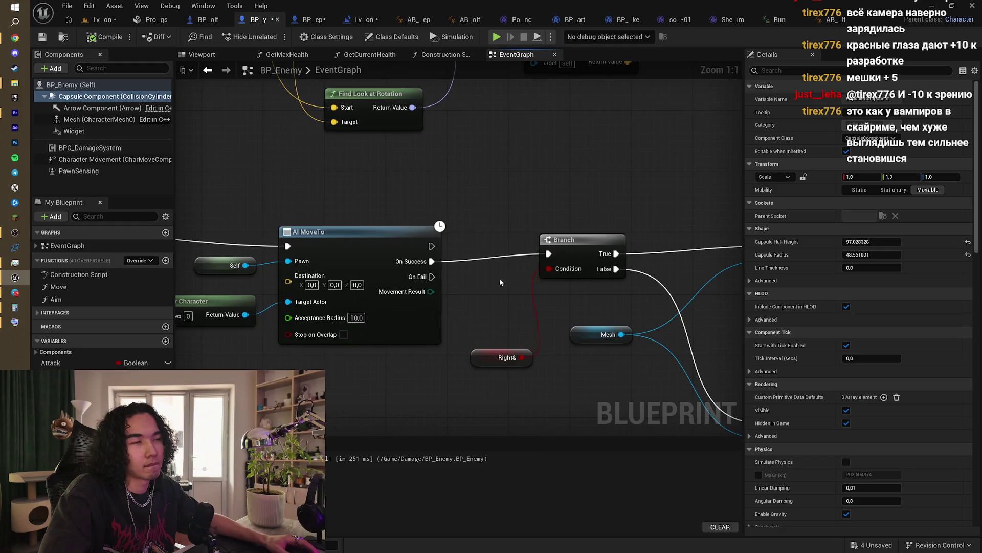
left_click_drag(517, 279, 339, 274)
left_click_drag(457, 254, 419, 235)
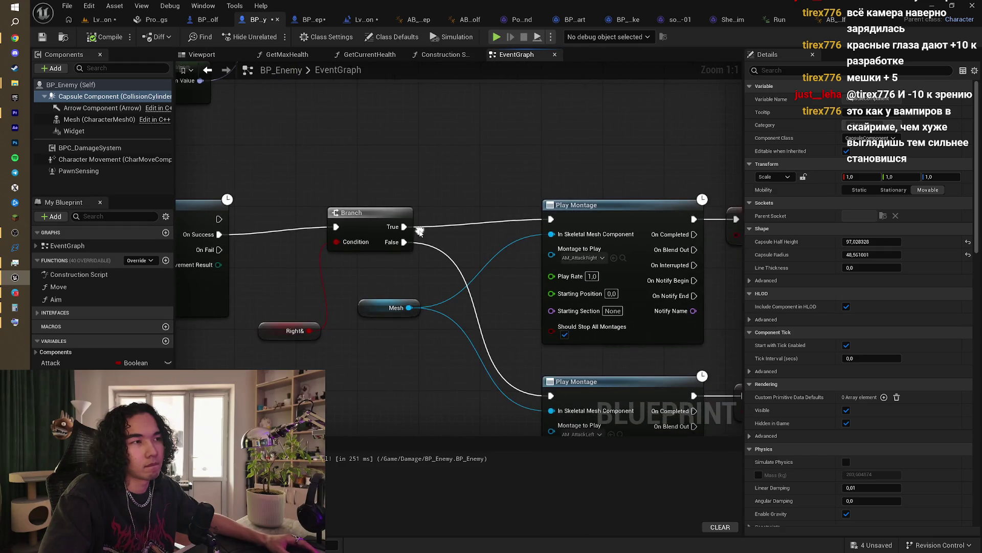
left_click_drag(494, 277, 491, 215)
mouse_move(554, 128)
left_mouse_down()
mouse_move(424, 110)
mouse_move(490, 106)
left_mouse_up()
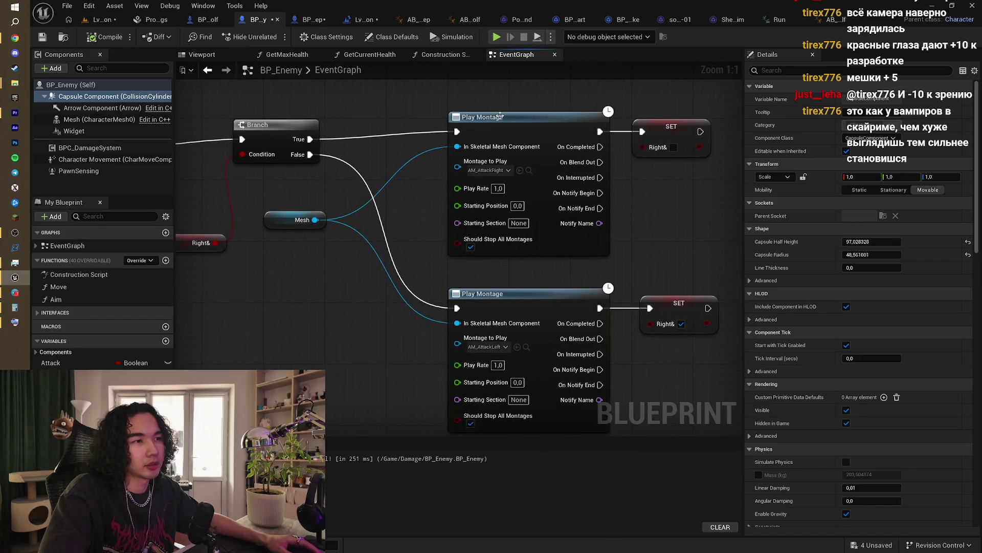
left_click_drag(378, 122, 462, 119)
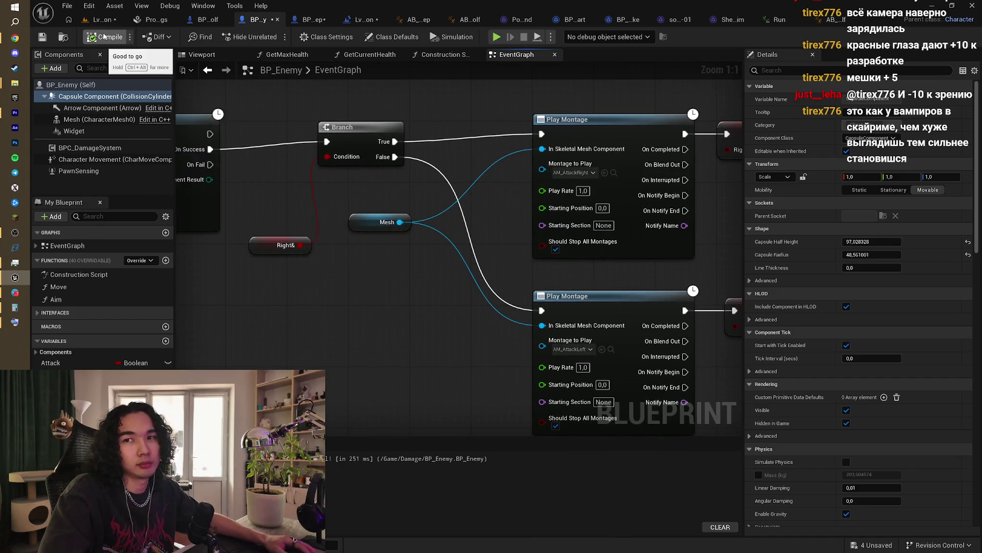
left_click_drag(292, 131, 379, 179)
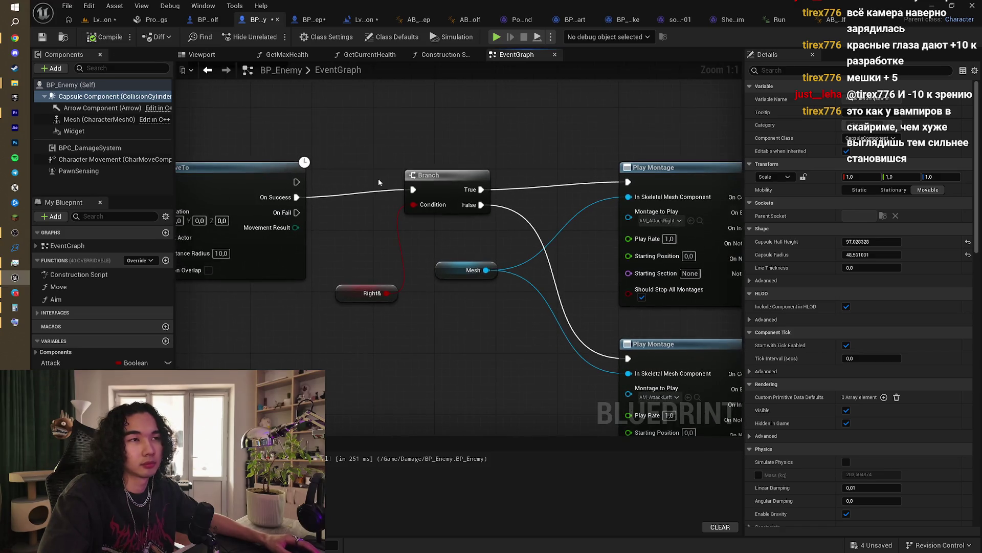
left_click_drag(575, 225, 450, 193)
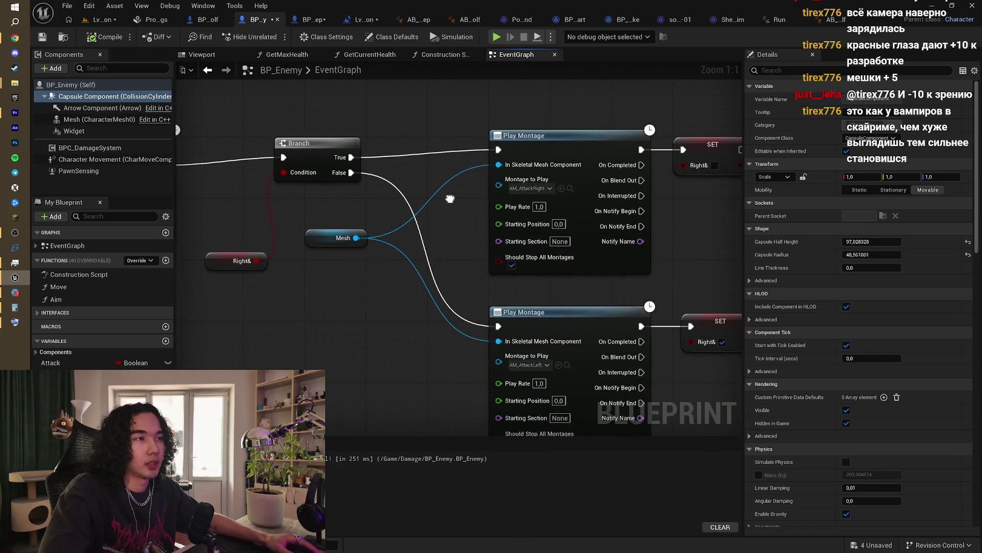
left_click_drag(502, 213, 488, 131)
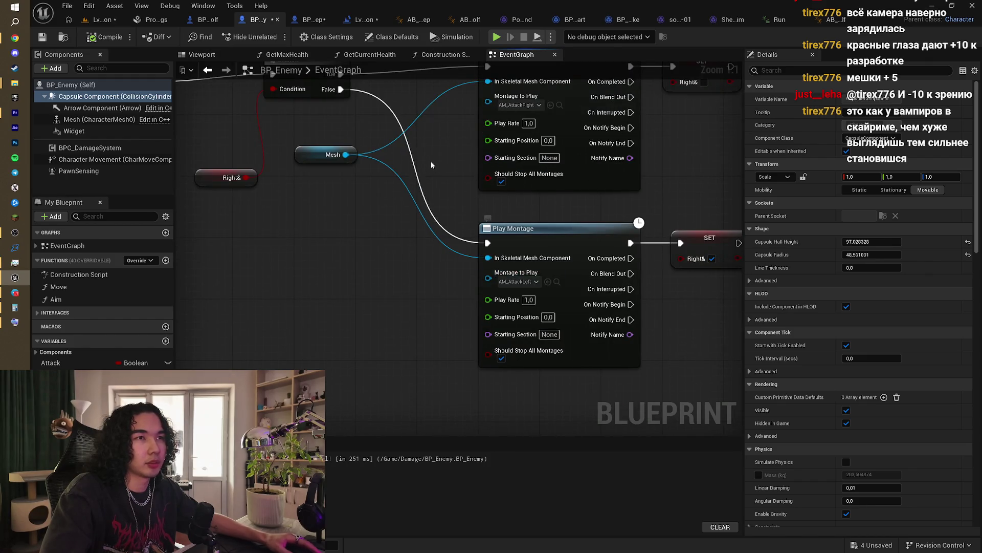
left_click_drag(486, 218, 528, 278)
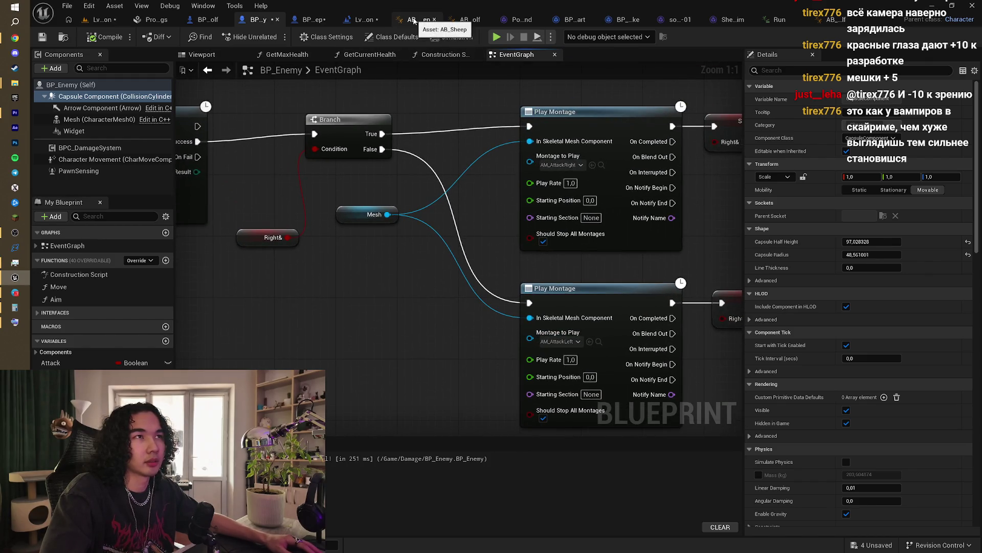
left_click(101, 21)
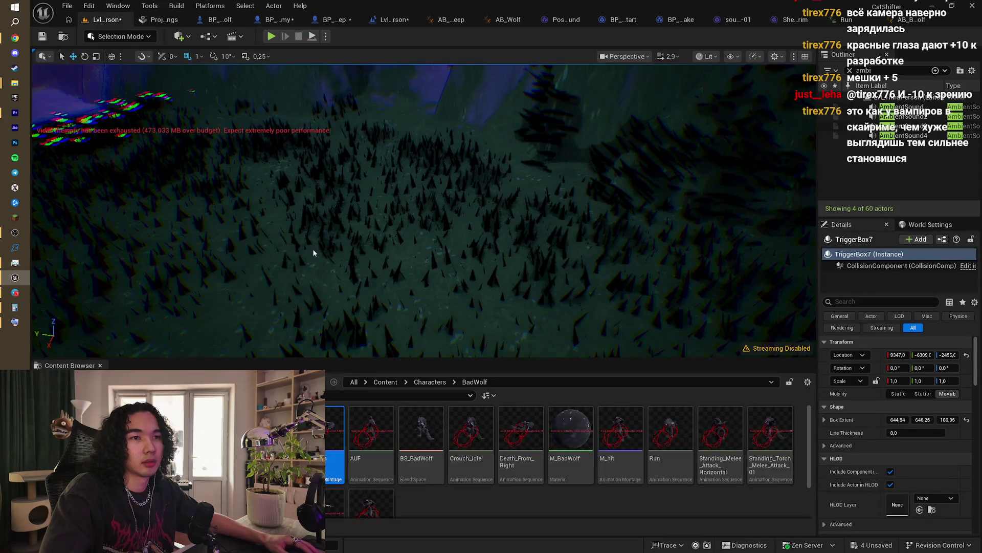
left_click(819, 20)
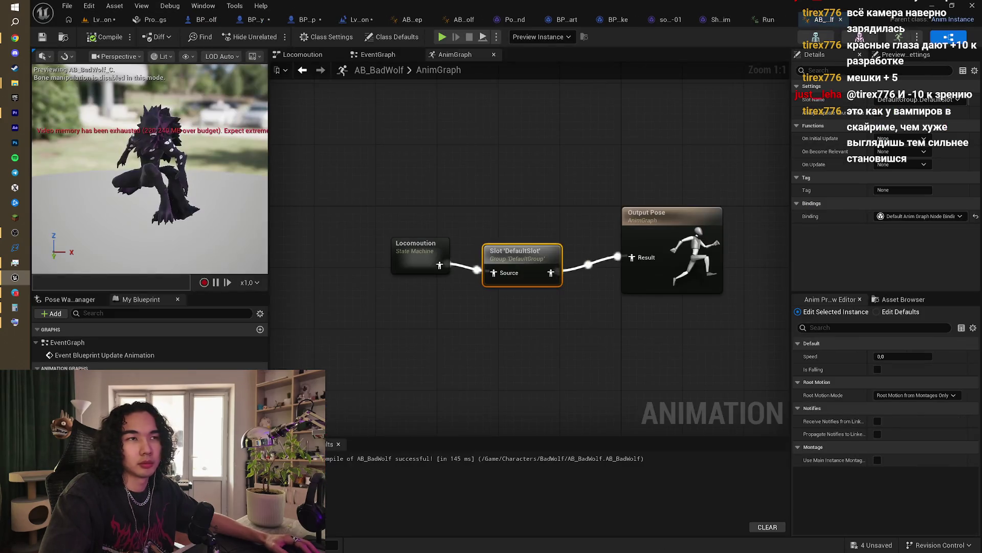
left_click(514, 225)
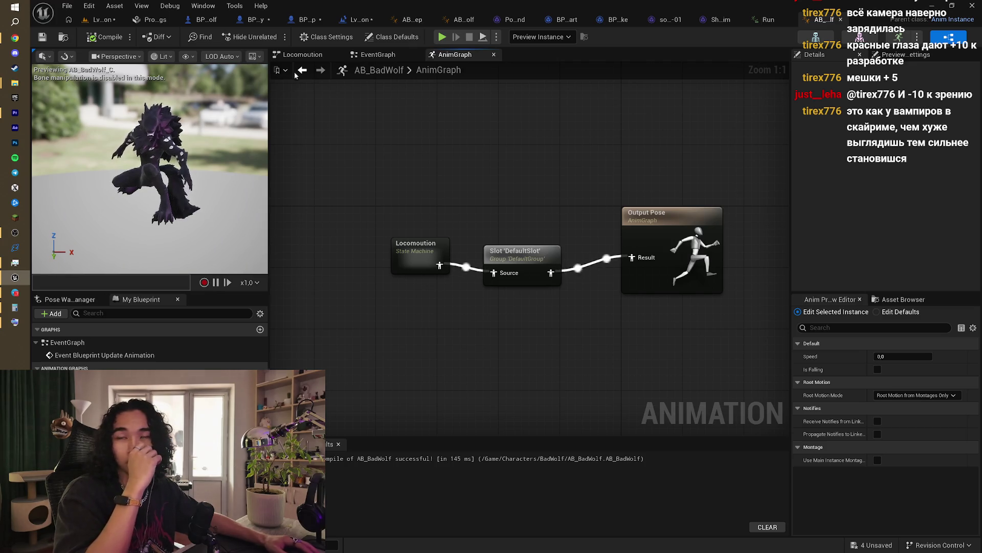
left_click(105, 20)
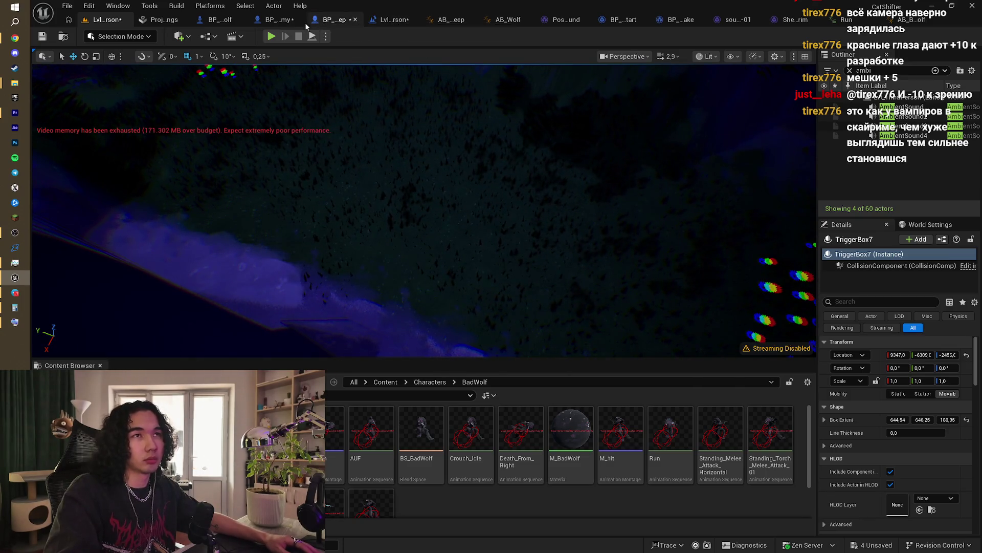
left_click(279, 24)
scroll(418, 142, "down", 4)
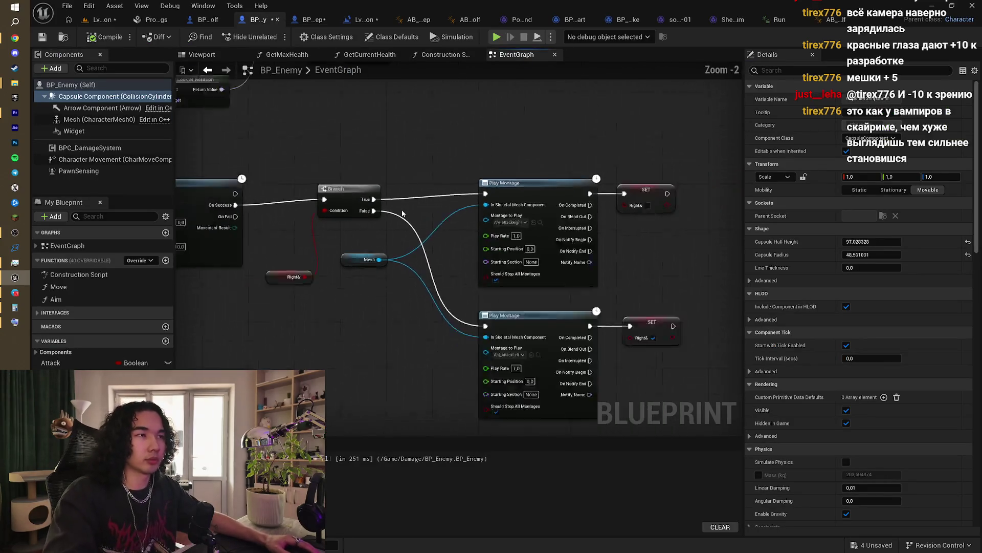
Step: Replace the collision-disabling nodes after the death montage's On Completed with a Destroy Actor node
mouse_move(445, 166)
left_mouse_down()
mouse_move(482, 297)
mouse_move(525, 345)
left_mouse_up()
mouse_move(501, 307)
left_mouse_down()
mouse_move(609, 317)
mouse_move(640, 366)
left_mouse_up()
scroll(556, 407, "down", 3)
scroll(555, 277, "up", 4)
mouse_move(484, 314)
left_mouse_down()
mouse_move(512, 307)
mouse_move(517, 317)
mouse_move(520, 402)
left_mouse_up()
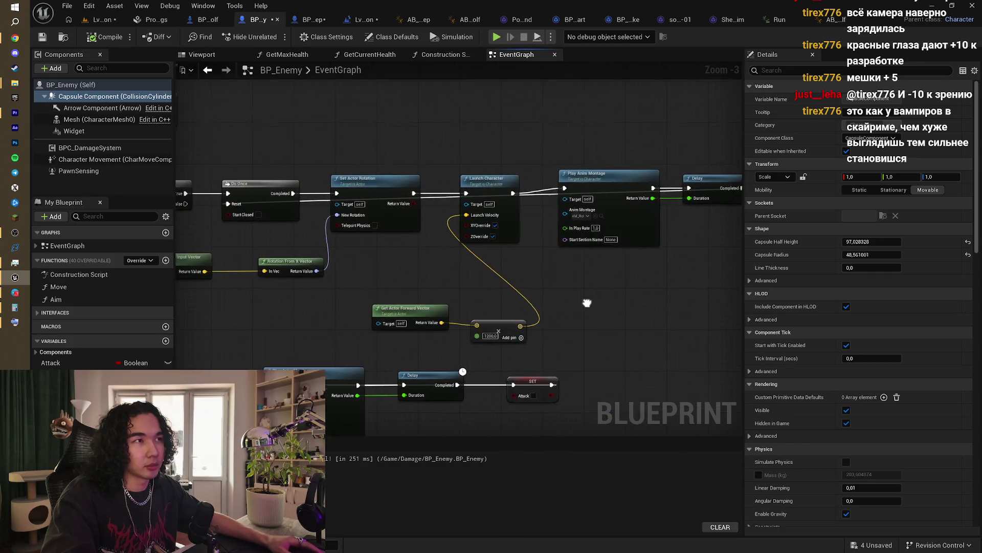
left_click_drag(543, 364, 459, 346)
scroll(448, 349, "down", 2)
mouse_move(556, 337)
left_mouse_down()
mouse_move(500, 355)
mouse_move(462, 233)
mouse_move(589, 347)
left_mouse_up()
scroll(452, 274, "up", 3)
key("Delete")
mouse_move(413, 250)
left_mouse_down()
mouse_move(465, 263)
mouse_move(459, 254)
left_mouse_up()
type("des")
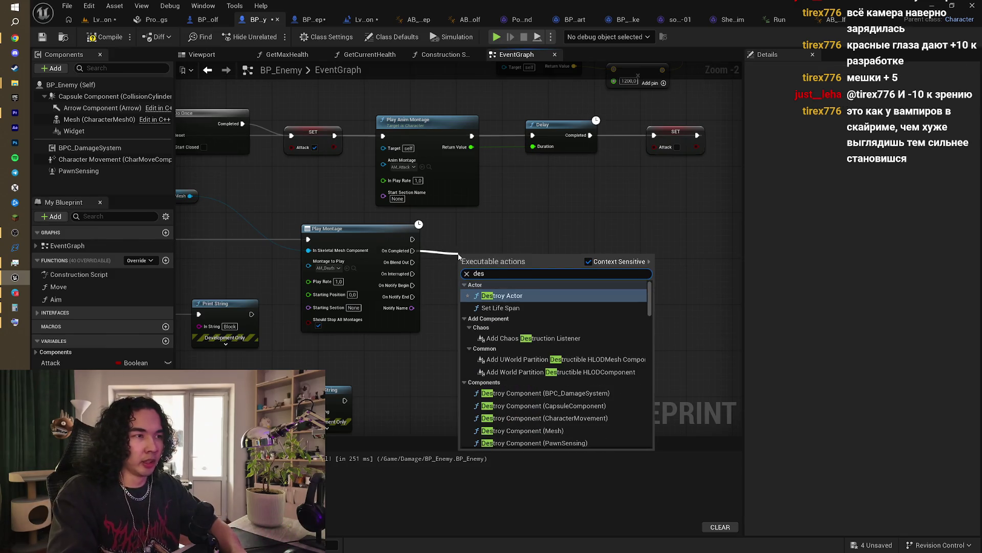
key("Return")
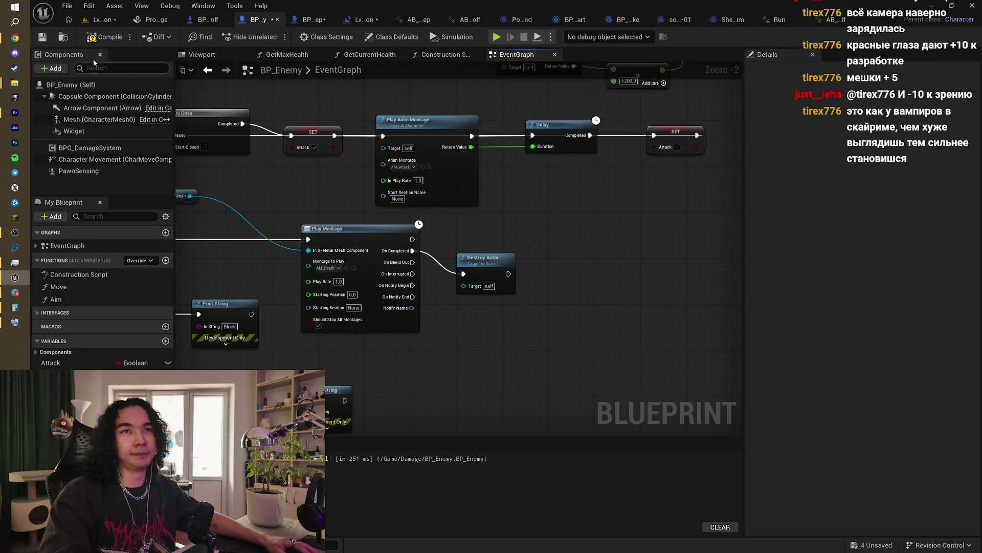
Step: Compile and save BP_Enemy with Ctrl+S, then inspect the new Destroy Actor node
key("ctrl+s")
mouse_move(562, 207)
left_mouse_down()
mouse_move(578, 240)
mouse_move(597, 245)
mouse_move(597, 214)
left_mouse_up()
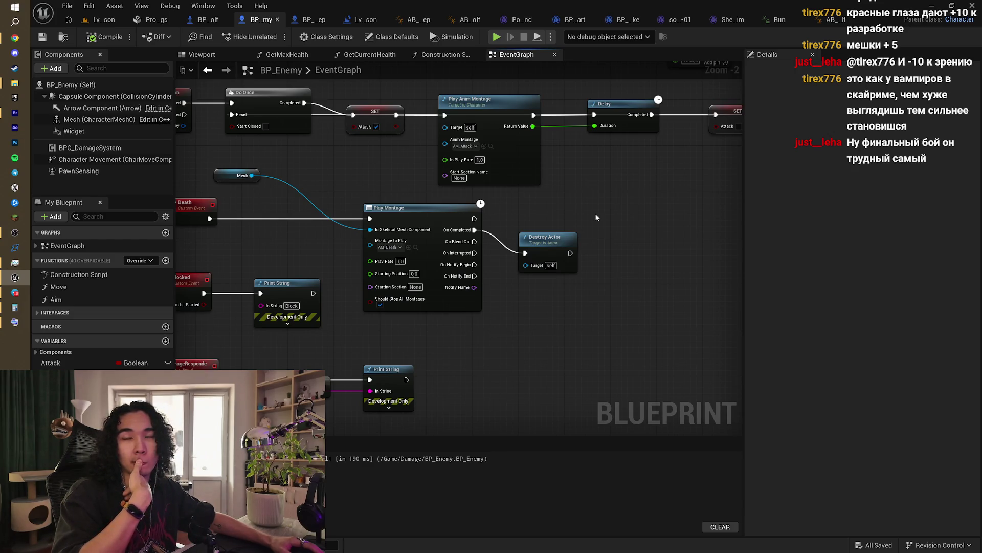
left_click_drag(595, 213, 533, 231)
left_click(536, 248)
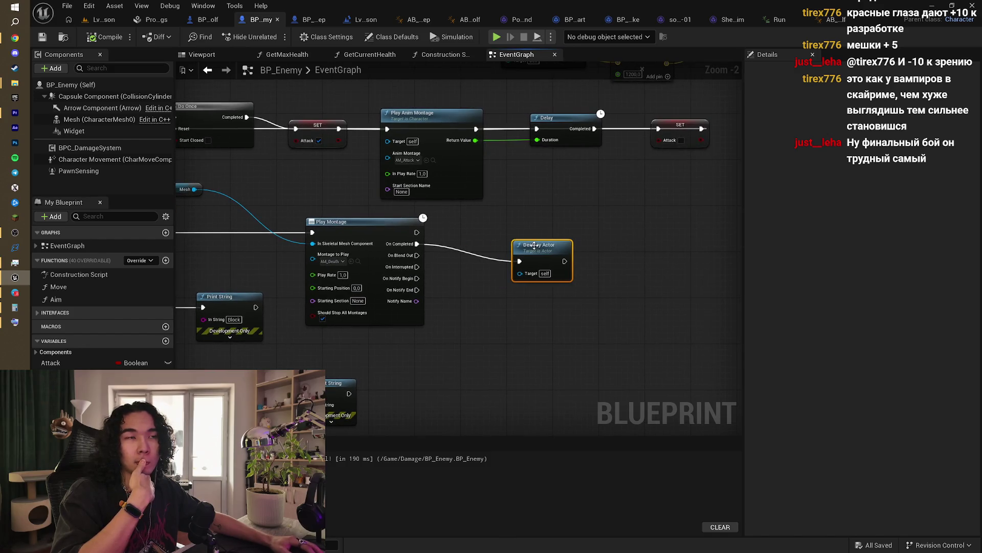
left_click(105, 19)
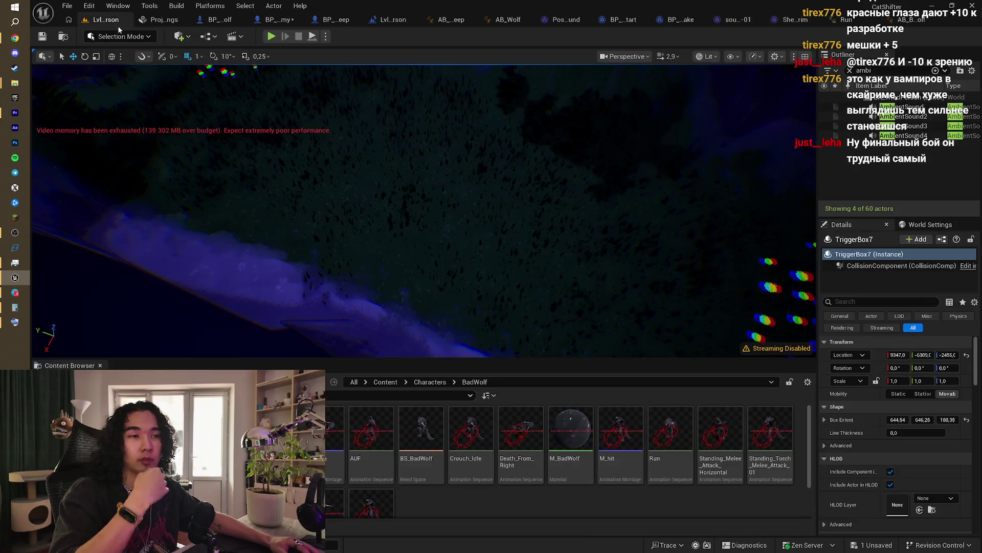
Step: Browse from the Characters folder up to Content and open the UI folder
left_click(422, 383)
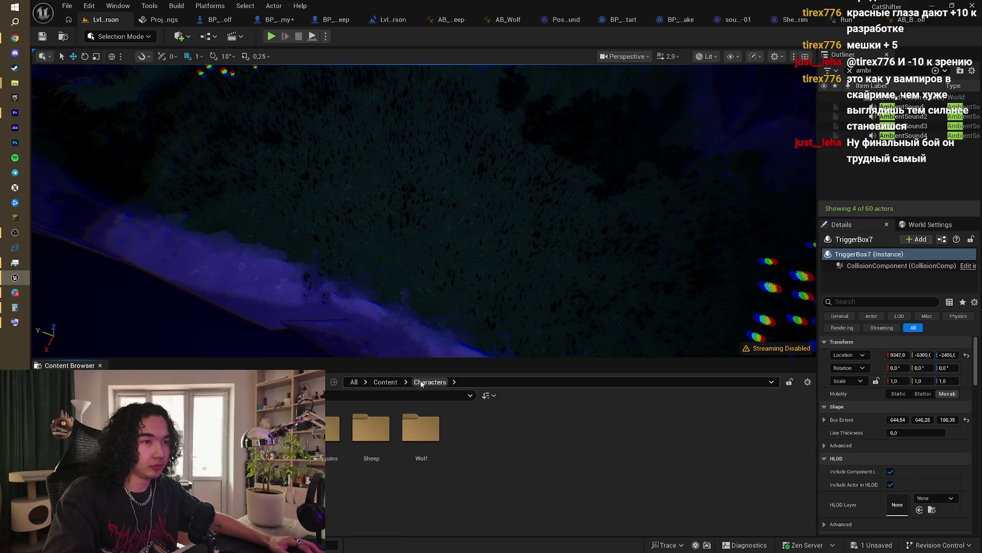
left_click(385, 382)
scroll(413, 487, "down", 1)
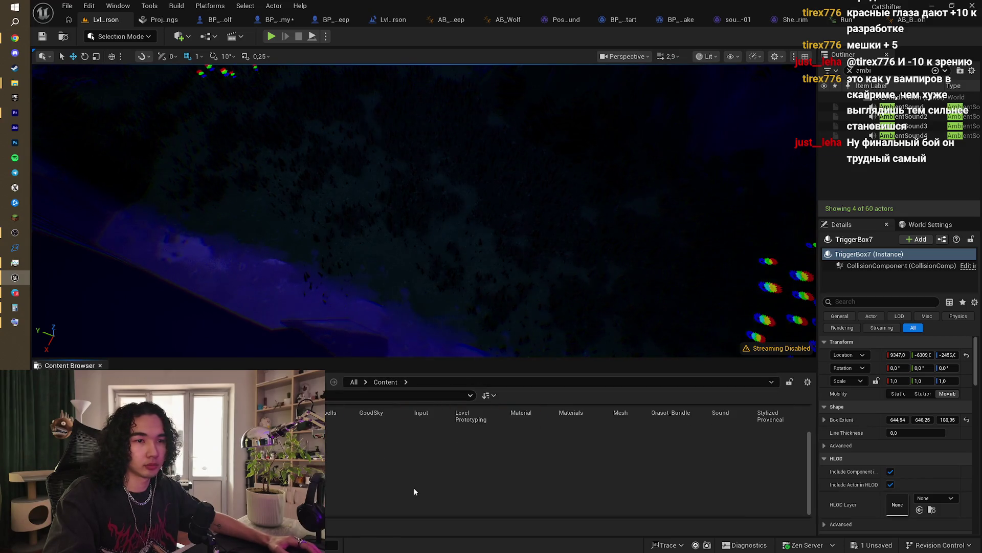
double_click(230, 450)
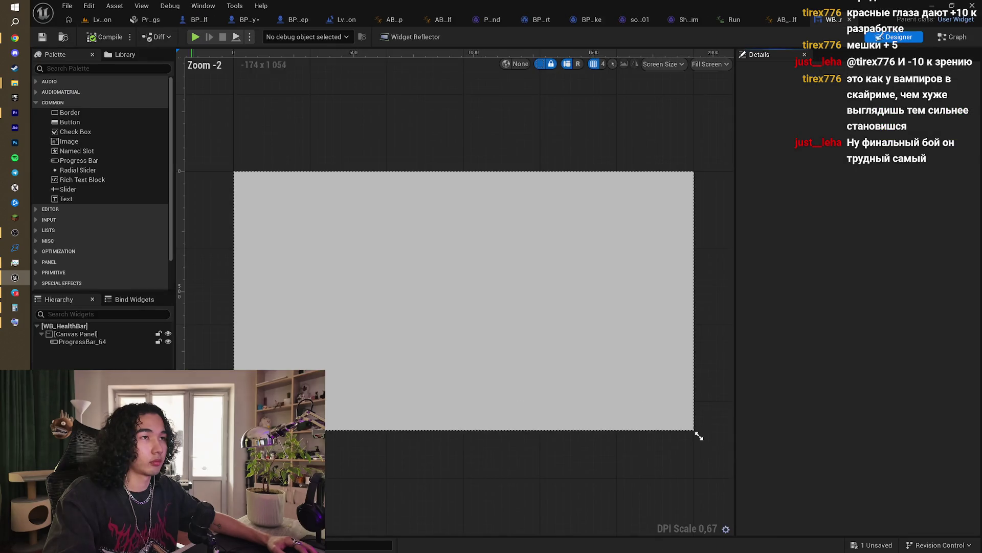
Step: Change the health bar progress bar's Fill Color to red, then compile and save the widget
left_click(512, 265)
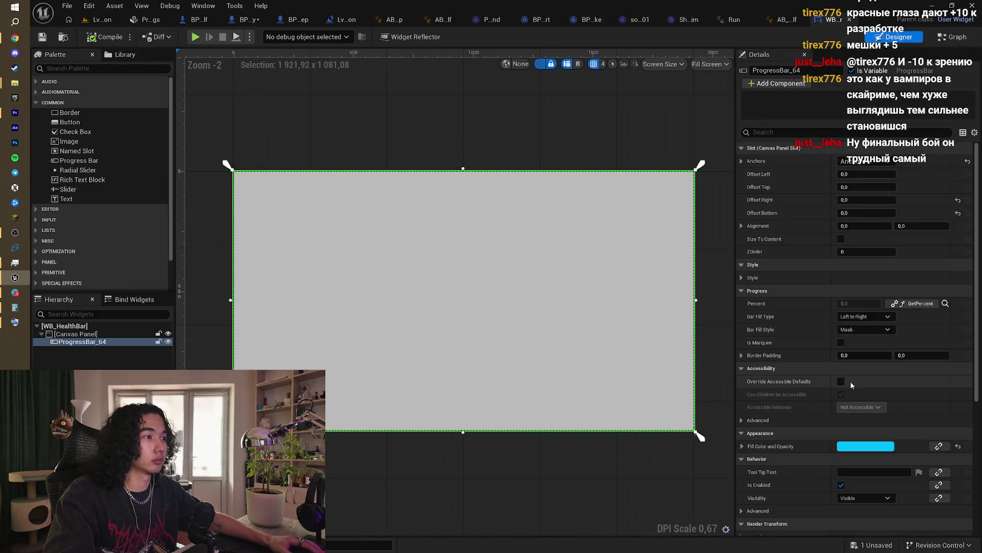
scroll(850, 379, "down", 5)
left_click(869, 388)
mouse_move(721, 333)
left_mouse_down()
mouse_move(752, 346)
mouse_move(750, 358)
mouse_move(751, 348)
left_mouse_up()
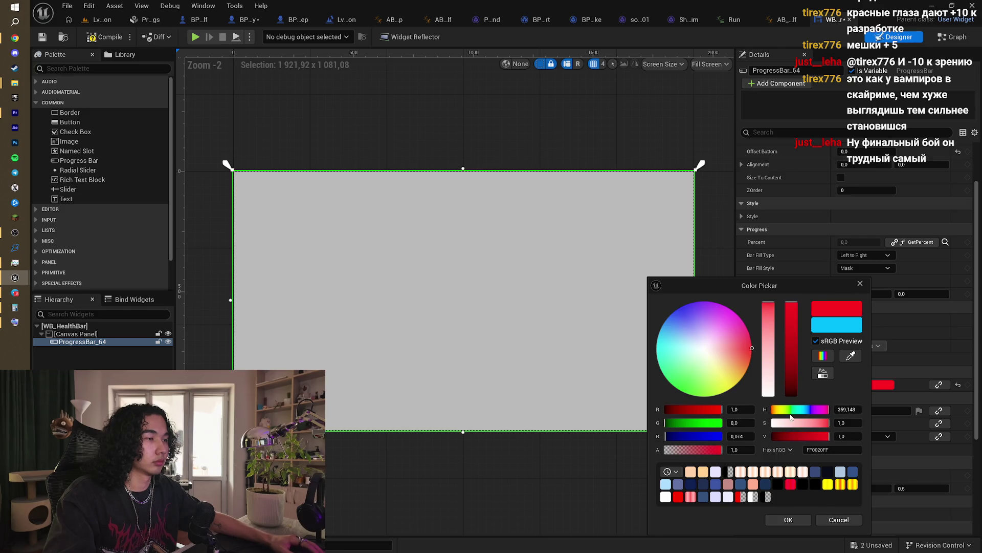
left_click(802, 518)
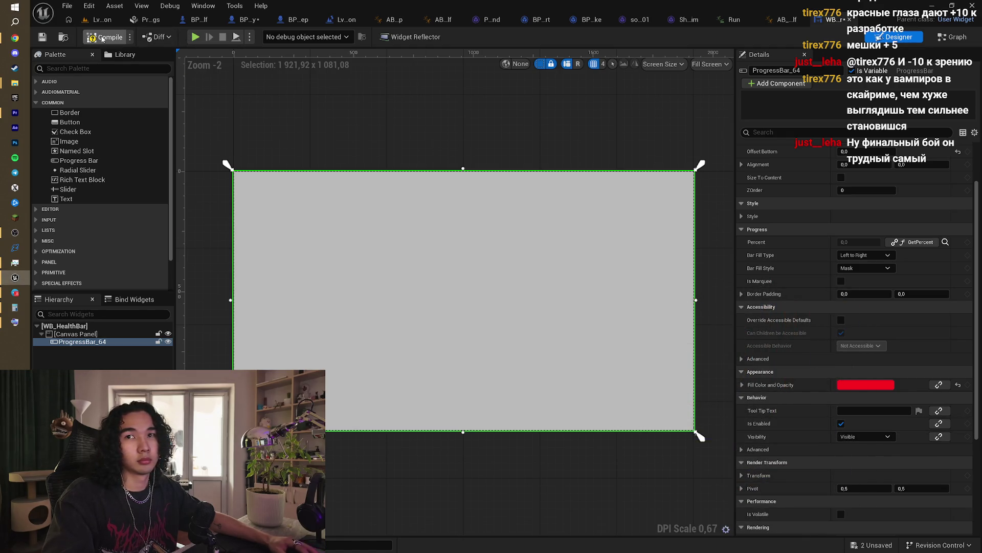
left_click(118, 37)
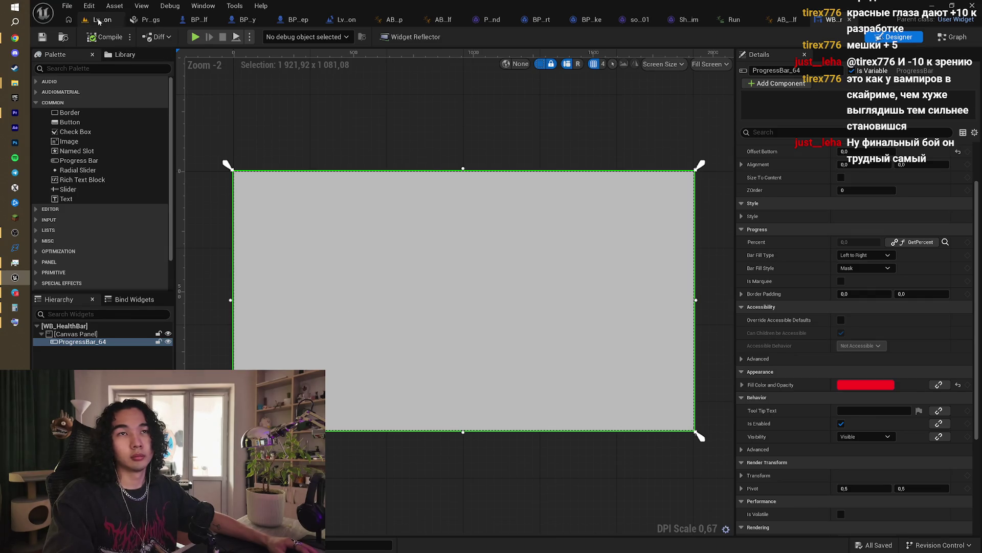
left_click(101, 20)
mouse_move(420, 163)
left_mouse_down()
mouse_move(435, 159)
mouse_move(439, 179)
mouse_move(440, 163)
mouse_move(438, 194)
mouse_move(491, 205)
left_mouse_up()
key("f")
mouse_move(439, 346)
left_mouse_down()
mouse_move(438, 285)
mouse_move(439, 295)
mouse_move(490, 201)
left_mouse_up()
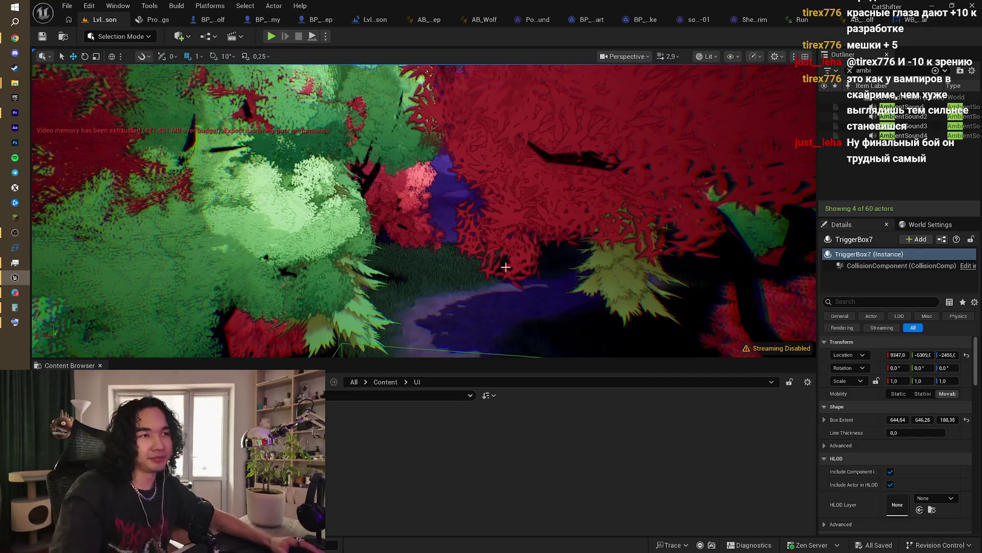
key("f")
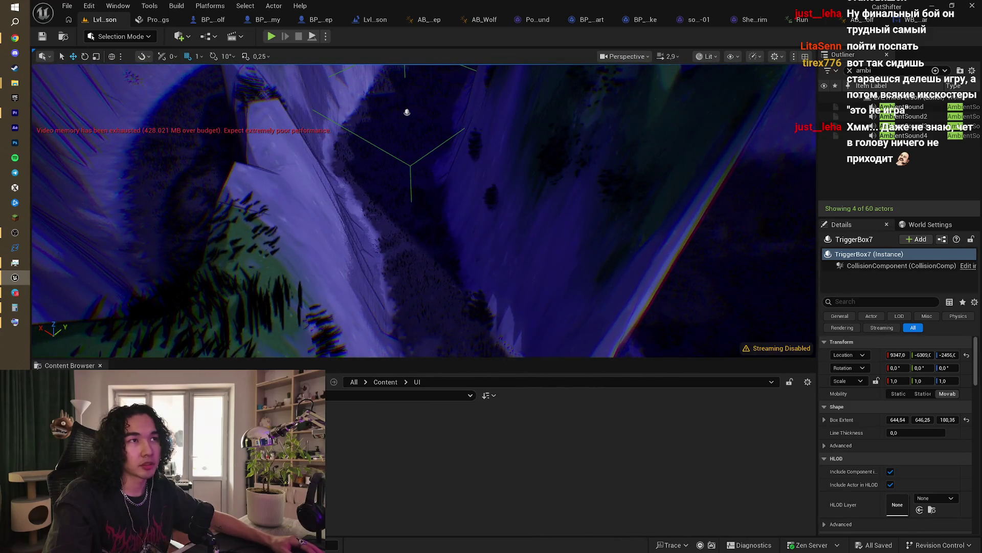
Step: Select TriggerBox9 in the canyon and drag it to a new position
left_click(406, 110)
left_click(406, 111)
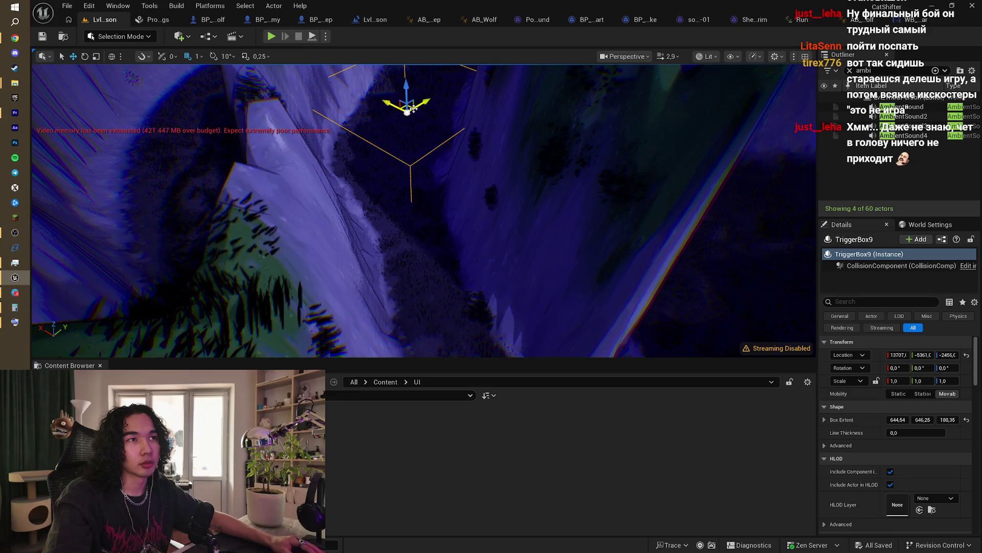
left_click(413, 109)
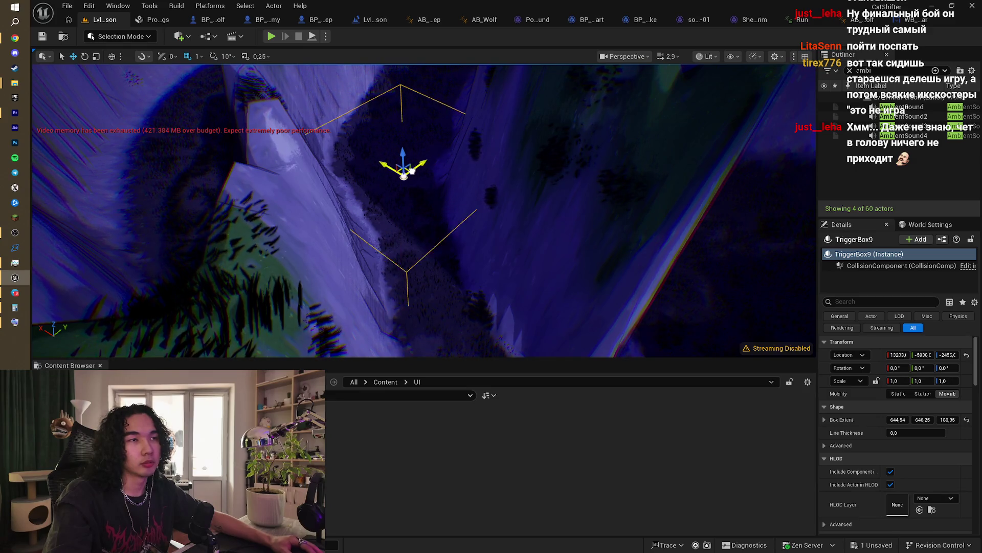
left_click_drag(413, 174, 412, 174)
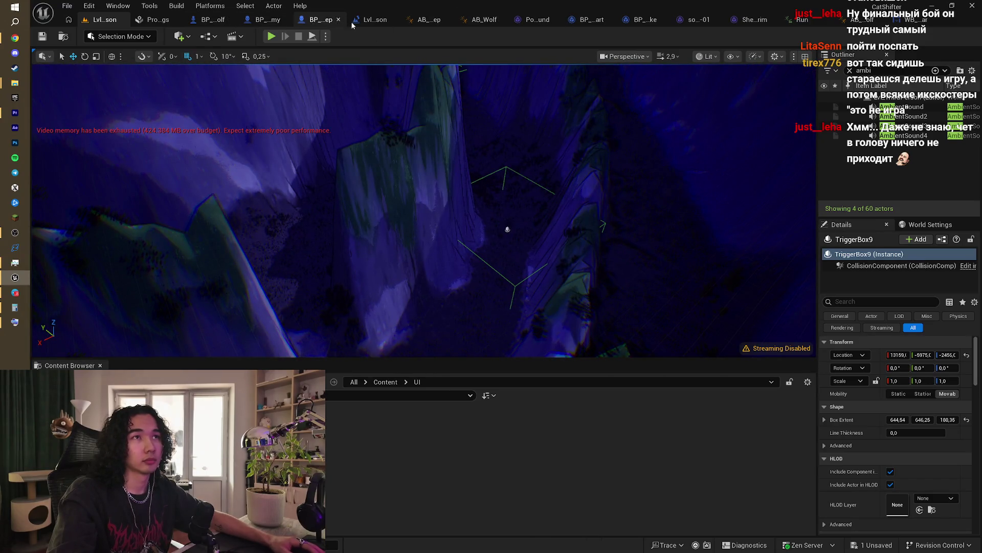
Step: In BP_Sheep's EventGraph, bring the Land event's No Move, Play Montage and Delay nodes into view
left_click(323, 22)
scroll(438, 188, "down", 3)
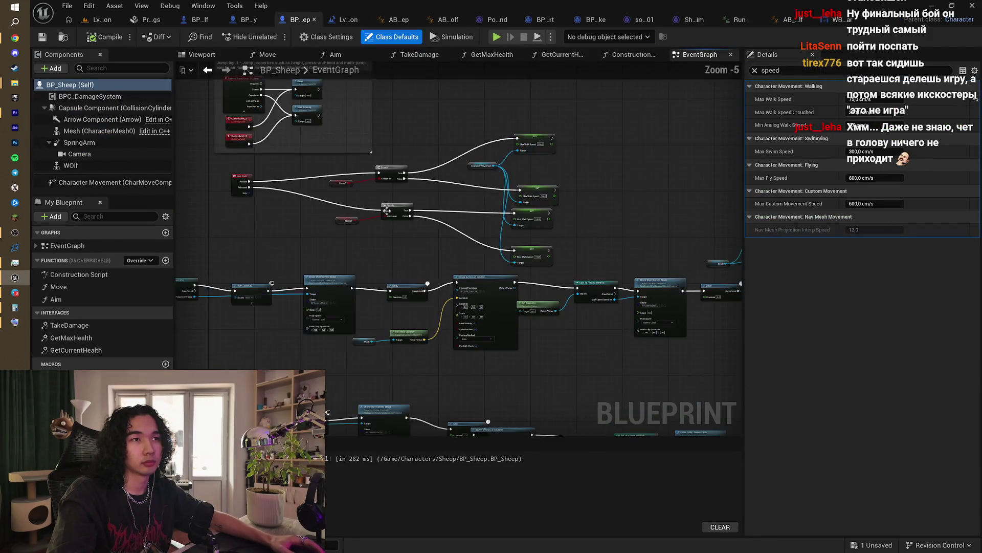
scroll(372, 179, "down", 2)
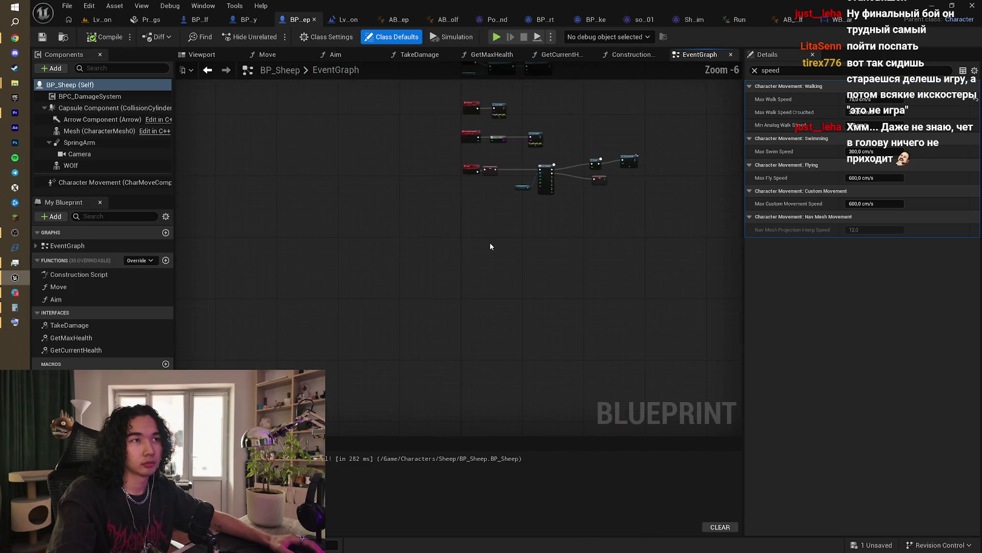
scroll(490, 241, "up", 5)
left_click_drag(463, 255, 355, 351)
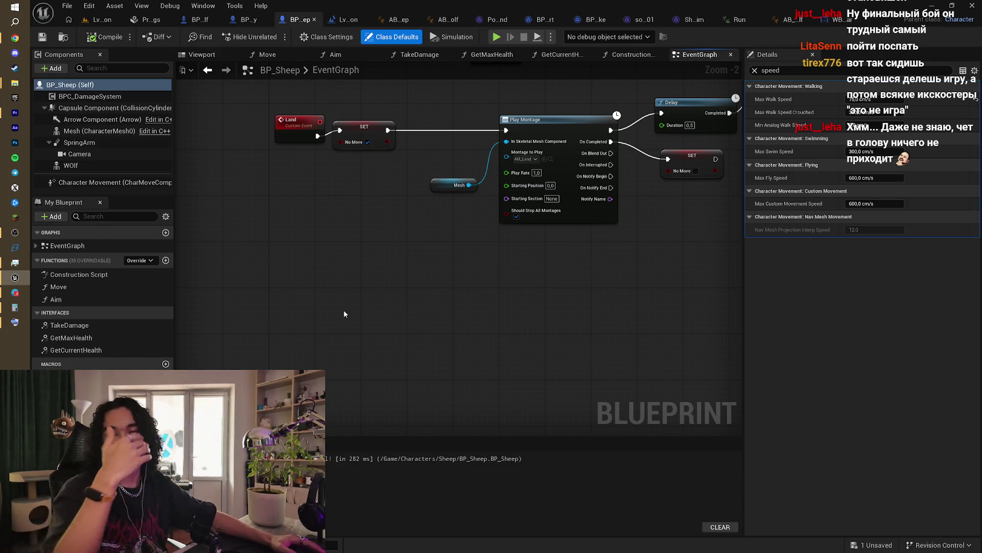
right_click(301, 325)
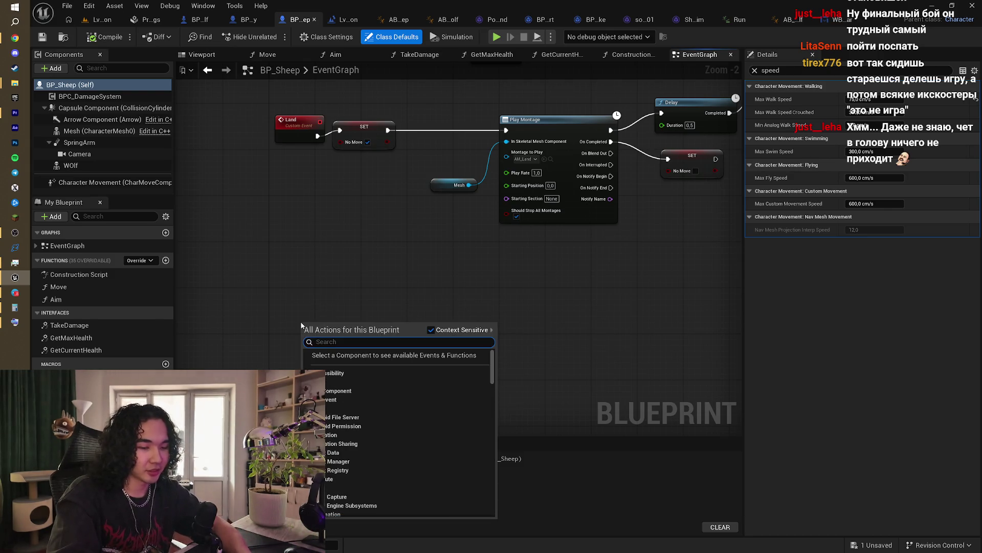
Step: Add a custom event named Kill to BP_Sheep's graph
type("Cu")
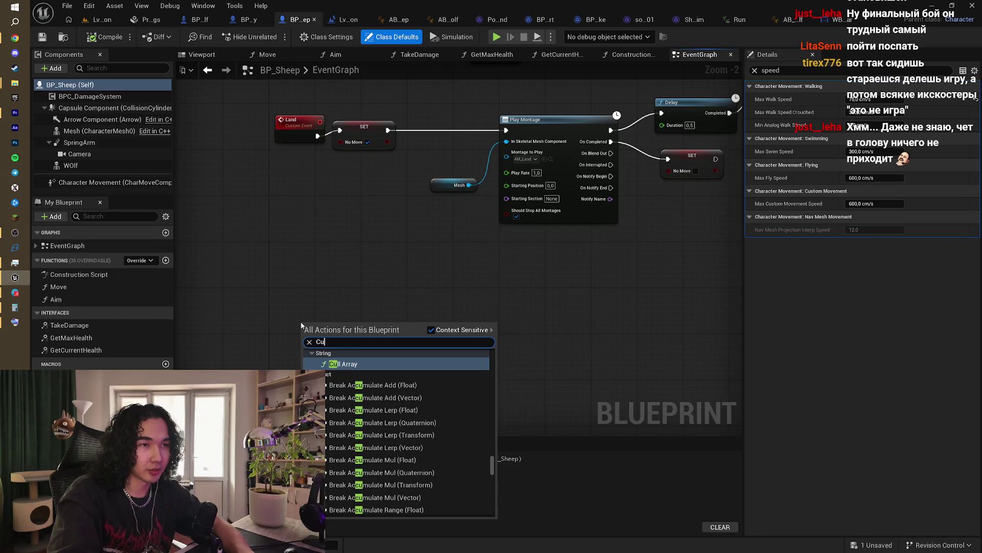
type("sto")
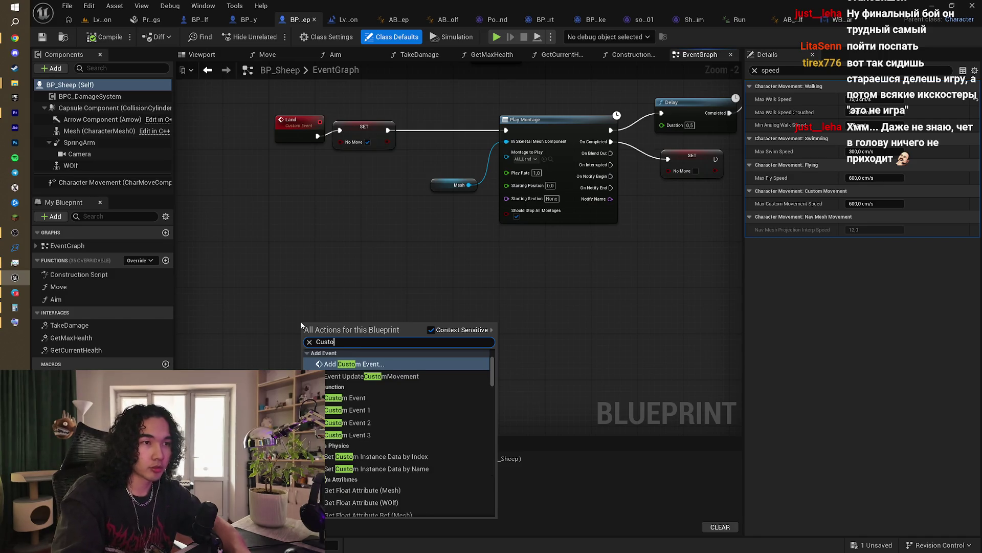
key("Return")
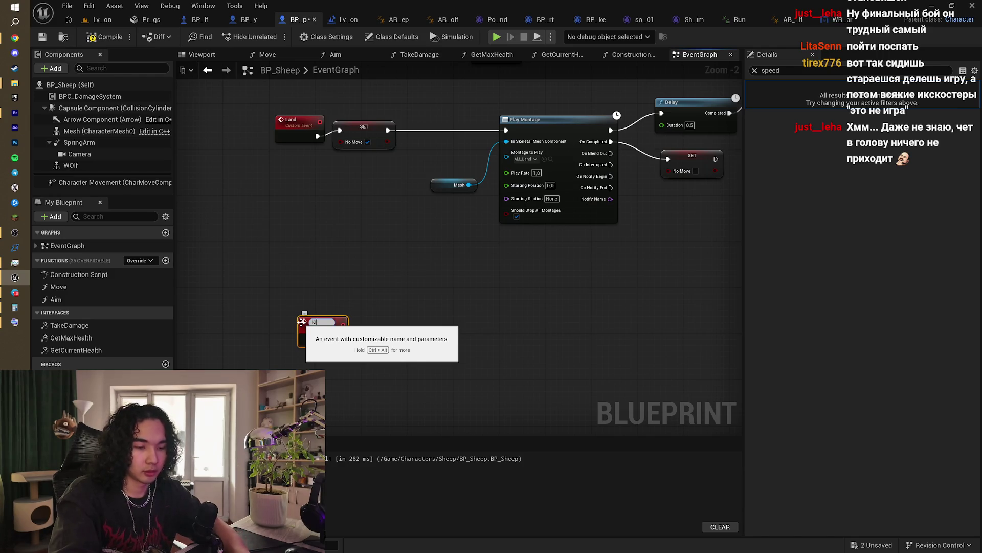
key("Return")
scroll(302, 322, "up", 2)
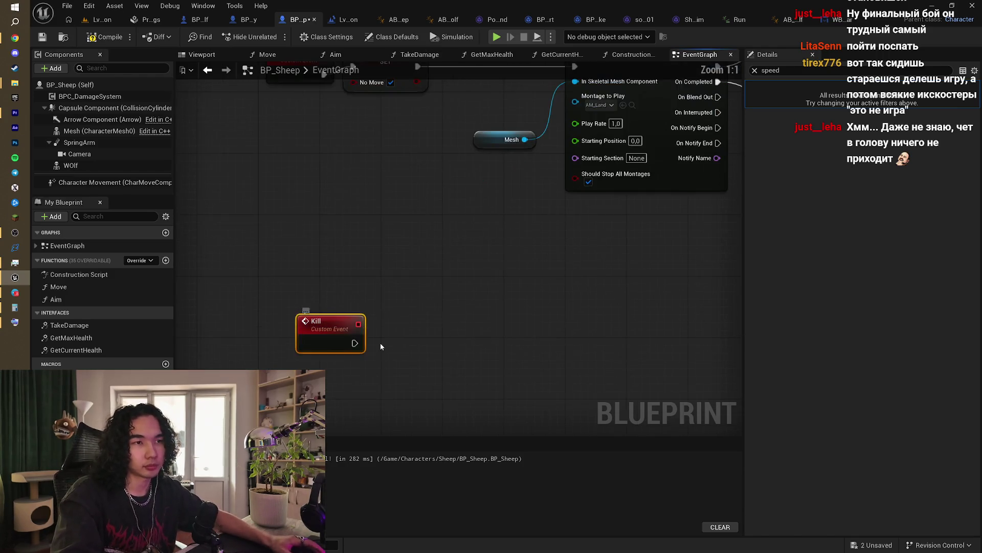
key("Escape")
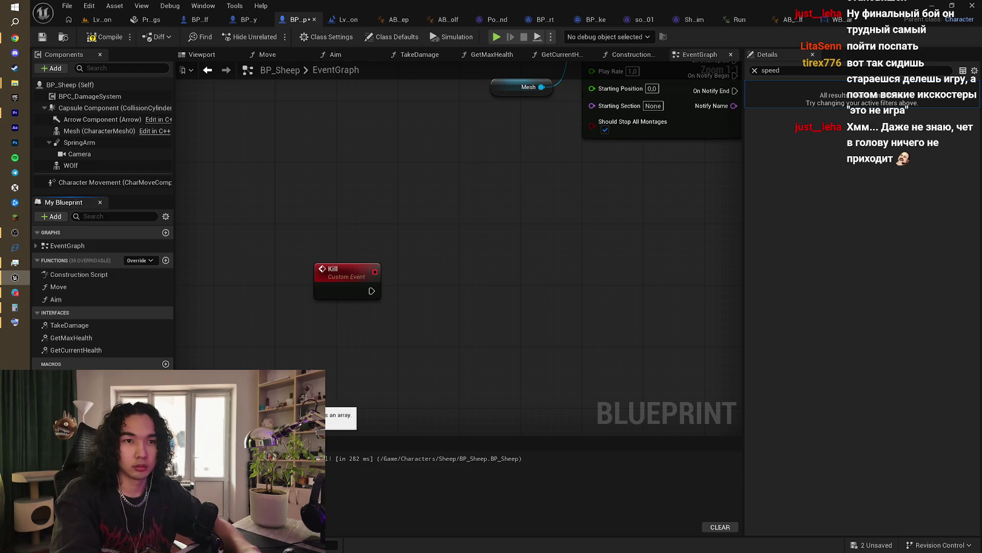
Step: Create a Float variable KillCount, set it from the Kill event, and place a getter below
left_click(143, 387)
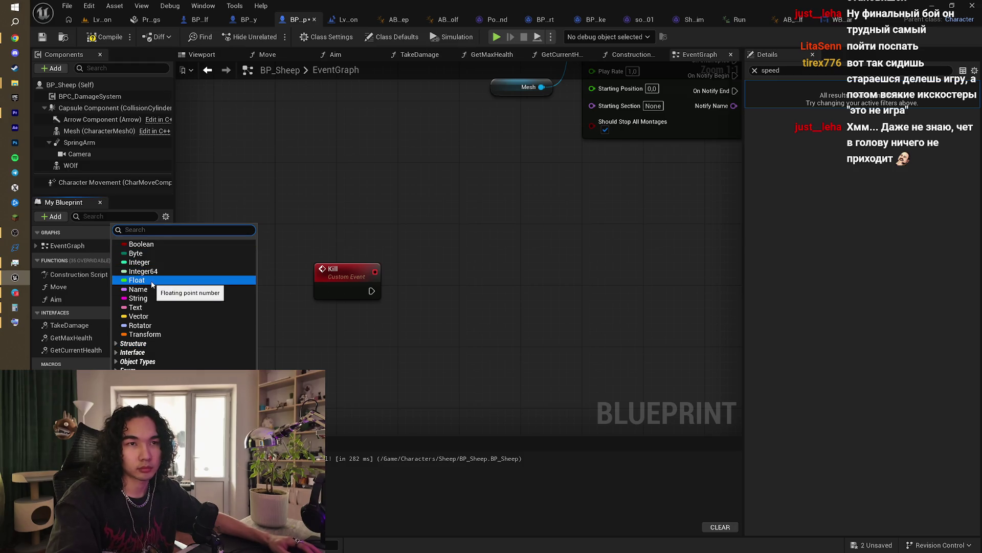
left_click(154, 281)
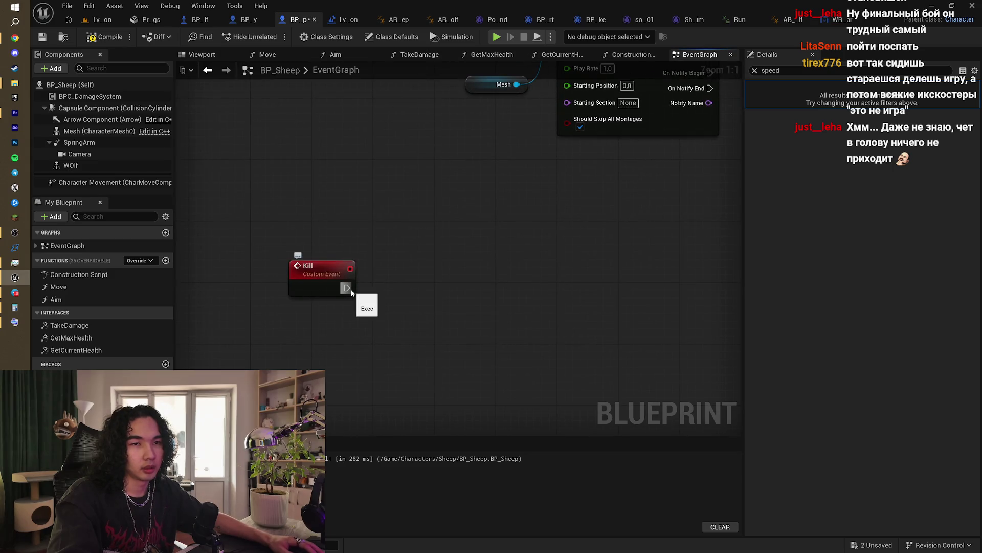
mouse_move(187, 366)
left_mouse_down()
mouse_move(390, 307)
mouse_move(433, 272)
left_mouse_up()
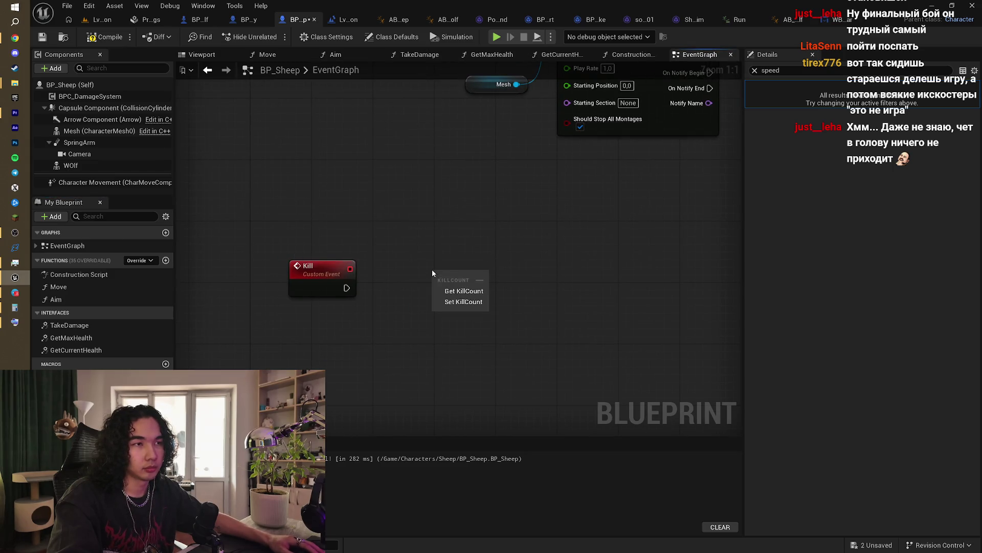
left_click(463, 301)
left_click_drag(413, 285, 498, 275)
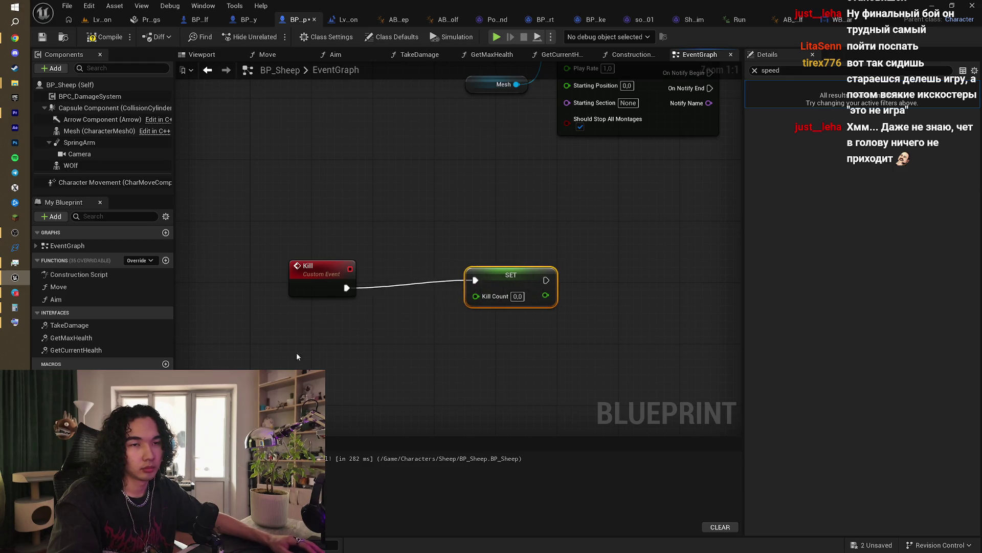
mouse_move(61, 381)
left_mouse_down()
mouse_move(307, 373)
mouse_move(333, 331)
mouse_move(364, 332)
mouse_move(283, 360)
mouse_move(357, 355)
left_mouse_up()
Step: Feed Kill Count + 1 into the SET Kill Count node
left_click(368, 338)
type("+")
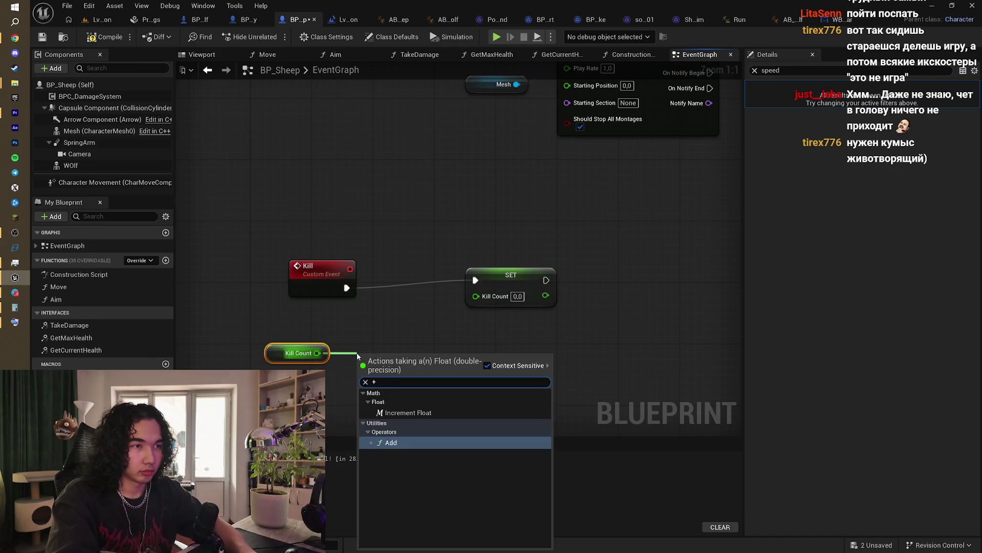
key("Return")
type("1")
left_click(536, 373)
mouse_move(415, 362)
left_mouse_down()
mouse_move(485, 305)
mouse_move(422, 339)
left_mouse_up()
mouse_move(448, 287)
left_mouse_down()
mouse_move(448, 260)
mouse_move(420, 266)
mouse_move(537, 270)
left_mouse_up()
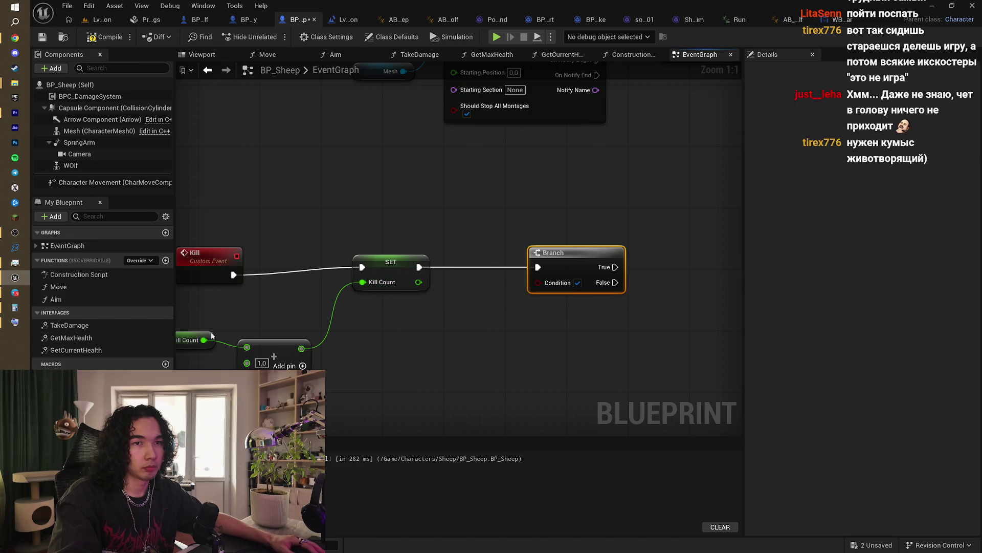
Step: Wire a Kill Count == 5 comparison into the Branch's Condition pin
left_click_drag(62, 389, 434, 328)
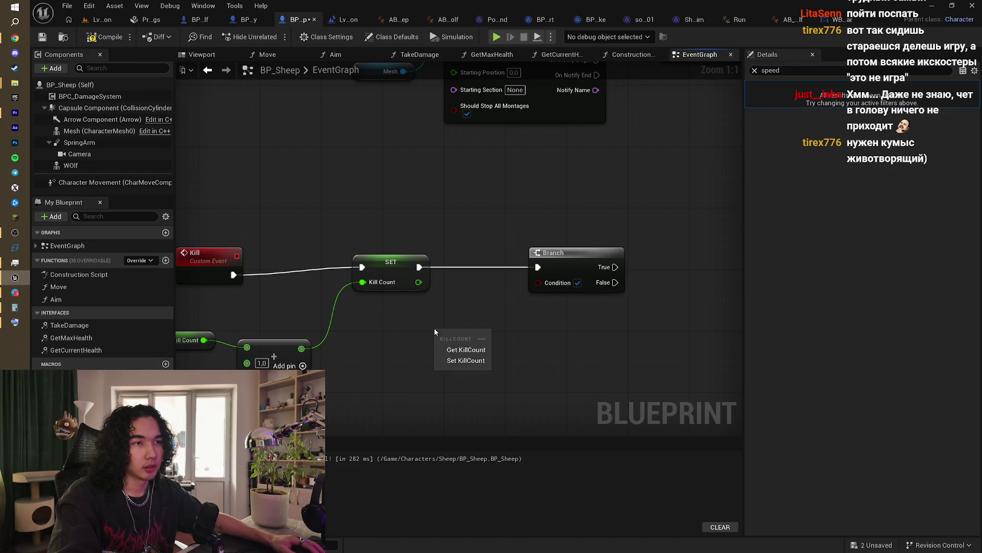
left_click(459, 350)
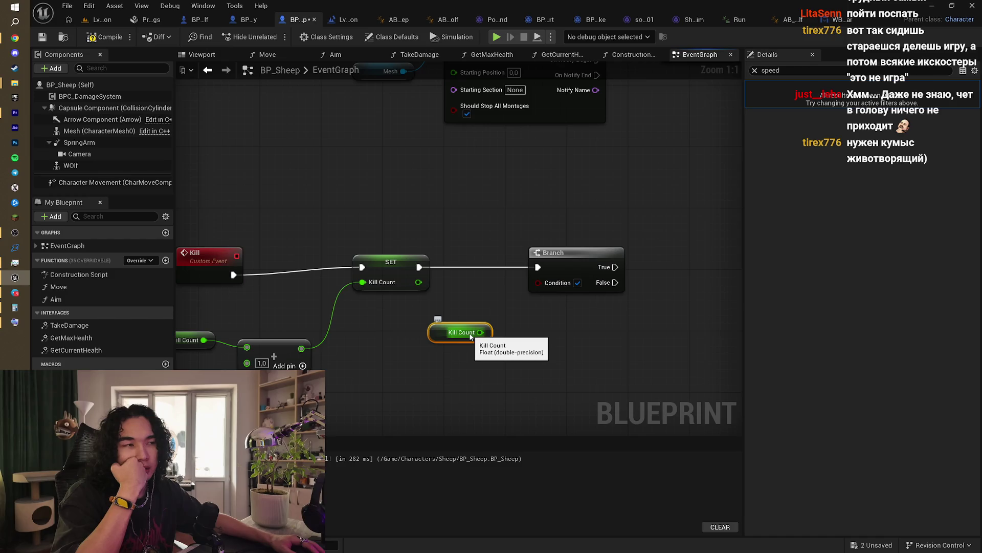
left_click_drag(480, 332, 523, 369)
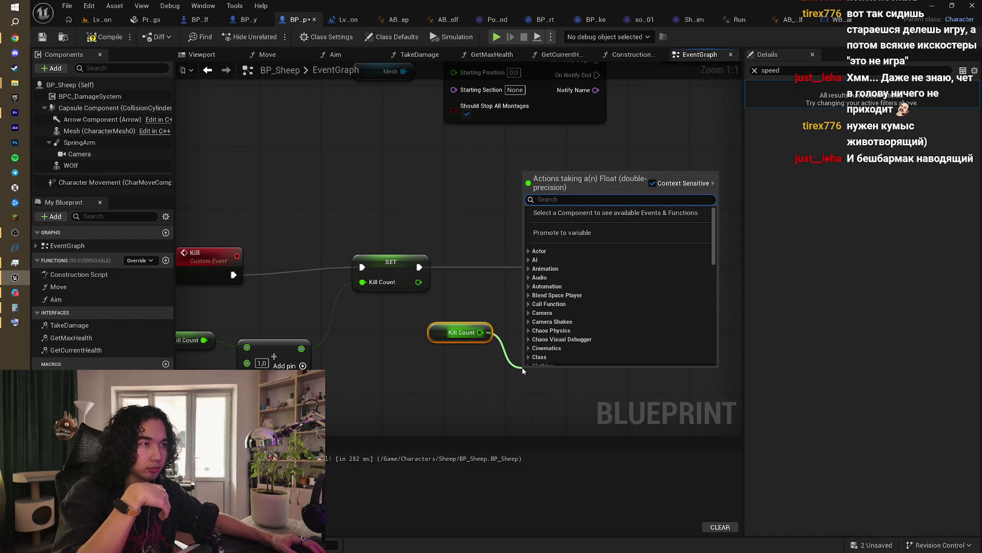
type("=")
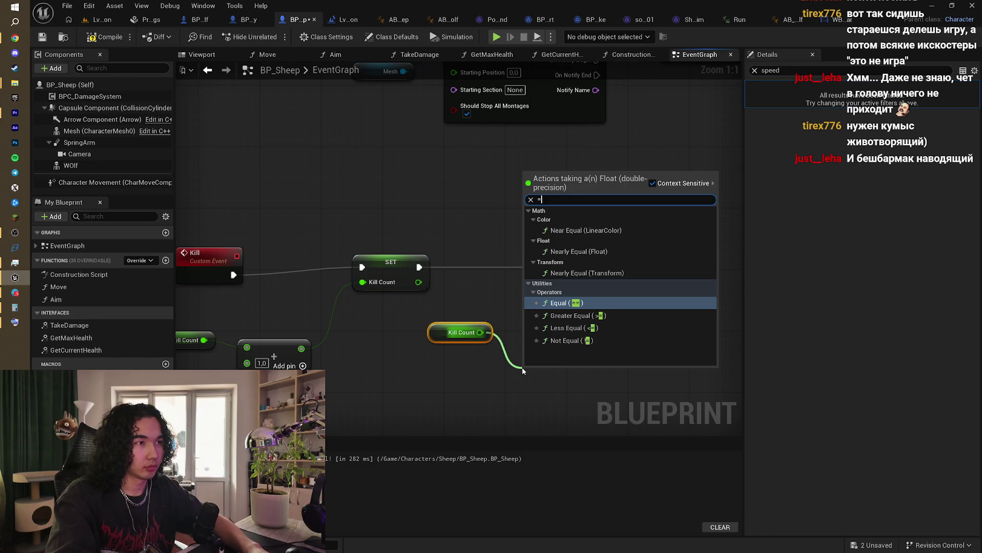
key("Return")
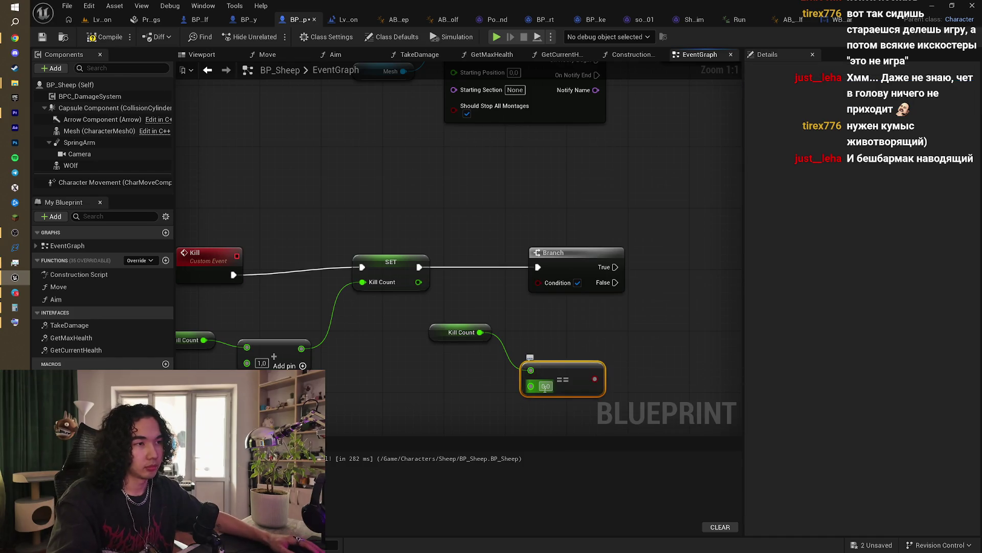
type("5")
left_click_drag(595, 379, 537, 283)
mouse_move(637, 229)
left_mouse_down()
mouse_move(491, 202)
mouse_move(519, 207)
left_mouse_up()
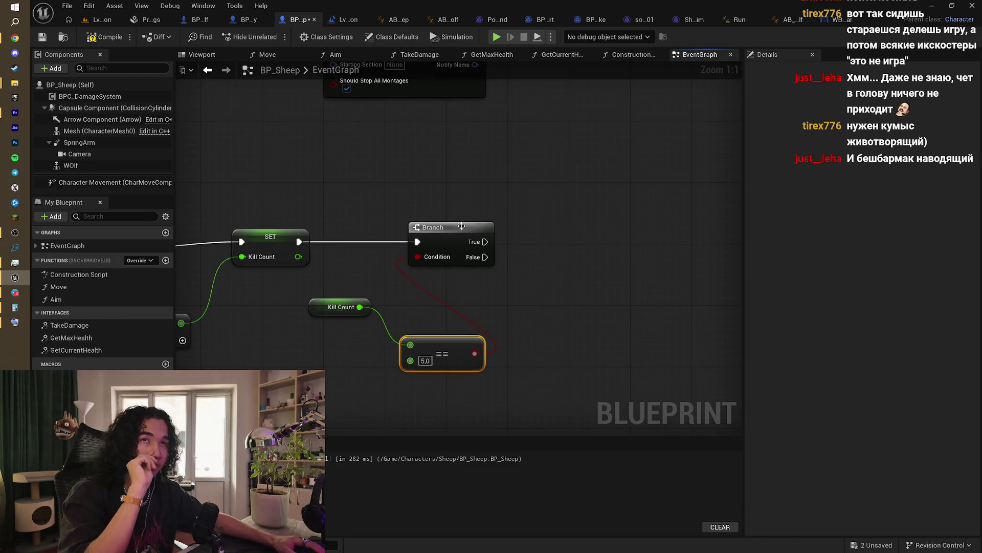
left_click(101, 20)
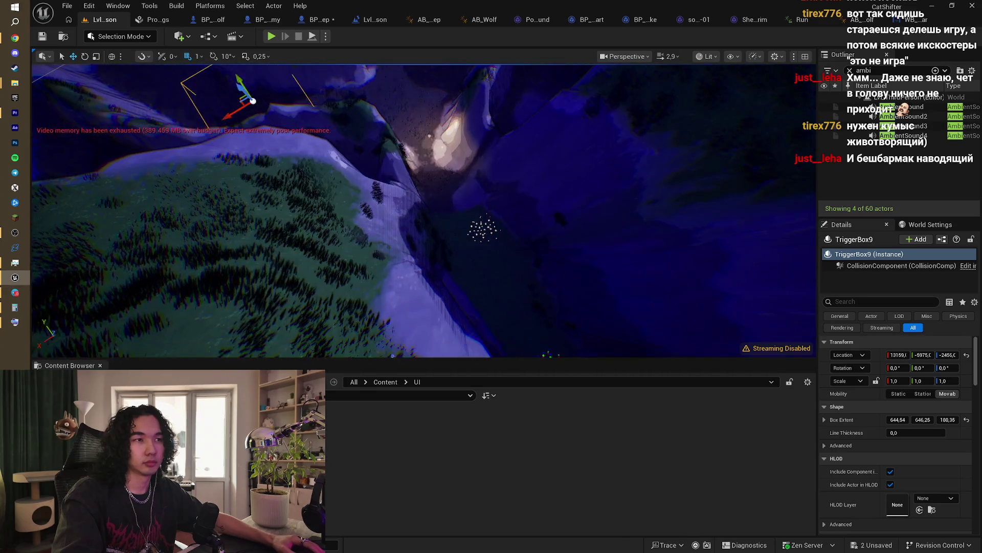
Step: Move and tilt the camera over the night canyon terrain around TriggerBox9
left_click_drag(343, 181, 342, 181)
left_click_drag(454, 211, 453, 211)
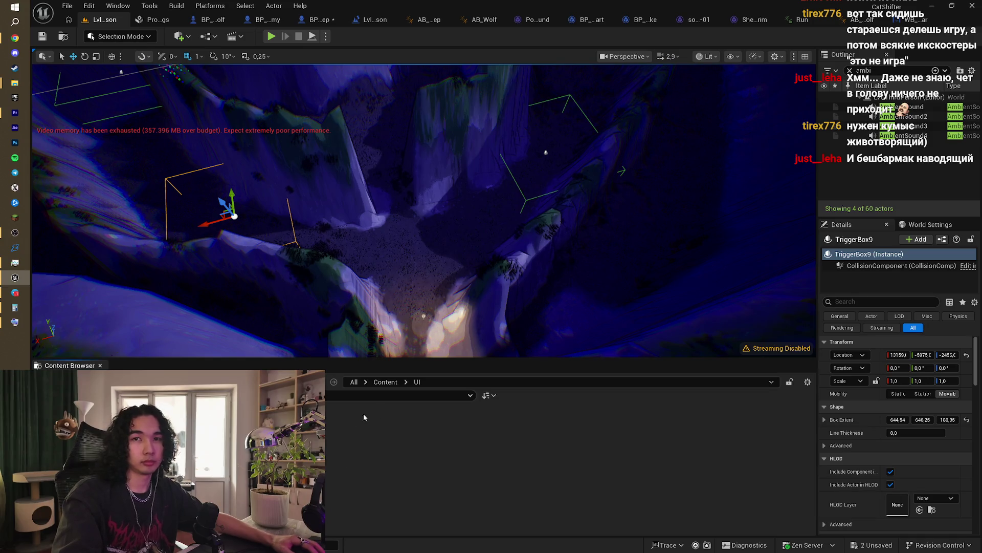
right_click(307, 440)
Step: Create a Widget Blueprint in the Content/UI folder with UserWidget as its parent class
key("Escape")
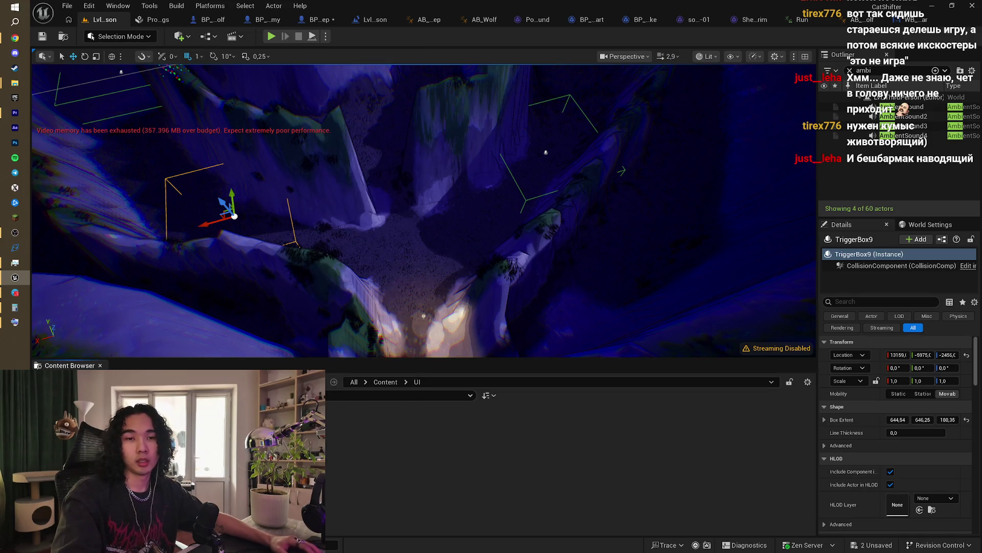
right_click(241, 449)
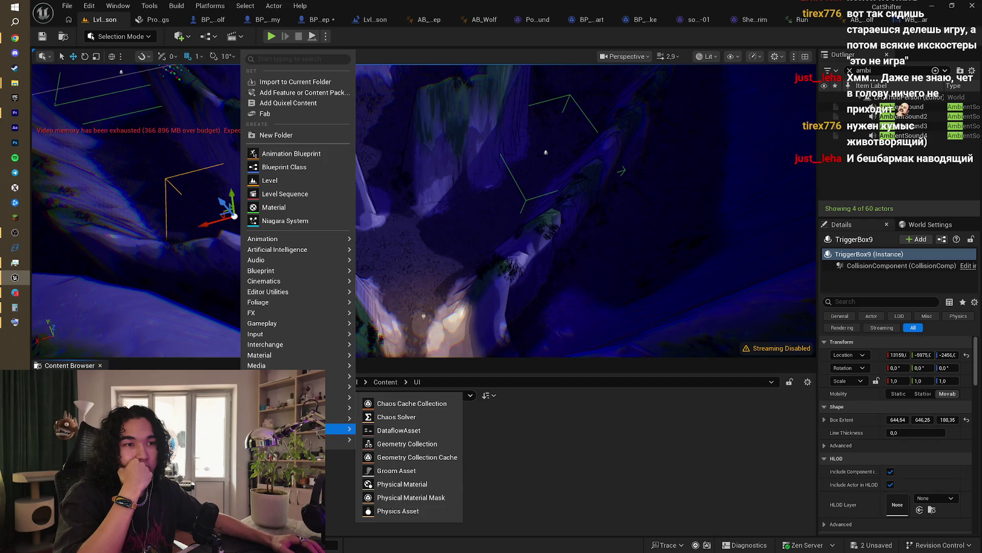
mouse_move(307, 428)
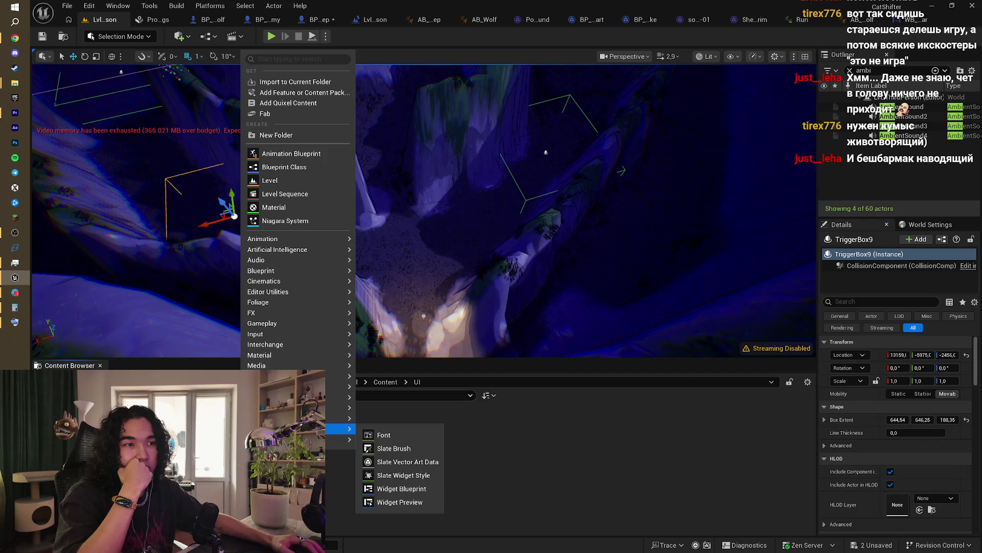
left_click(393, 489)
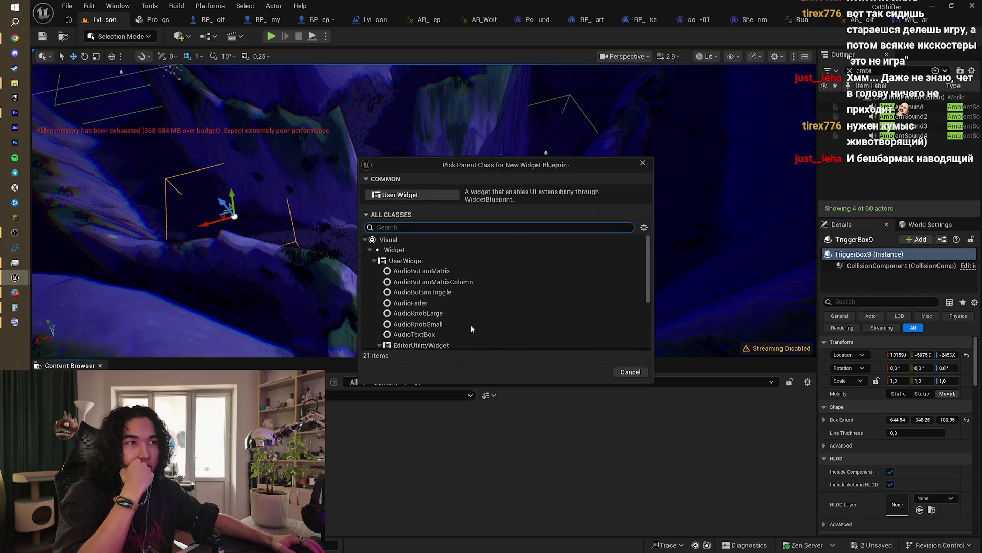
left_click(424, 261)
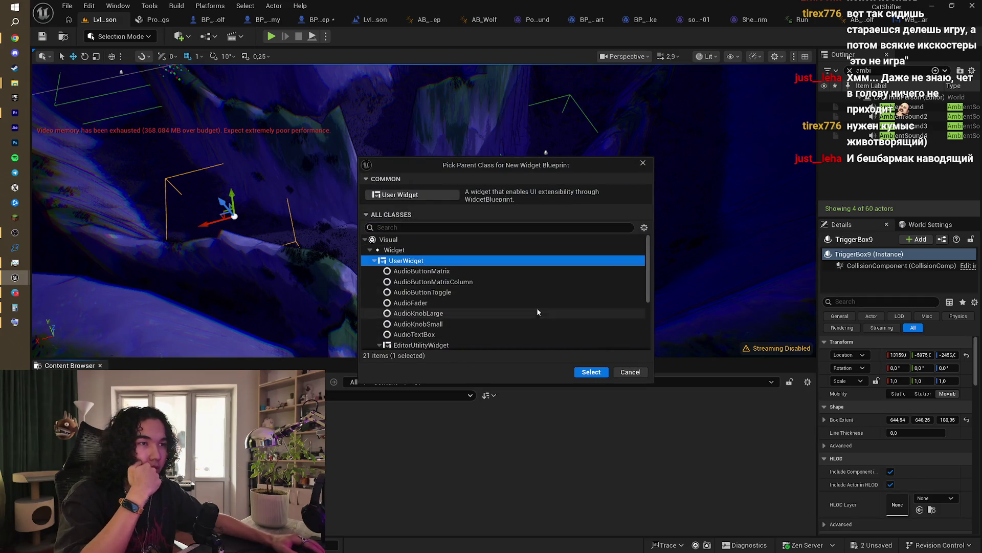
scroll(537, 308, "down", 3)
scroll(556, 342, "up", 4)
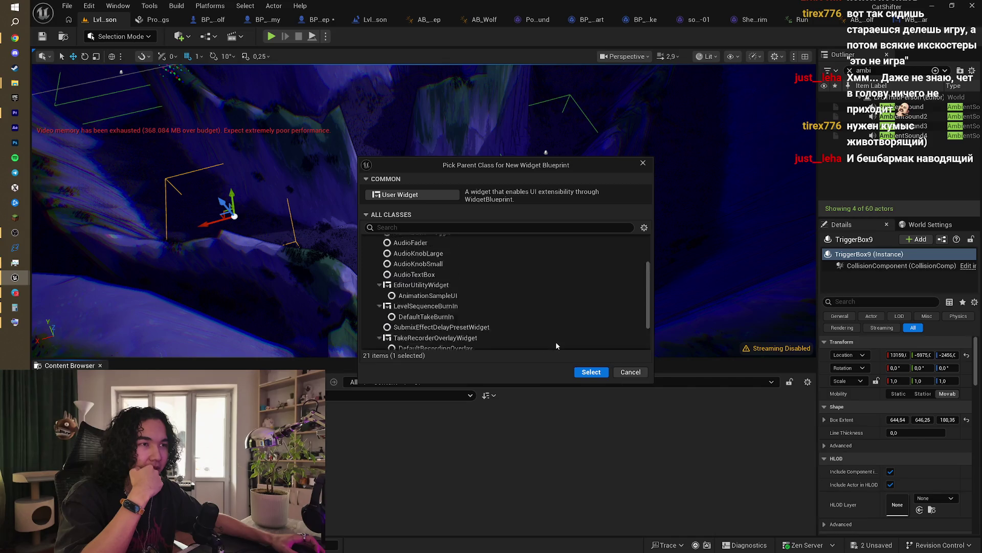
left_click(595, 372)
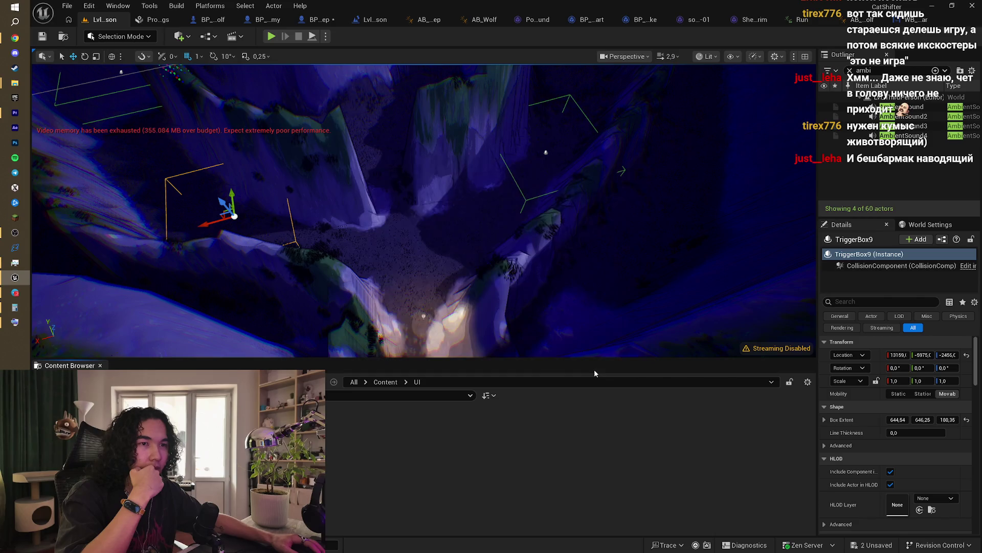